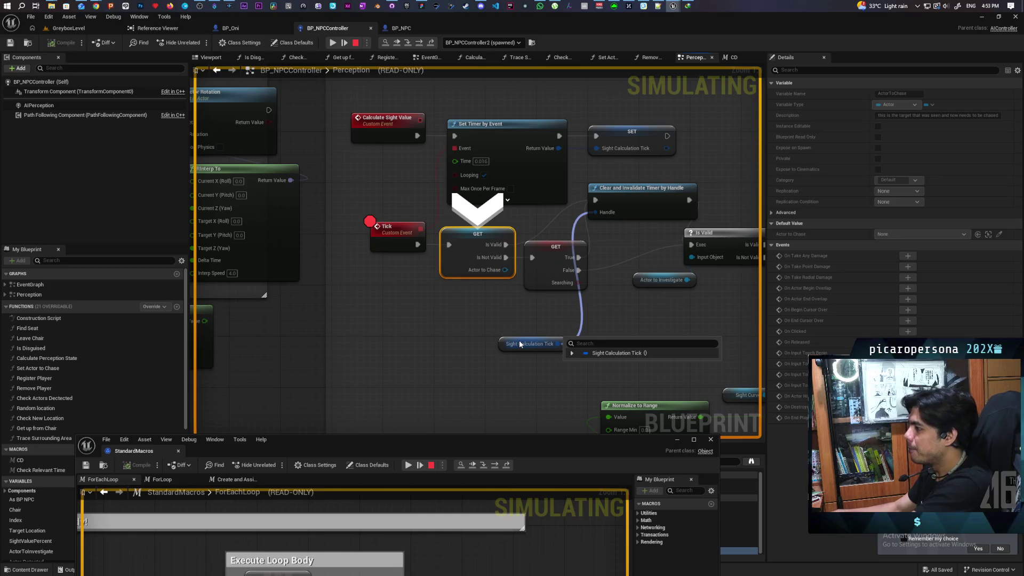
# Step over the Tick GET nodes and timer-clearing node until execution pauses on Is Valid
pyautogui.press('F10')
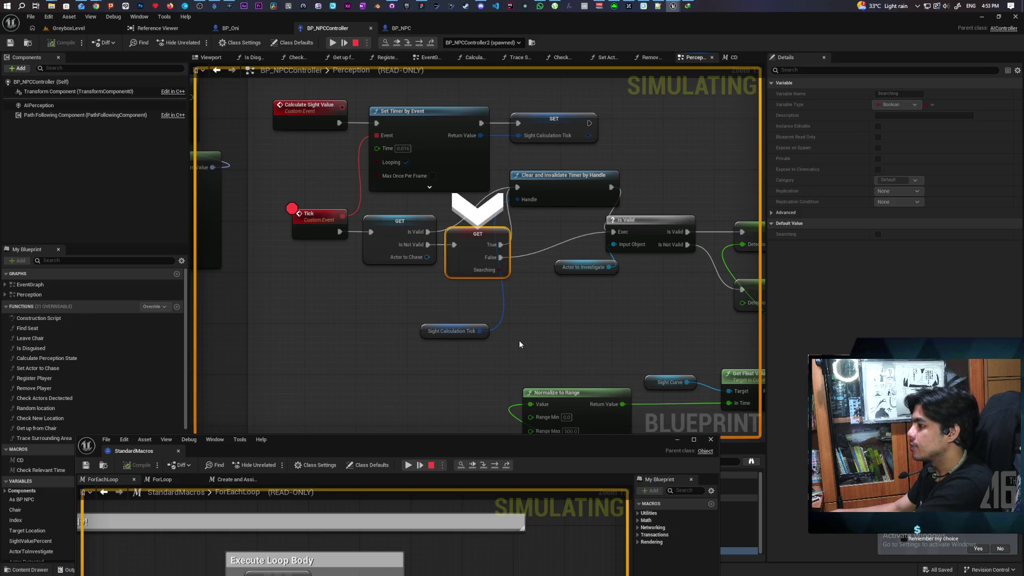
pyautogui.press('F10')
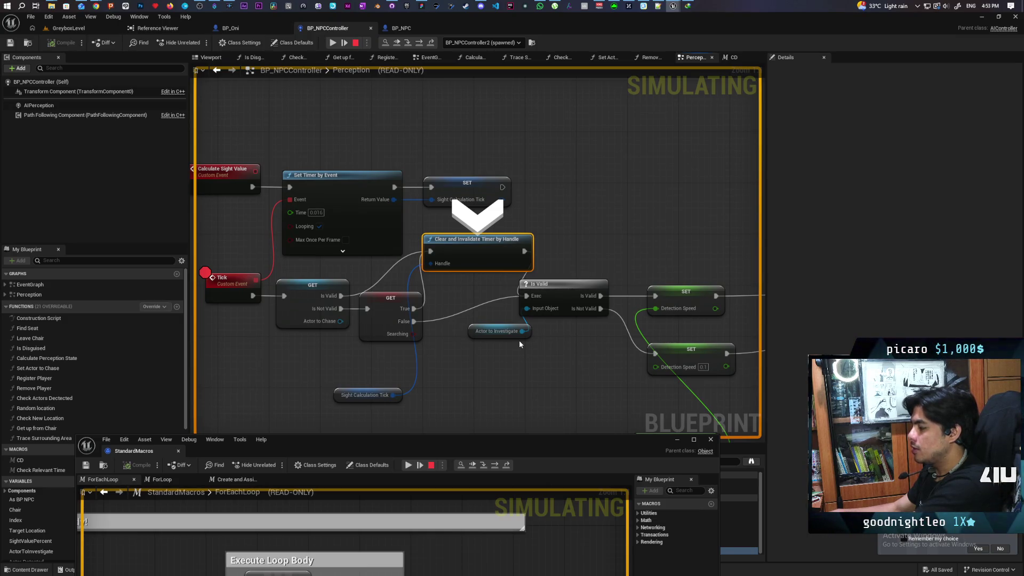
pyautogui.press('F10')
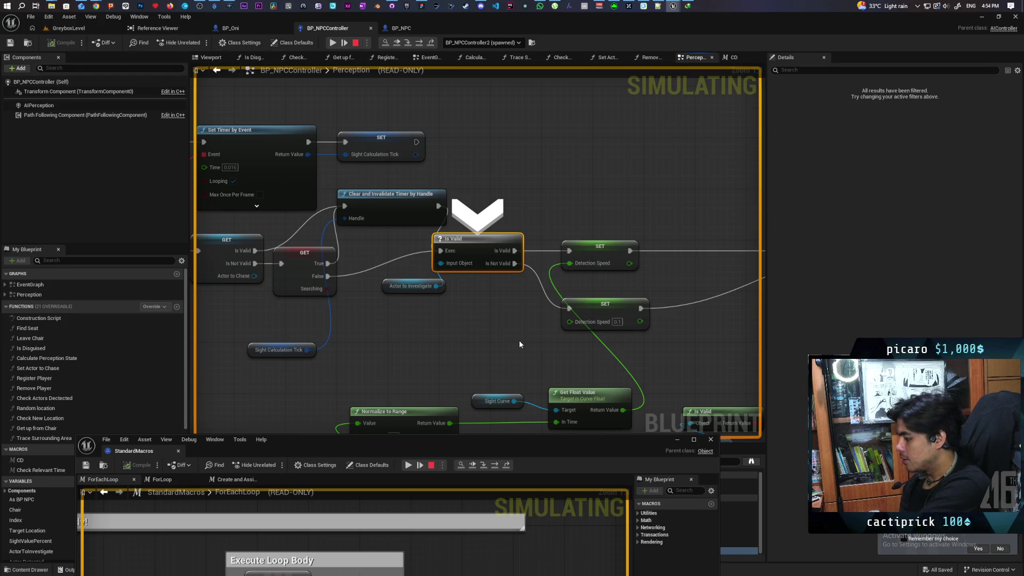
# Step through SET Detection Speed and the vision widget update into Calculate Perception State
pyautogui.press('F10')
pyautogui.press('F10')
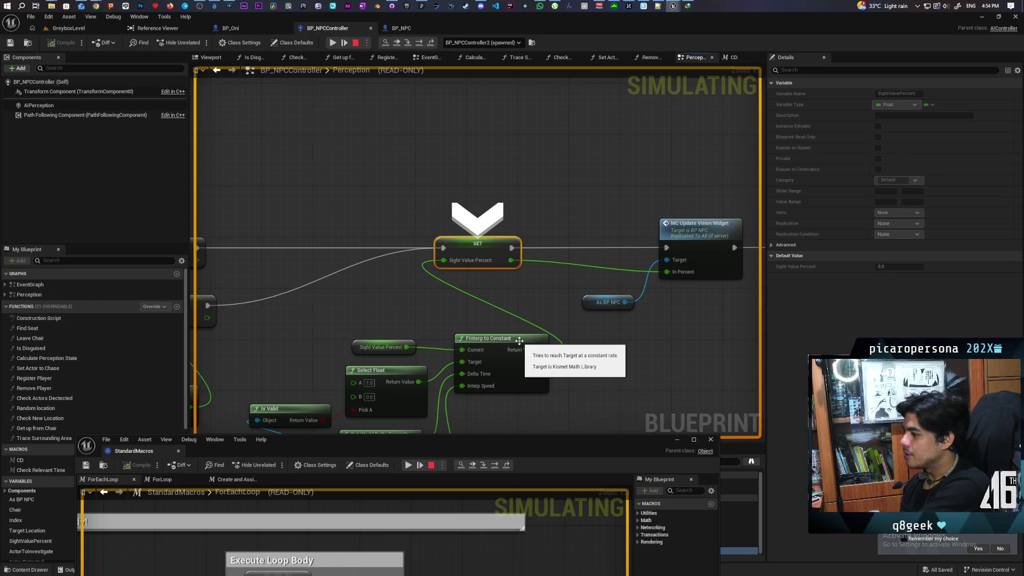
pyautogui.press('F10')
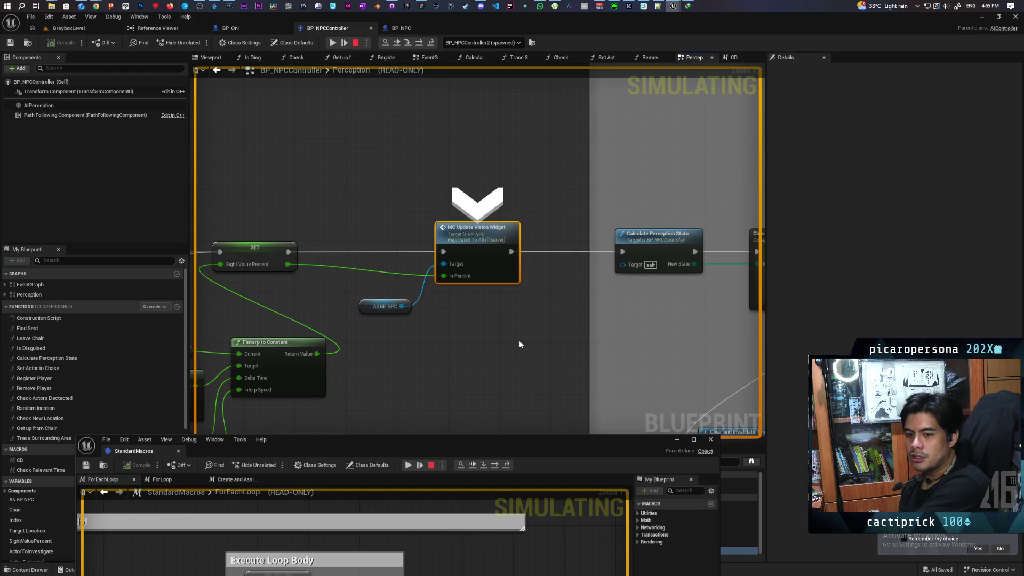
pyautogui.press('F10')
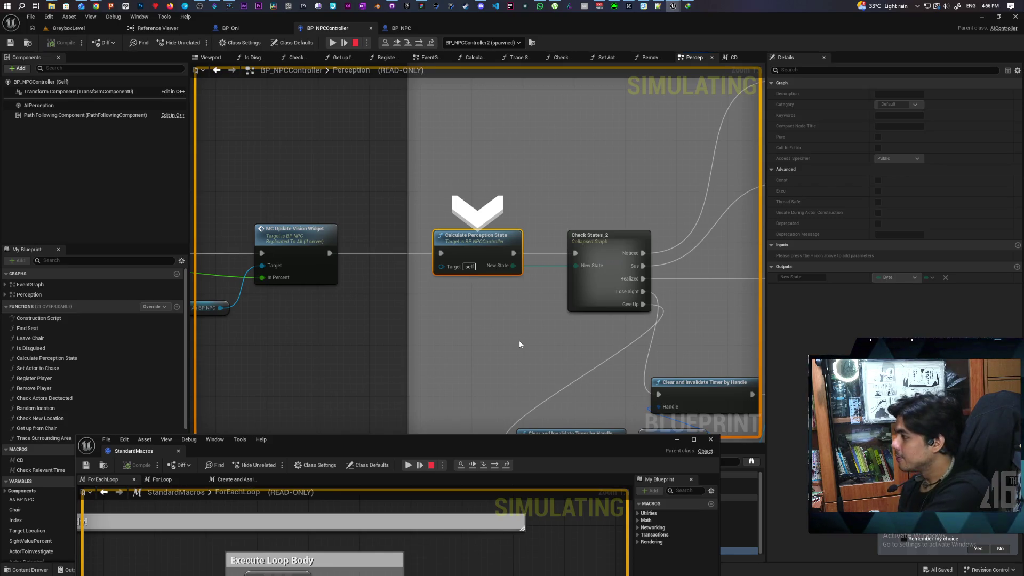
# Step over once more to advance execution to the Check States_2 node
pyautogui.press('F10')
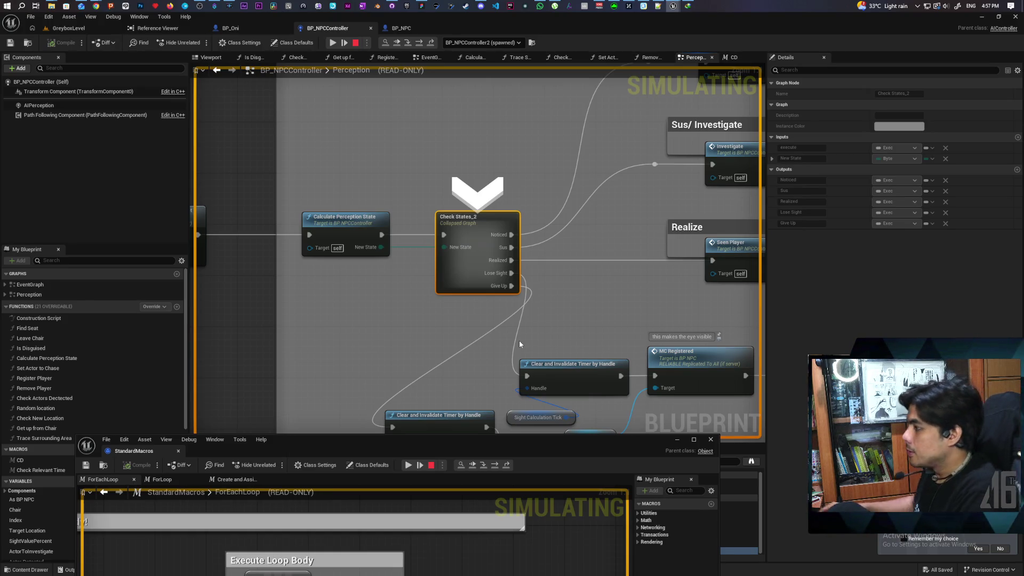
# In a new Chrome tab, search Google for 'night in the woods dialogue system'
pyautogui.moveTo(96, 6)
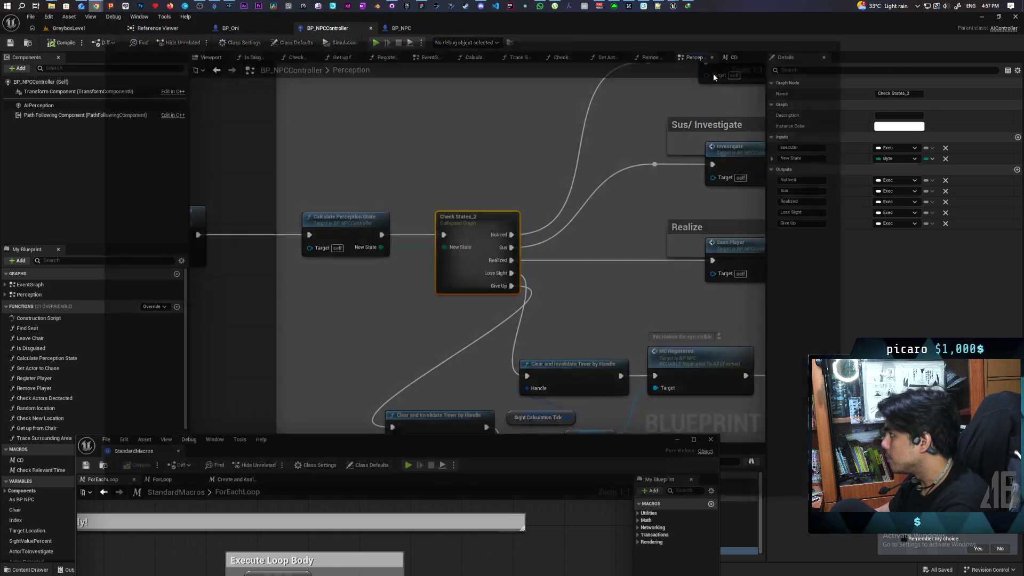
pyautogui.click(713, 68)
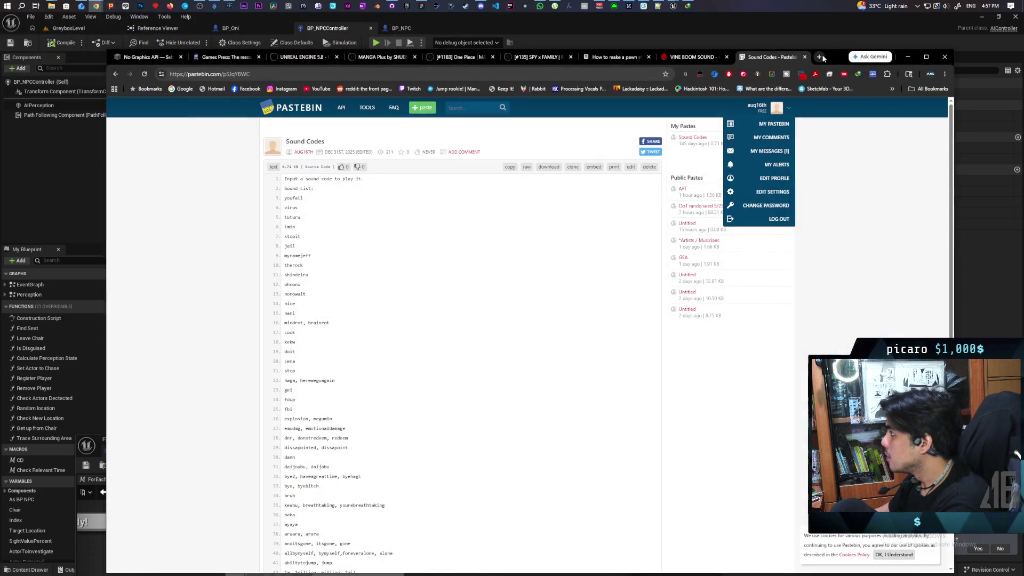
pyautogui.click(821, 58)
pyautogui.write('night in the woo')
pyautogui.press('Down')
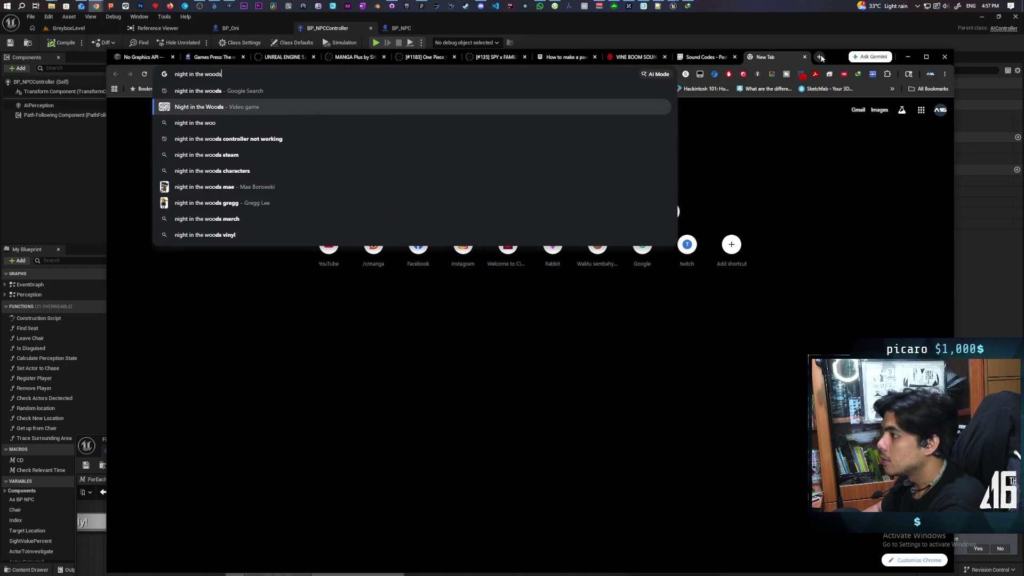
pyautogui.write('dialo')
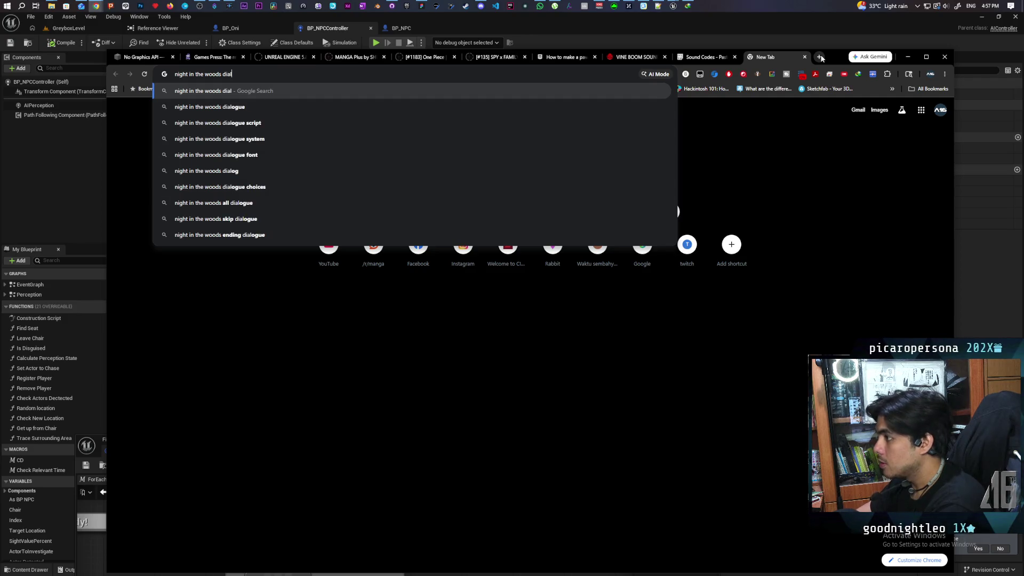
pyautogui.press('Down')
pyautogui.press('Down')
pyautogui.press('Down')
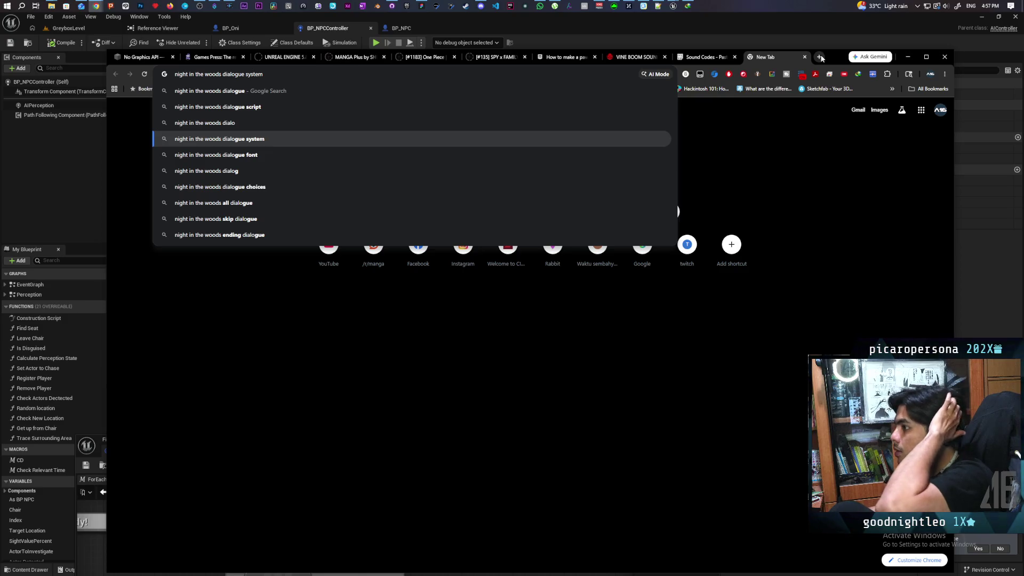
pyautogui.press('Return')
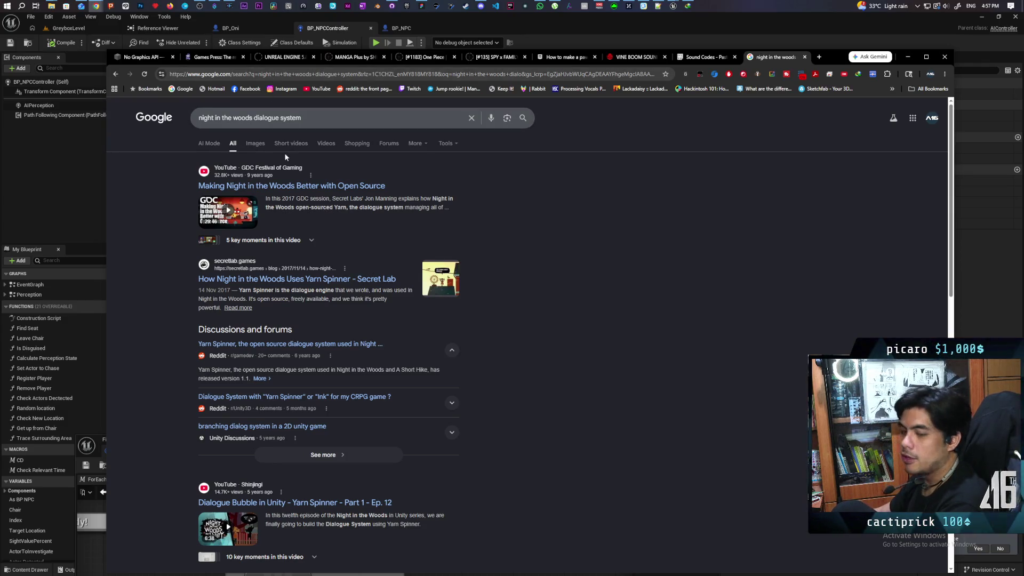
# Search for Yarn Spinner and open the yarnspinner.dev website
pyautogui.click(273, 75)
pyautogui.write('tyam')
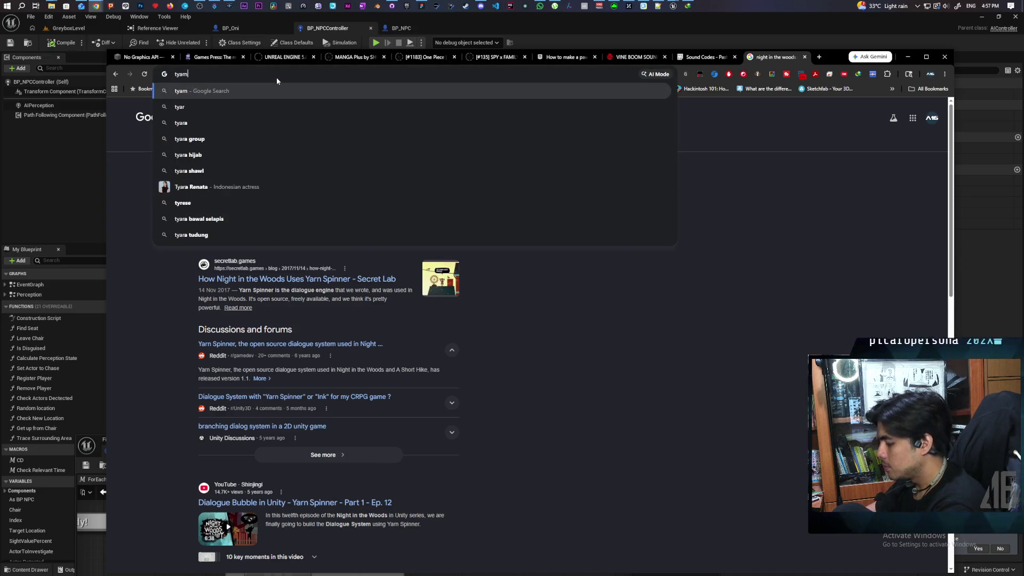
pyautogui.write(' spinner')
pyautogui.press('Return')
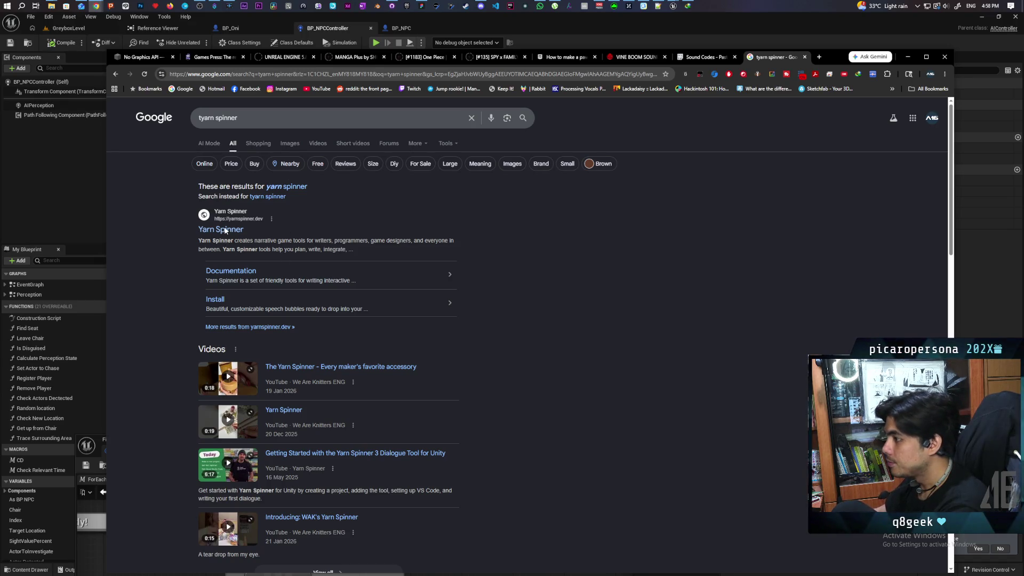
pyautogui.click(229, 235)
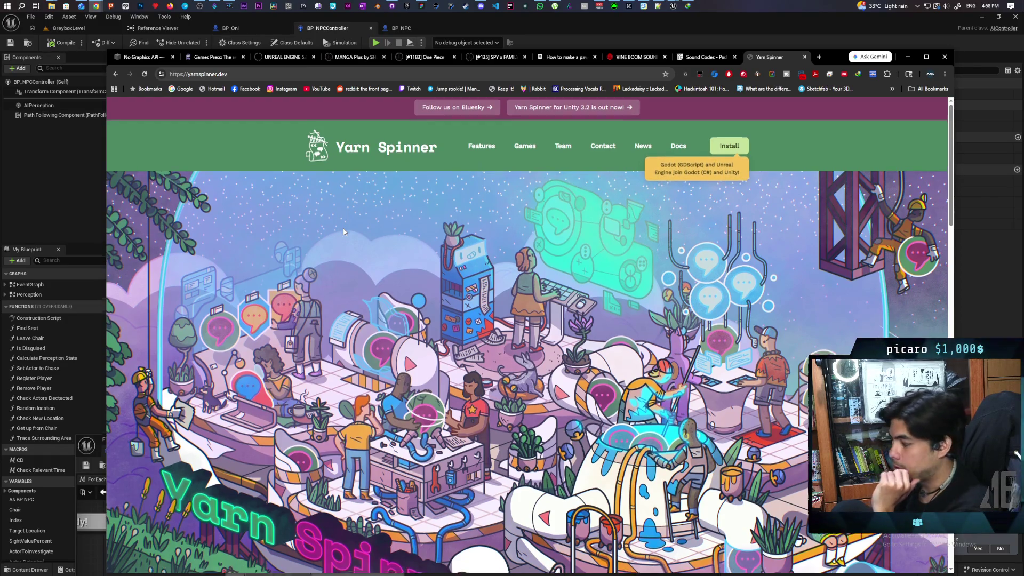
# Scroll to the Made with Yarn Spinner showcase, then enter a 'pixel crushers dialogue system' search
pyautogui.scroll(-10, 344, 232)
pyautogui.scroll(-5, 343, 232)
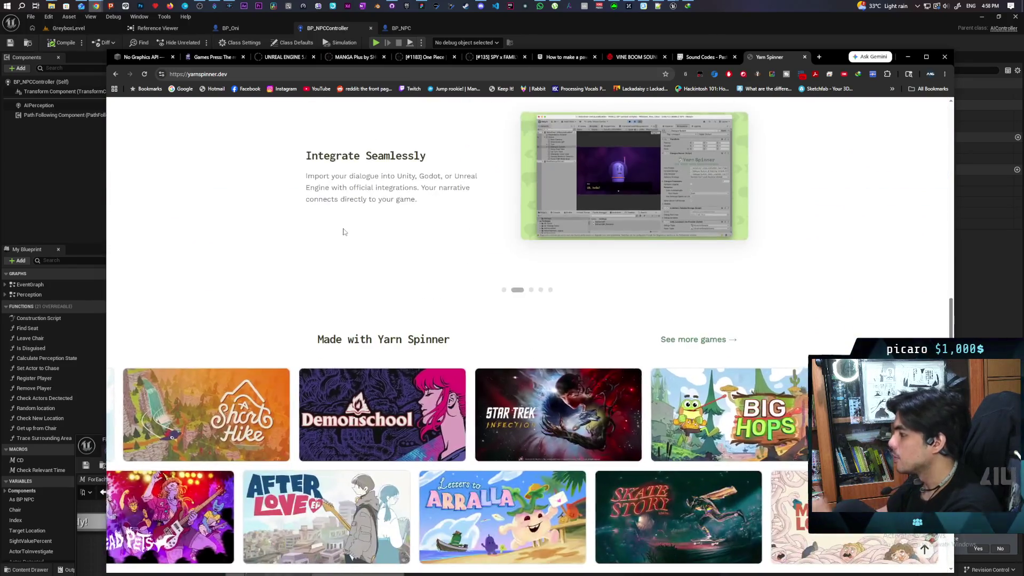
pyautogui.click(327, 74)
pyautogui.write('pi')
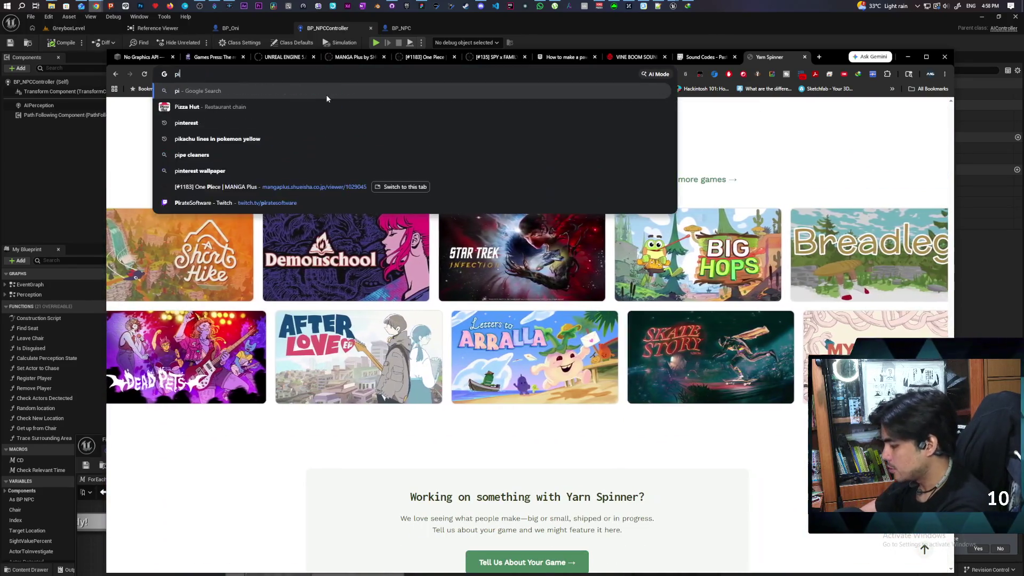
pyautogui.write('xel crushers dialogue system')
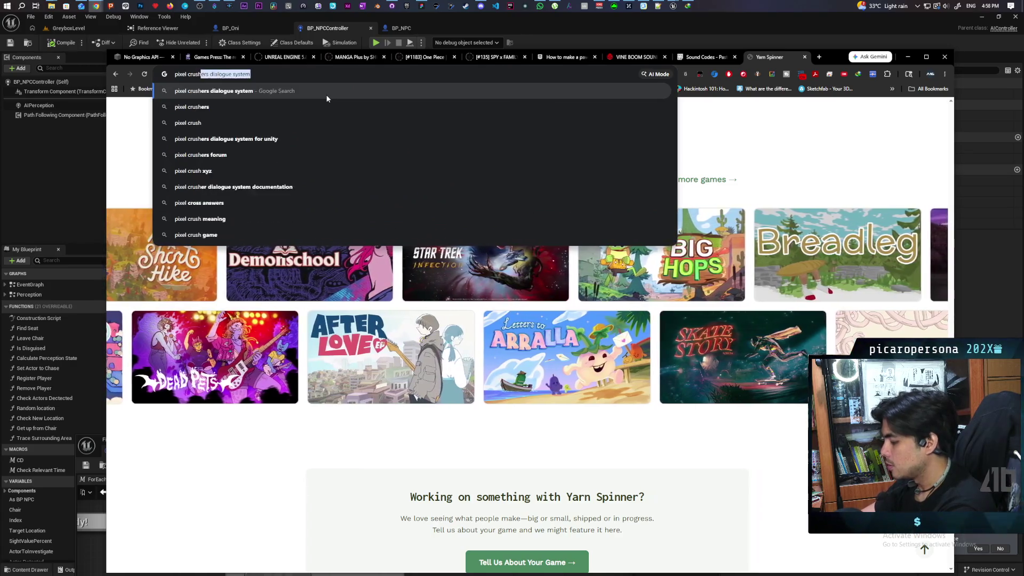
# Run the Pixel Crushers search and preview a Dialogue Editor screenshot in image results
pyautogui.press('Return')
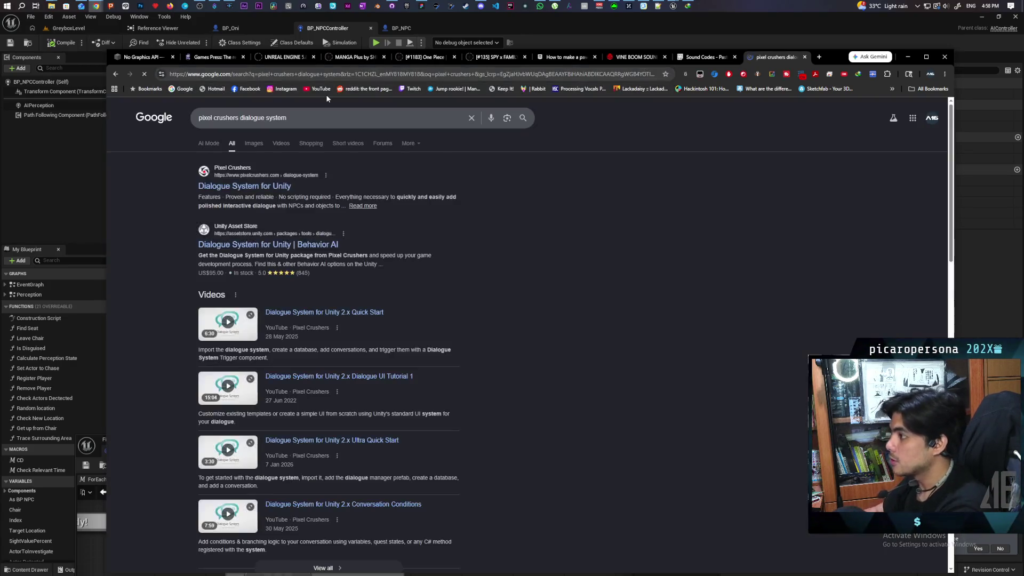
pyautogui.click(257, 143)
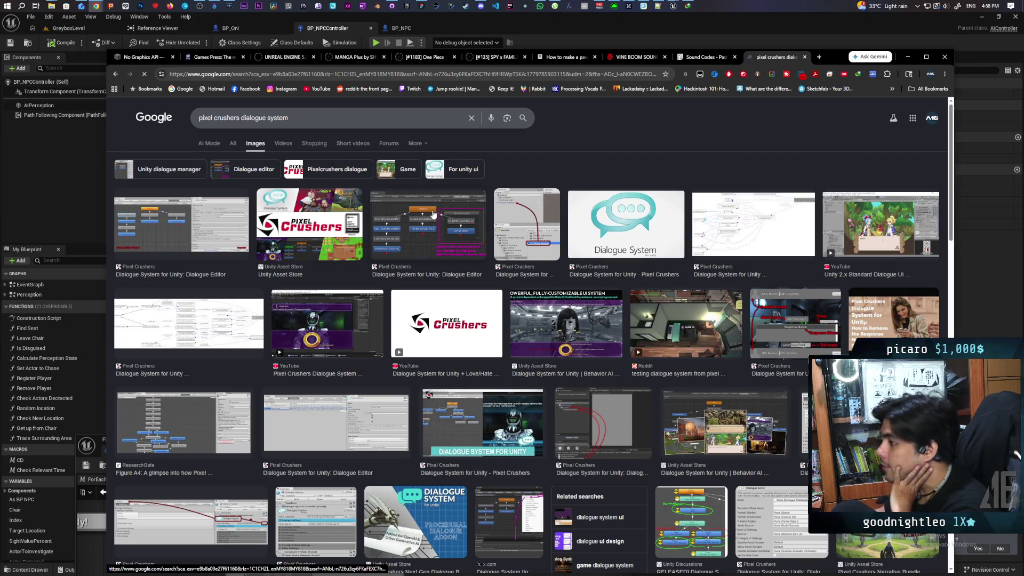
pyautogui.click(404, 227)
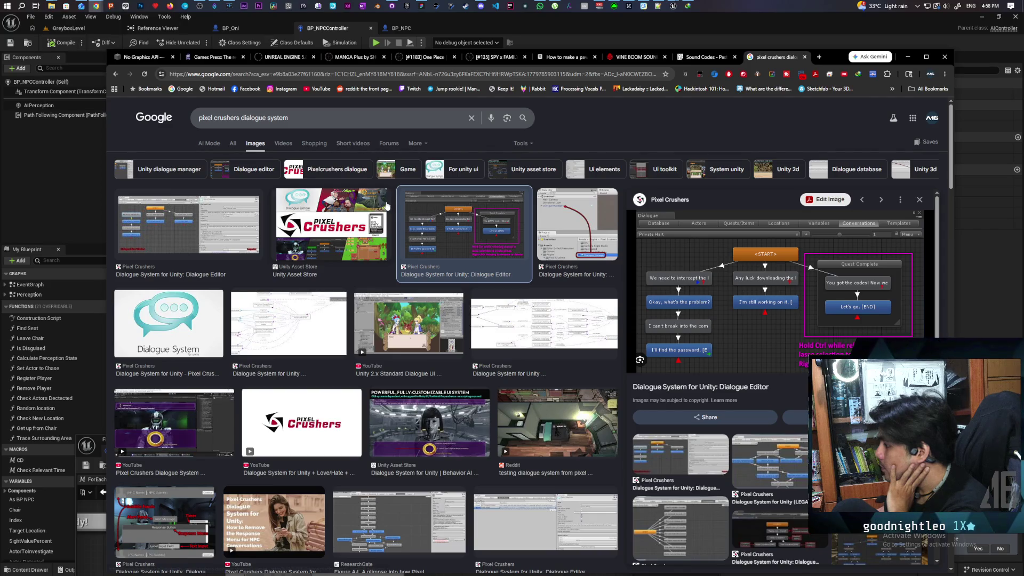
# Back in Unreal, switch to GreyboxLevel, close StandardMacros, and show the Maps folder
pyautogui.click(569, 25)
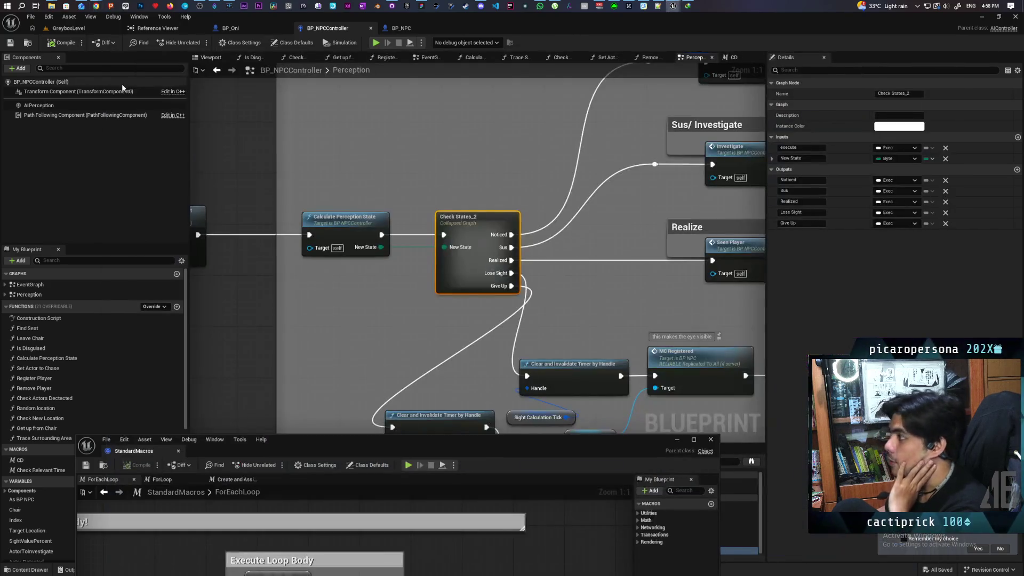
pyautogui.click(68, 28)
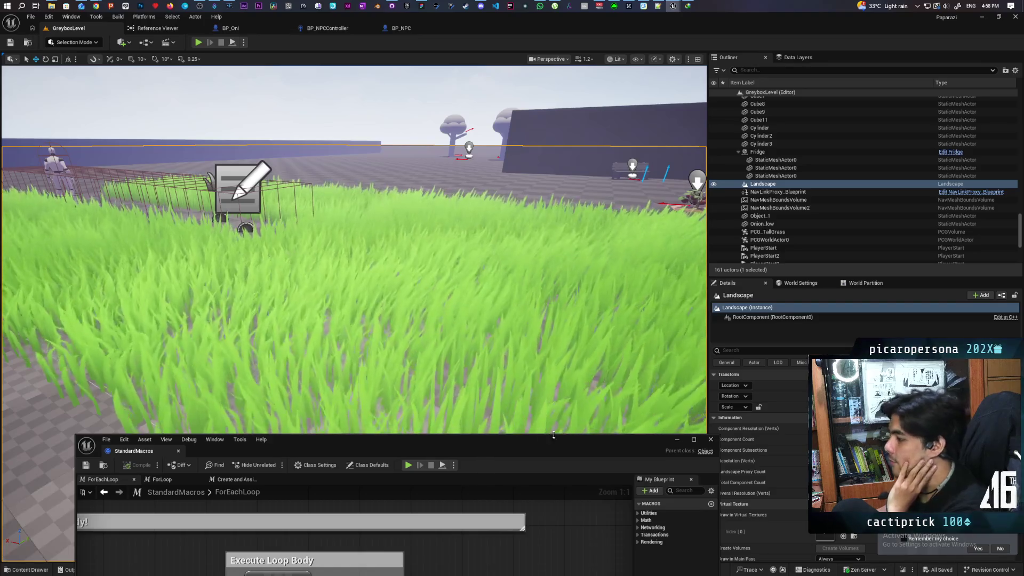
pyautogui.click(710, 439)
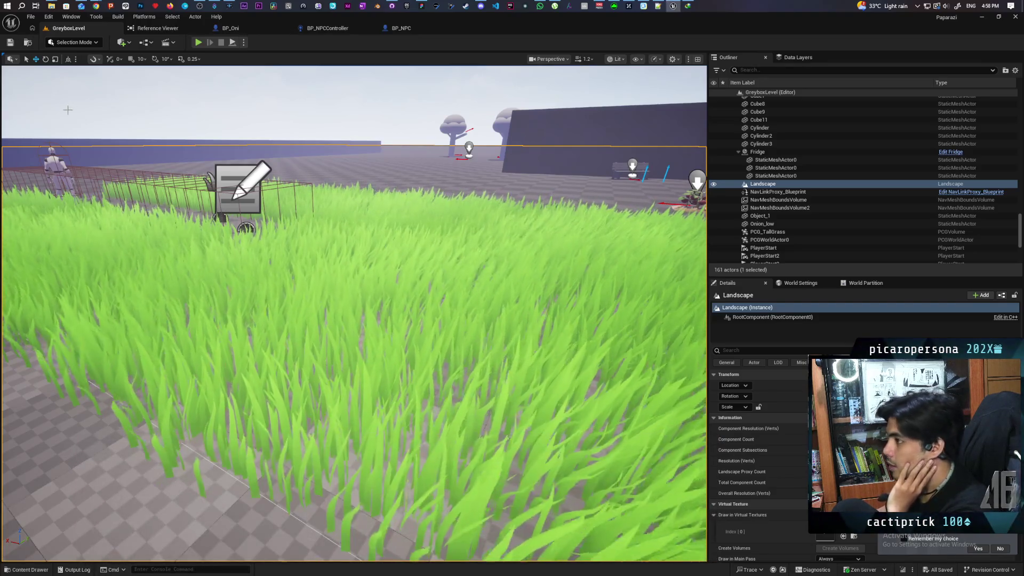
pyautogui.hotkey('ctrl', 'space')
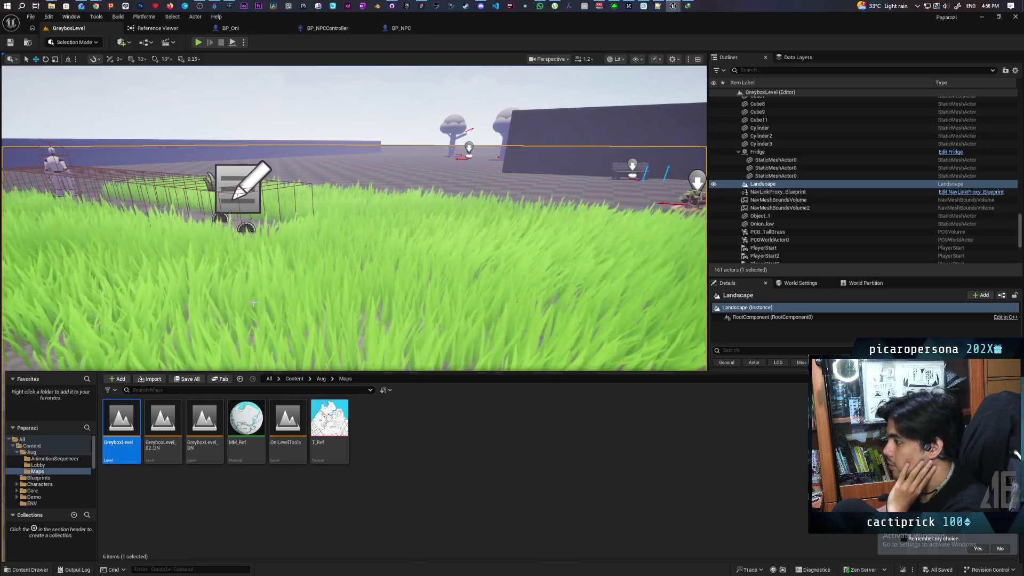
# Load the OniLevelTools map and select the BP_BlockingBamboo actor
pyautogui.doubleClick(287, 422)
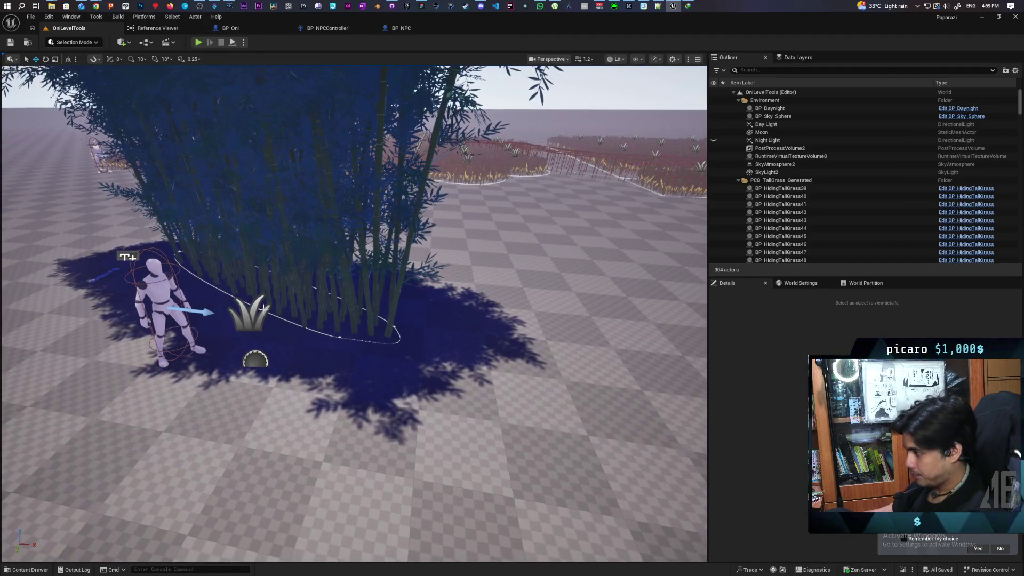
pyautogui.click(346, 343)
# Drag a BP_BlockingBamboo spline point to reshape the bamboo area, then select the tall grass
pyautogui.click(340, 337)
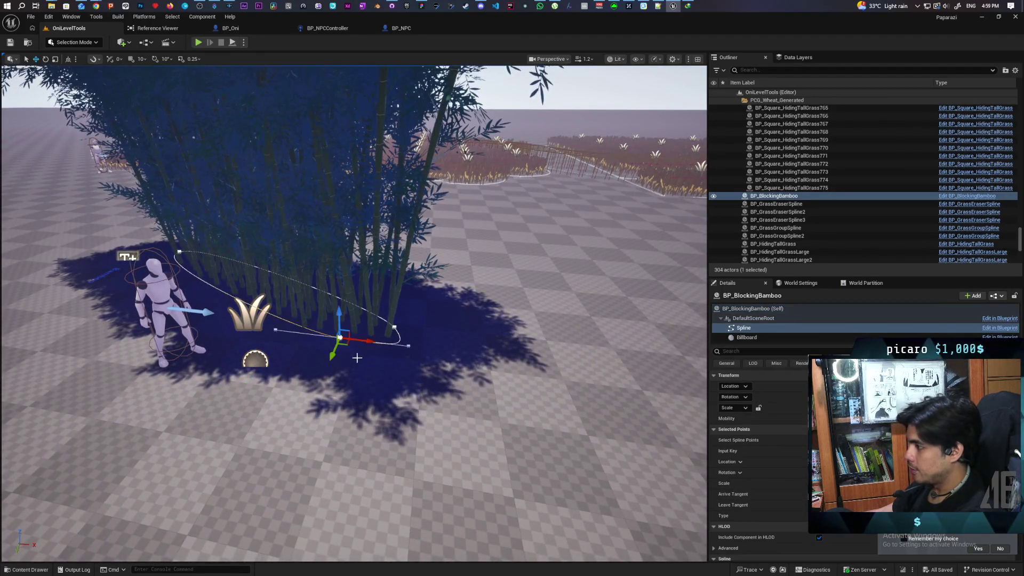
pyautogui.moveTo(361, 345)
pyautogui.mouseDown()
pyautogui.moveTo(480, 427)
pyautogui.moveTo(603, 473)
pyautogui.moveTo(606, 503)
pyautogui.mouseUp()
pyautogui.scroll(10, 605, 503)
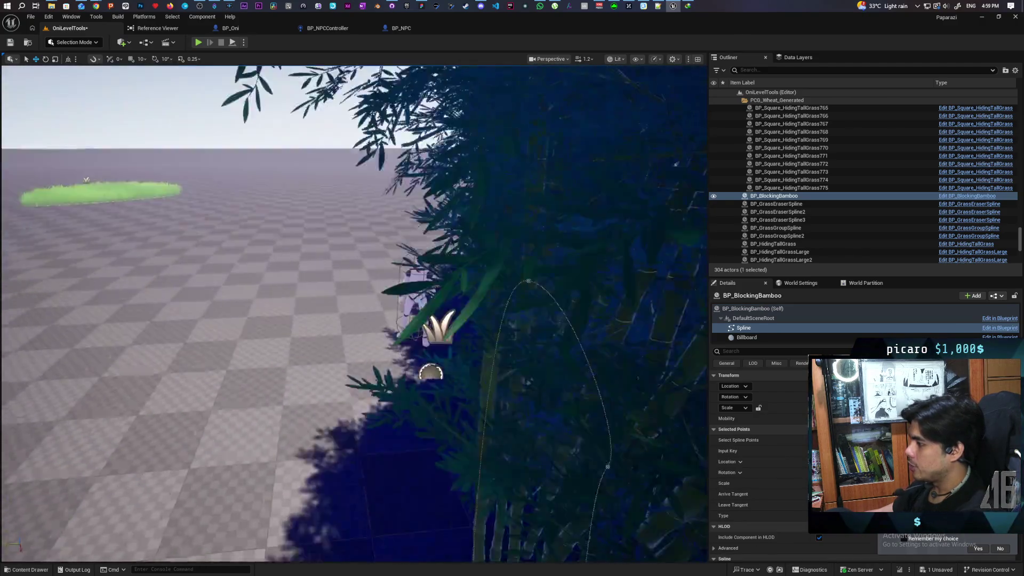
pyautogui.scroll(-10, 415, 399)
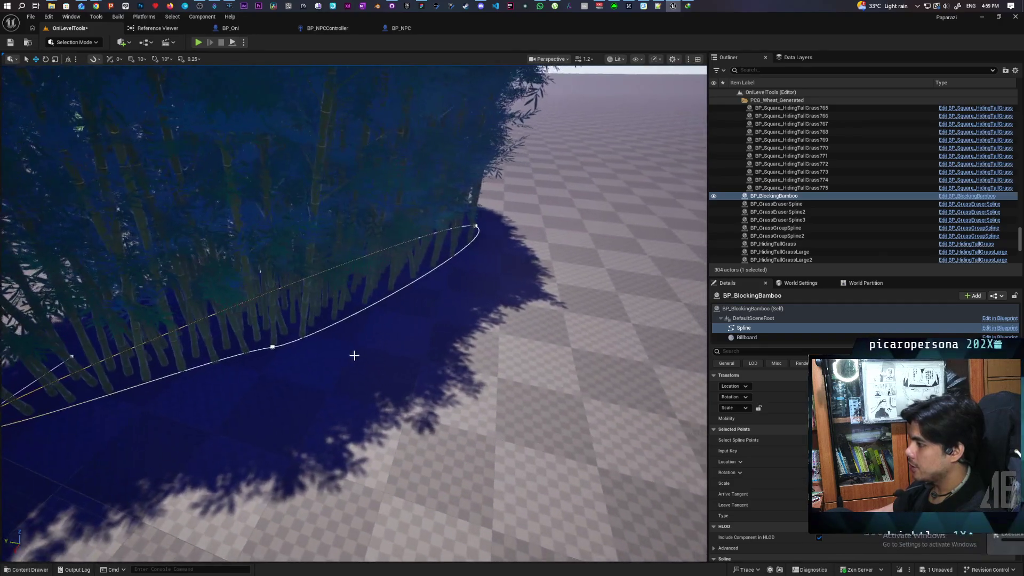
pyautogui.moveTo(286, 351)
pyautogui.mouseDown()
pyautogui.moveTo(229, 421)
pyautogui.moveTo(211, 408)
pyautogui.moveTo(211, 331)
pyautogui.moveTo(224, 299)
pyautogui.mouseUp()
pyautogui.click(339, 282)
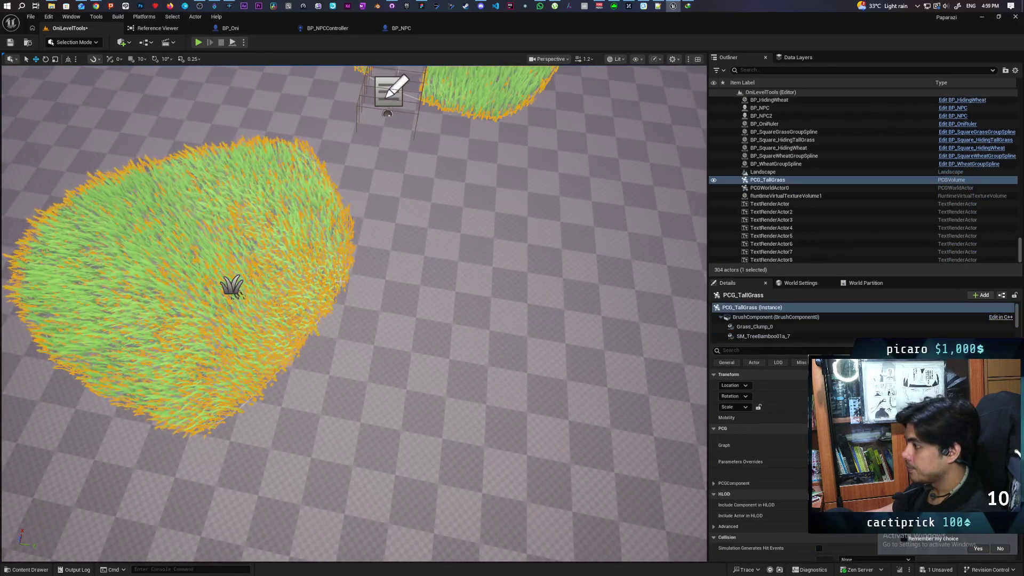
# Pull a BP_HidingTallGrassLarge2 spline point outward to reshape the grass edge
pyautogui.scroll(5, 340, 282)
pyautogui.click(408, 280)
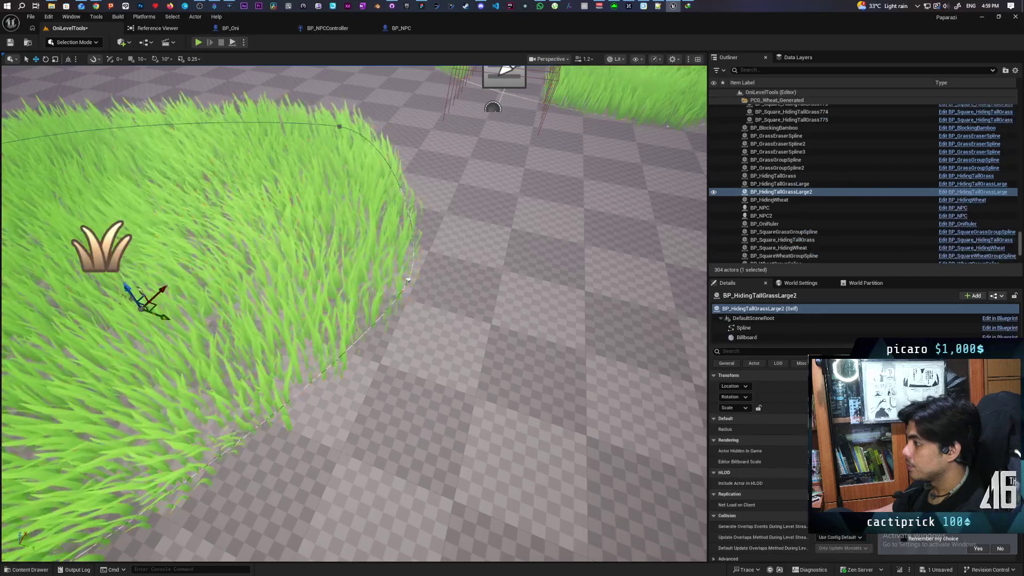
pyautogui.scroll(2, 408, 280)
pyautogui.click(404, 299)
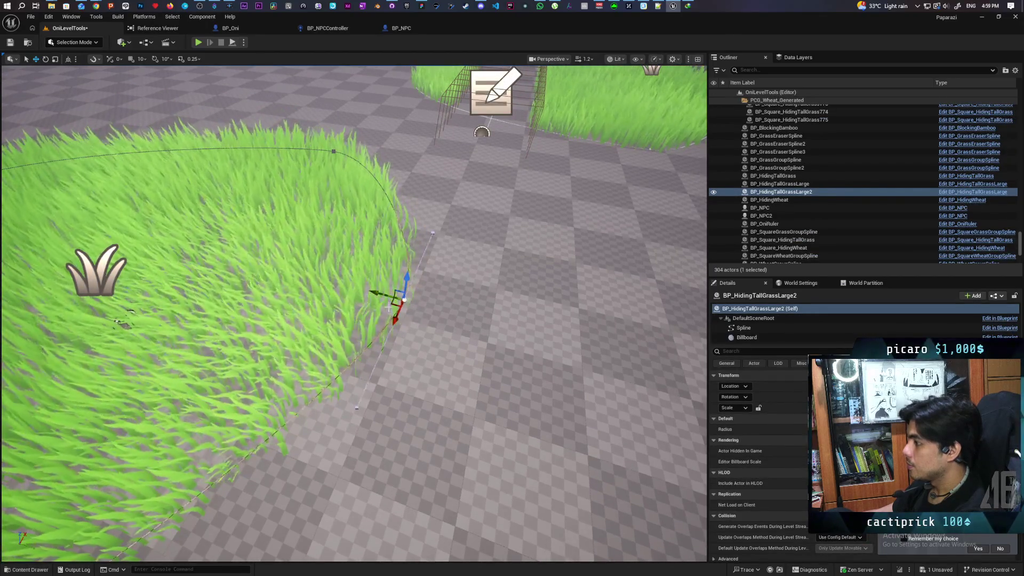
pyautogui.moveTo(404, 298)
pyautogui.mouseDown()
pyautogui.moveTo(457, 423)
pyautogui.moveTo(505, 448)
pyautogui.mouseUp()
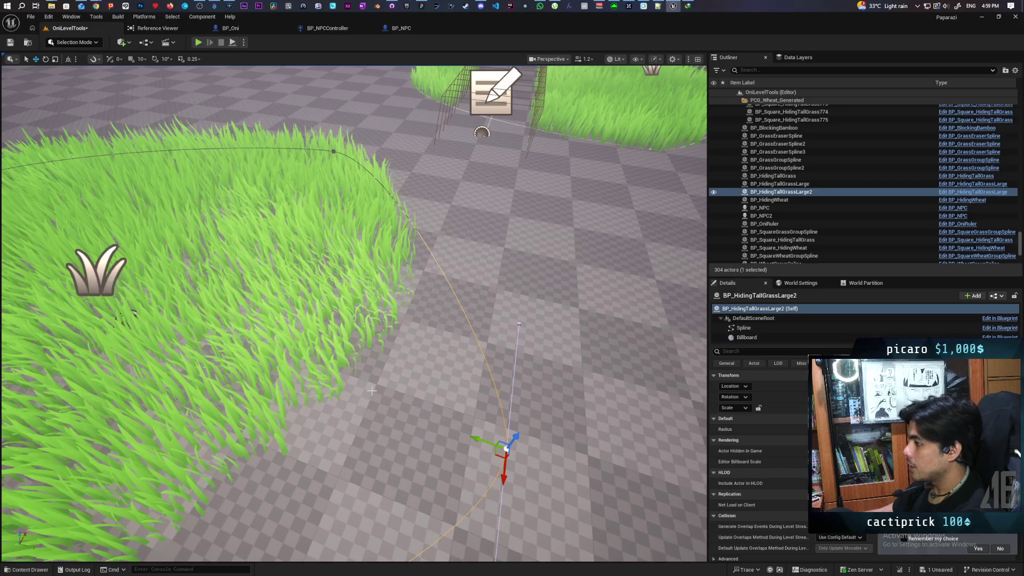
# Move the BP_GrassEraserSpline3 cage so it sits between the two grass islands
pyautogui.scroll(-5, 372, 390)
pyautogui.moveTo(372, 390)
pyautogui.mouseDown()
pyautogui.moveTo(405, 344)
pyautogui.moveTo(411, 384)
pyautogui.moveTo(407, 374)
pyautogui.moveTo(346, 396)
pyautogui.mouseUp()
pyautogui.click(345, 396)
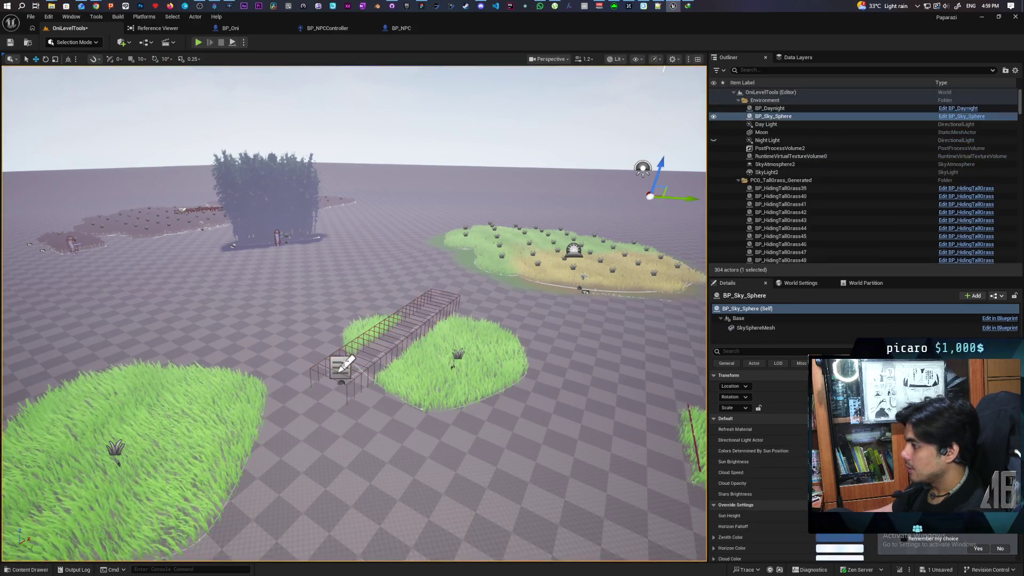
pyautogui.moveTo(334, 391); pyautogui.dragTo(364, 405)
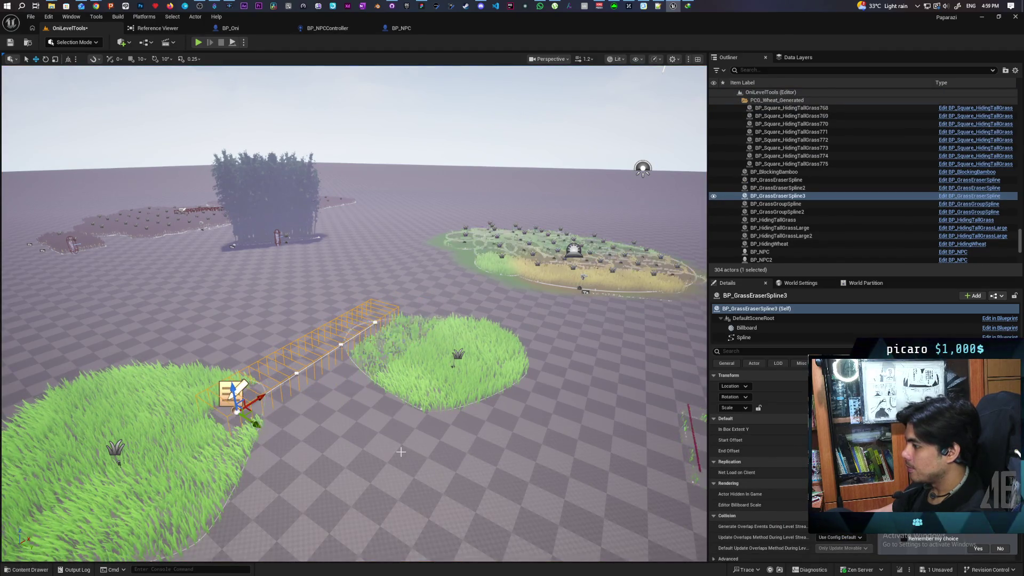
pyautogui.moveTo(396, 401); pyautogui.dragTo(380, 433)
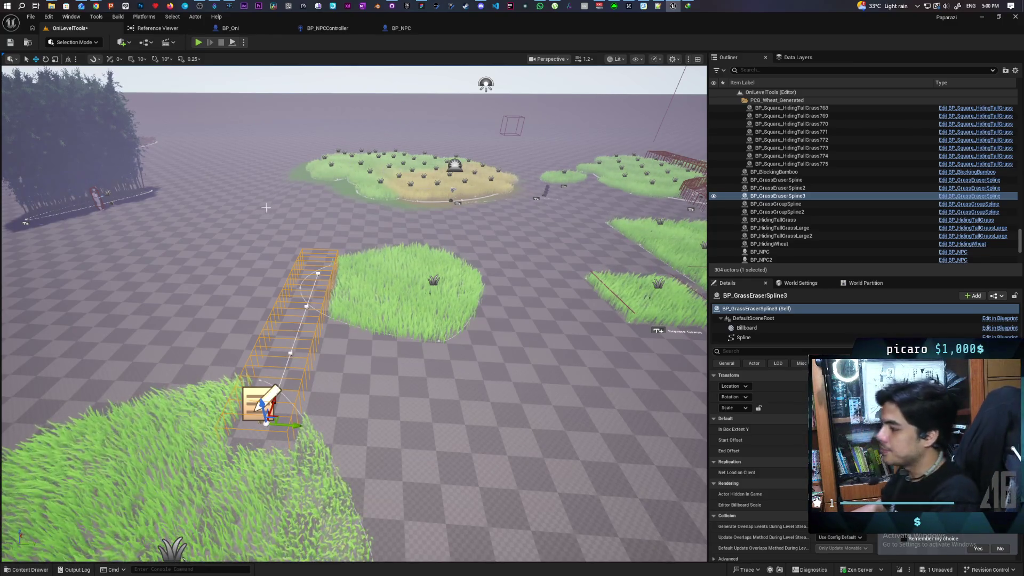
# Drag the eraser spline's end point to curve it into the round grass patch
pyautogui.click(318, 275)
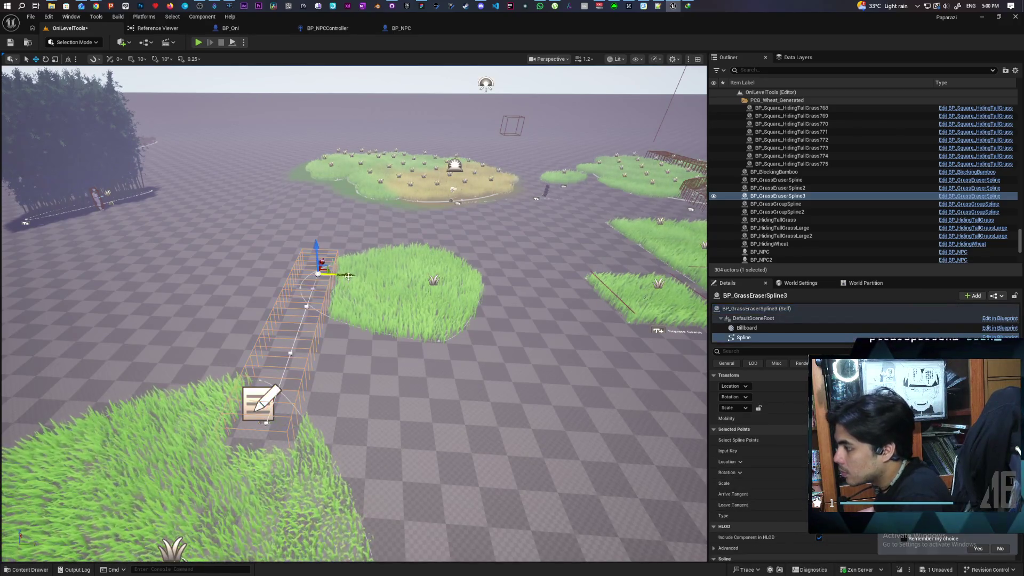
pyautogui.moveTo(348, 287); pyautogui.dragTo(411, 293)
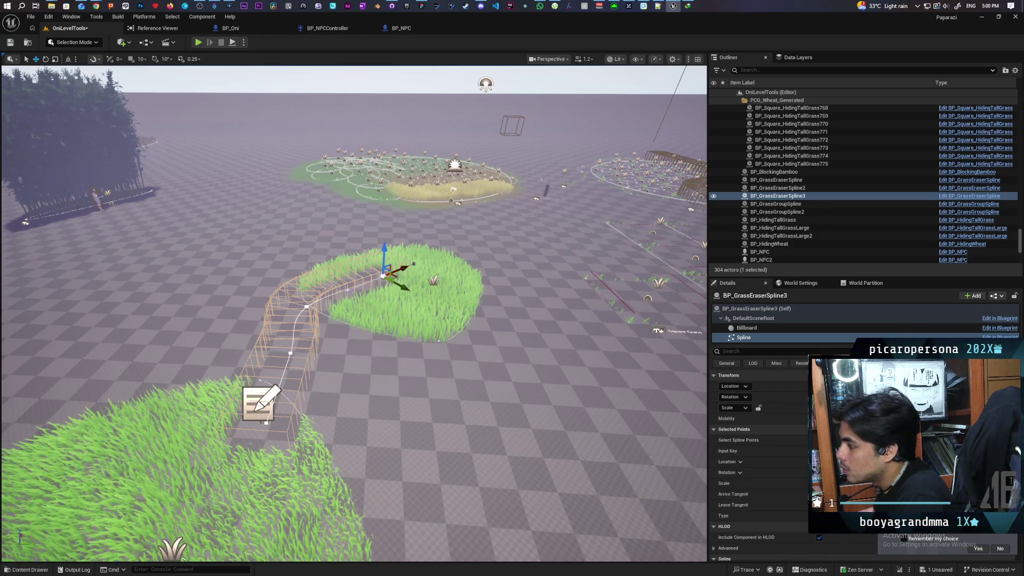
pyautogui.moveTo(326, 317); pyautogui.dragTo(345, 320)
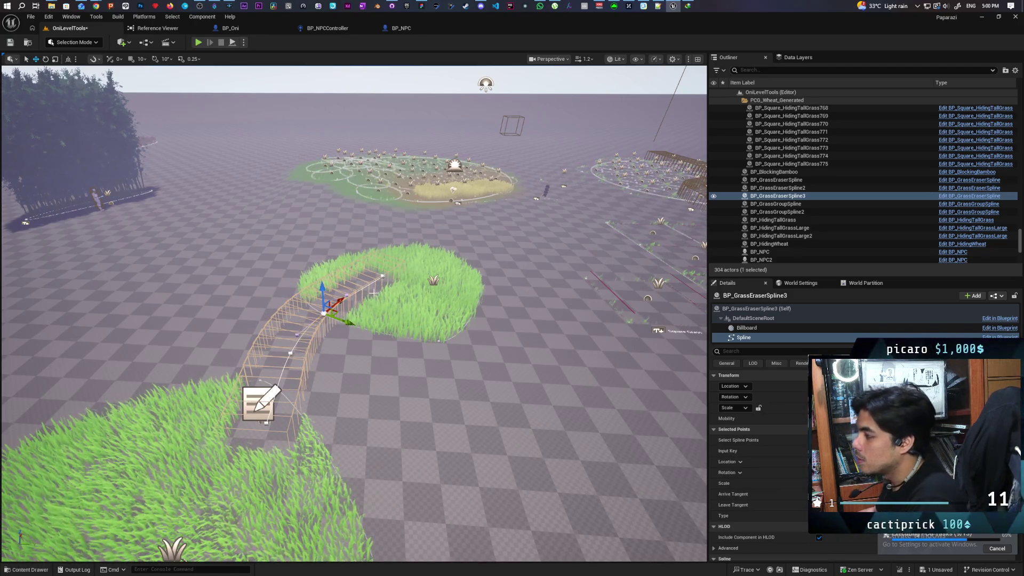
# Save the OniLevelTools level
pyautogui.click(14, 42)
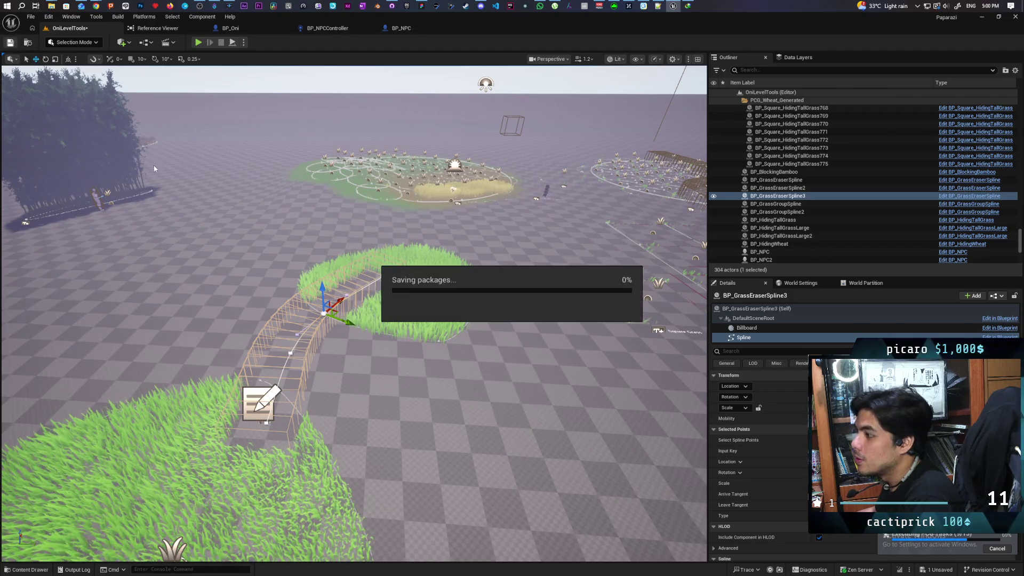
pyautogui.scroll(-10, 364, 283)
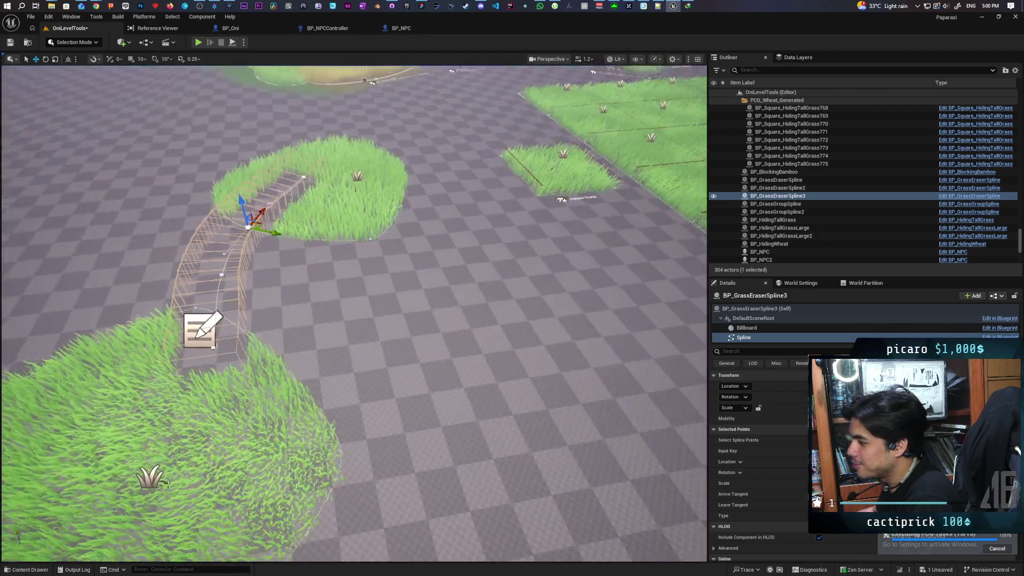
pyautogui.scroll(-1, 354, 309)
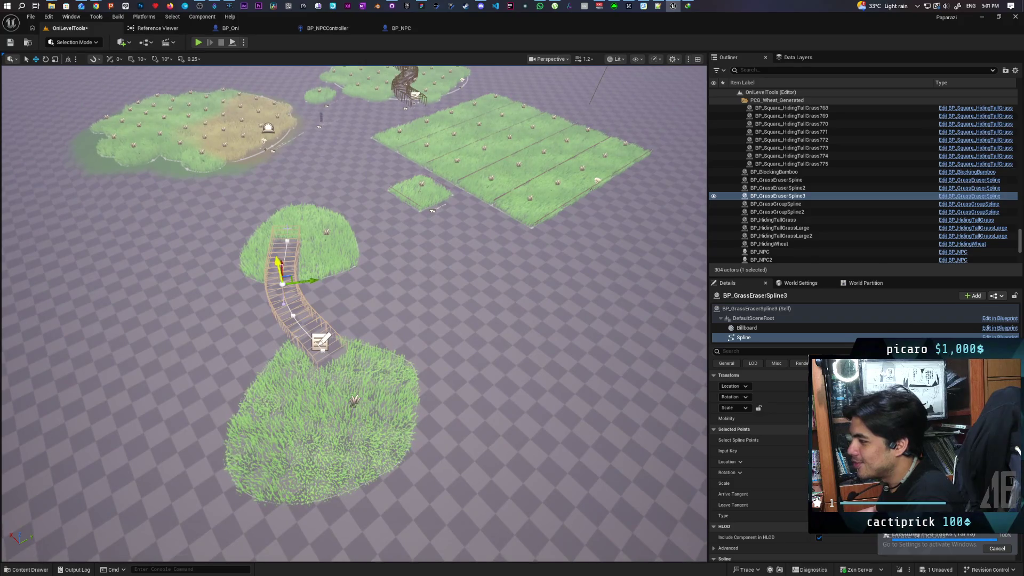
pyautogui.press('f')
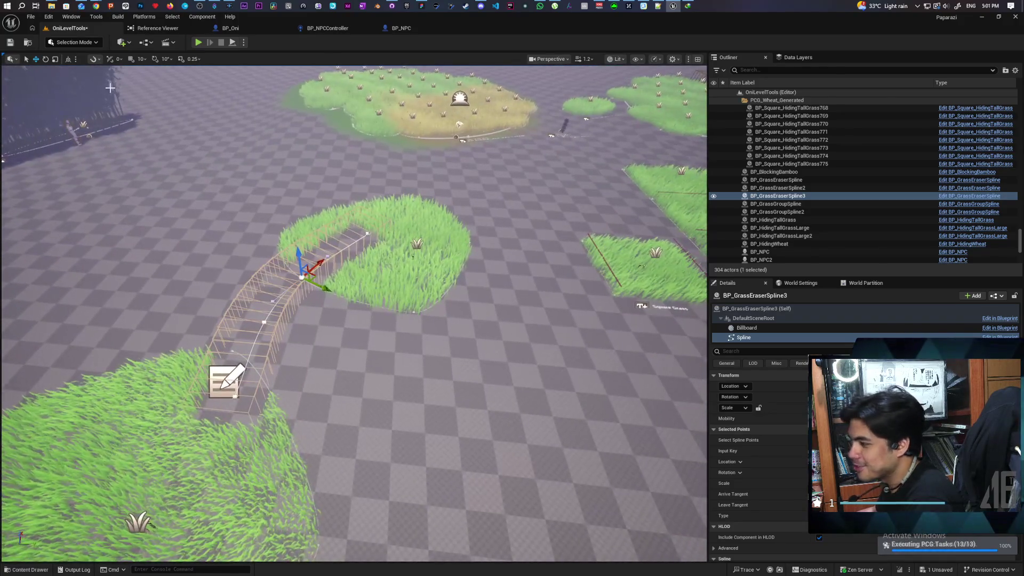
pyautogui.click(28, 43)
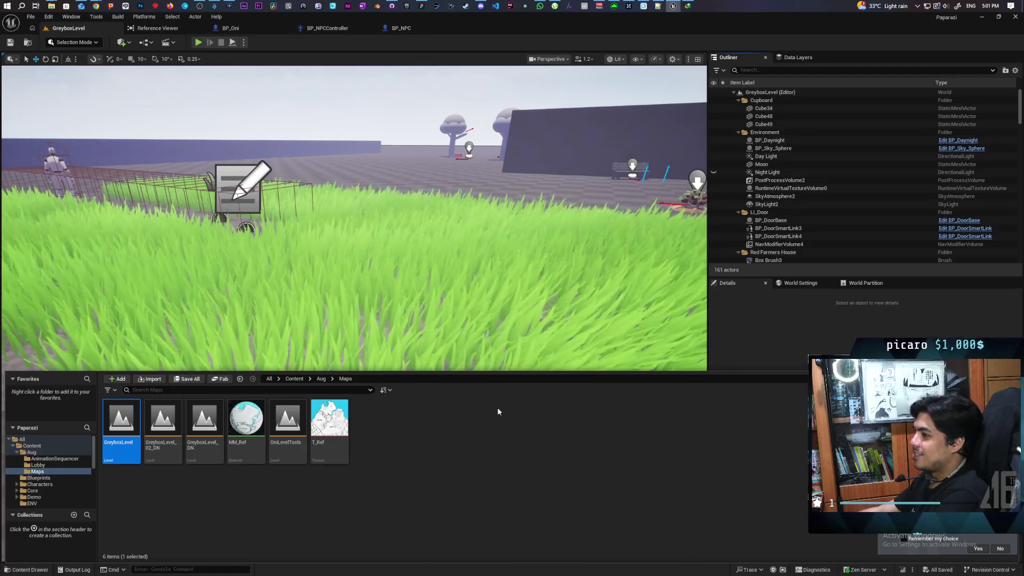
# Maximize the viewport, fly over the grass strips toward the fenced NPC path, and launch Play
pyautogui.hotkey('ctrl', 'space')
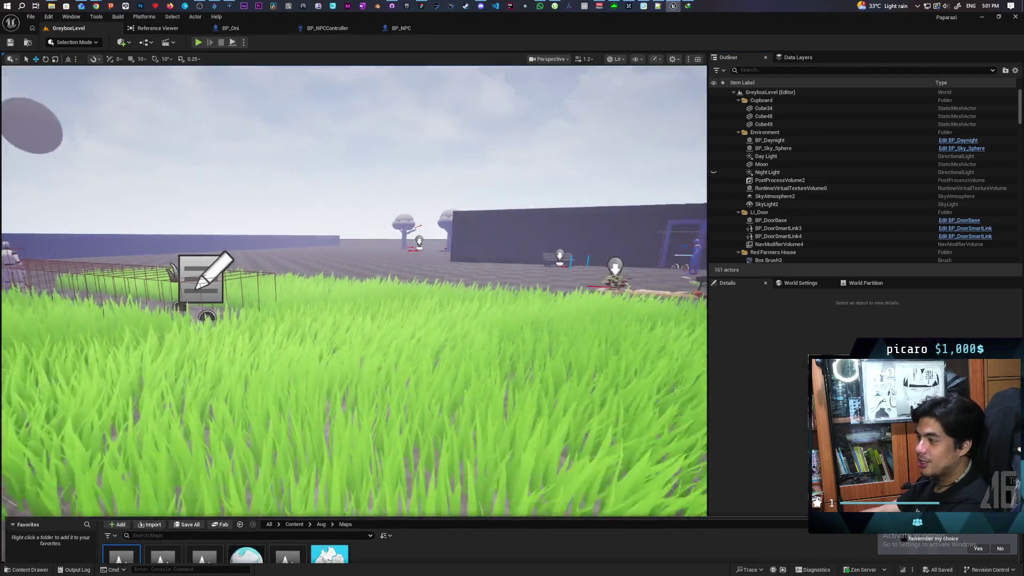
pyautogui.press('s')
pyautogui.press('e')
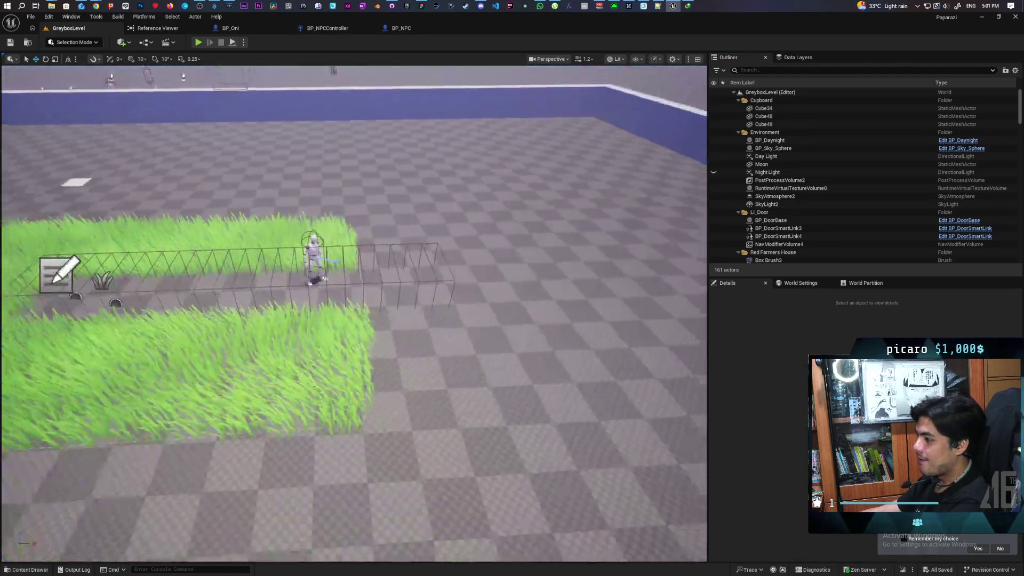
pyautogui.press('w')
pyautogui.press('a')
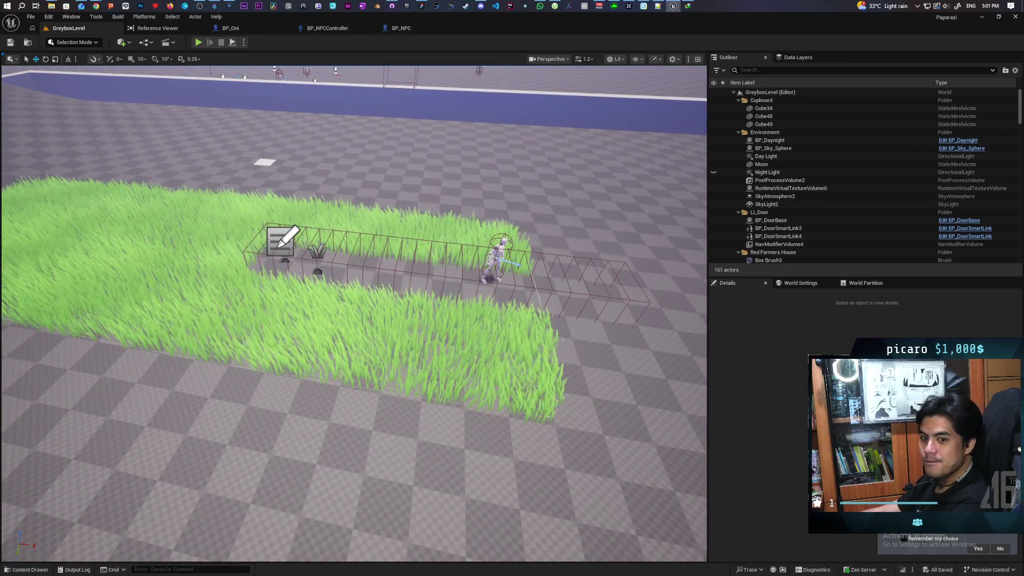
pyautogui.press('w')
pyautogui.press('a')
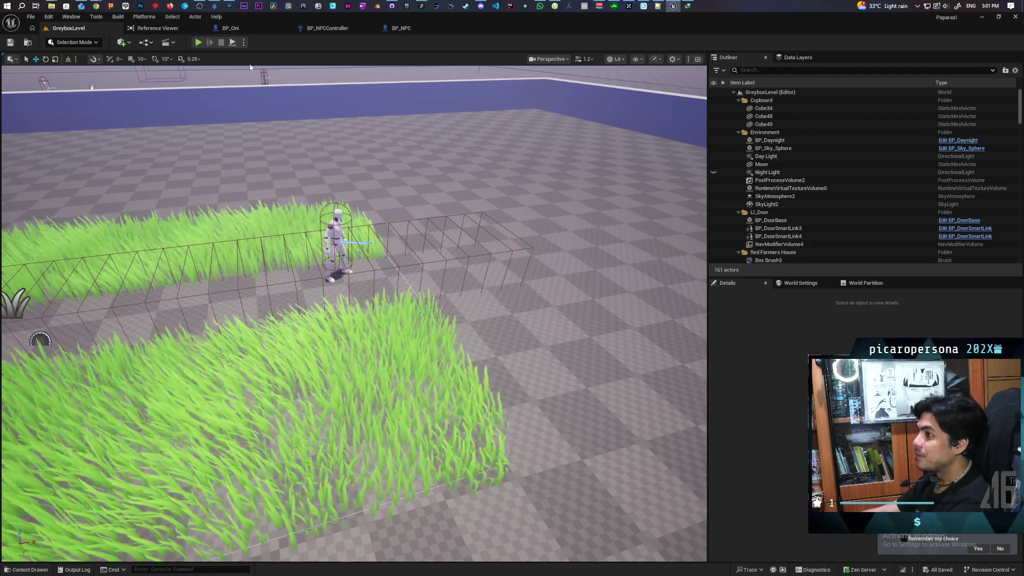
pyautogui.click(198, 42)
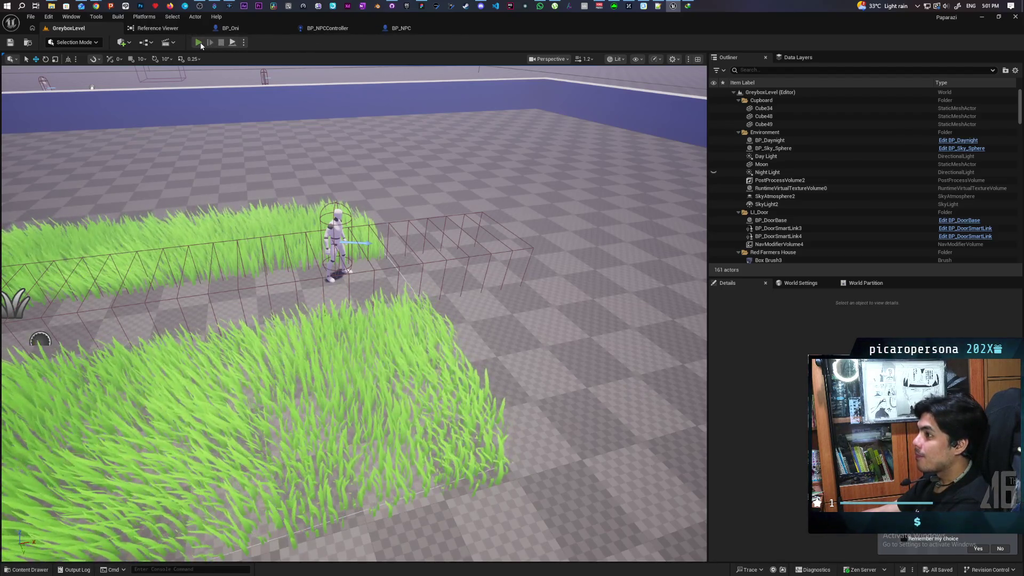
# Walk and jump the purple character through the grass toward the NPC until BP_Oni's breakpoint hits
pyautogui.press('w')
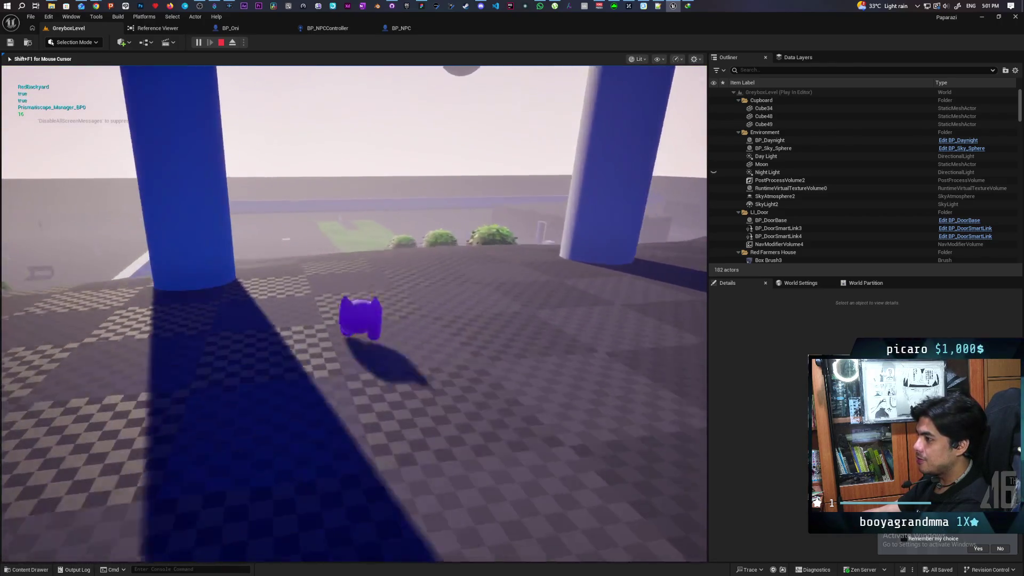
pyautogui.press('space')
pyautogui.press('w')
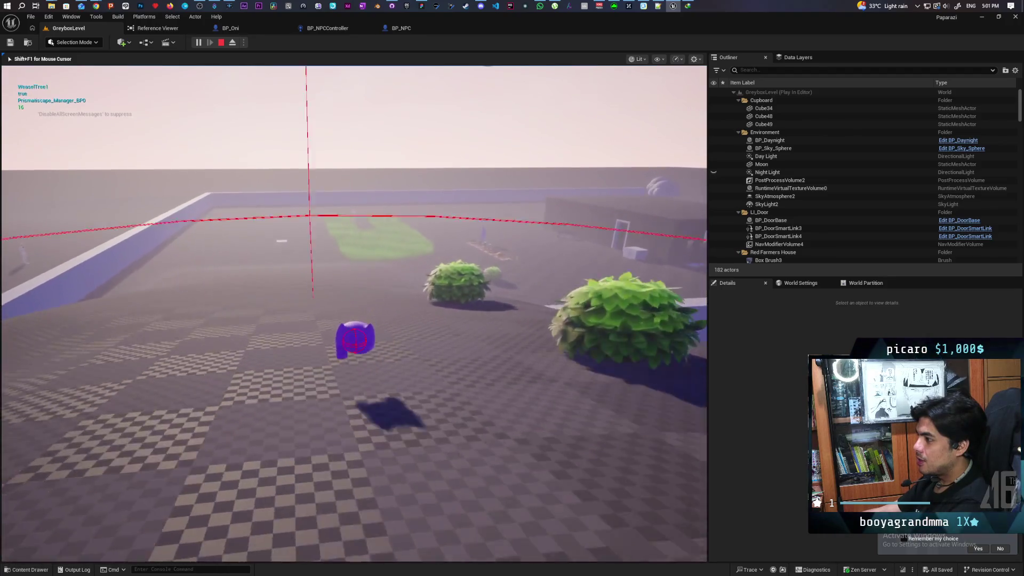
pyautogui.press('w')
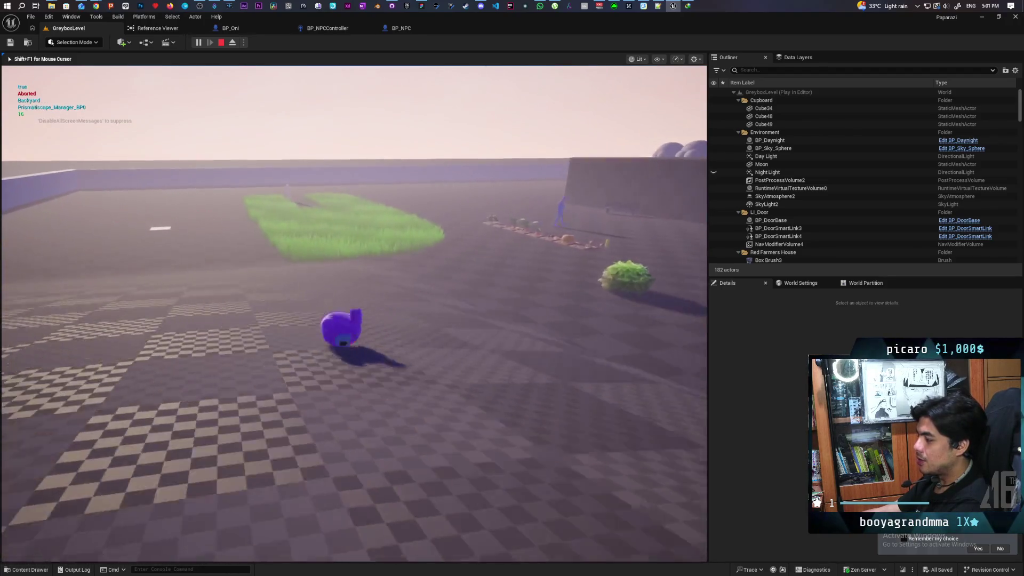
pyautogui.press('w')
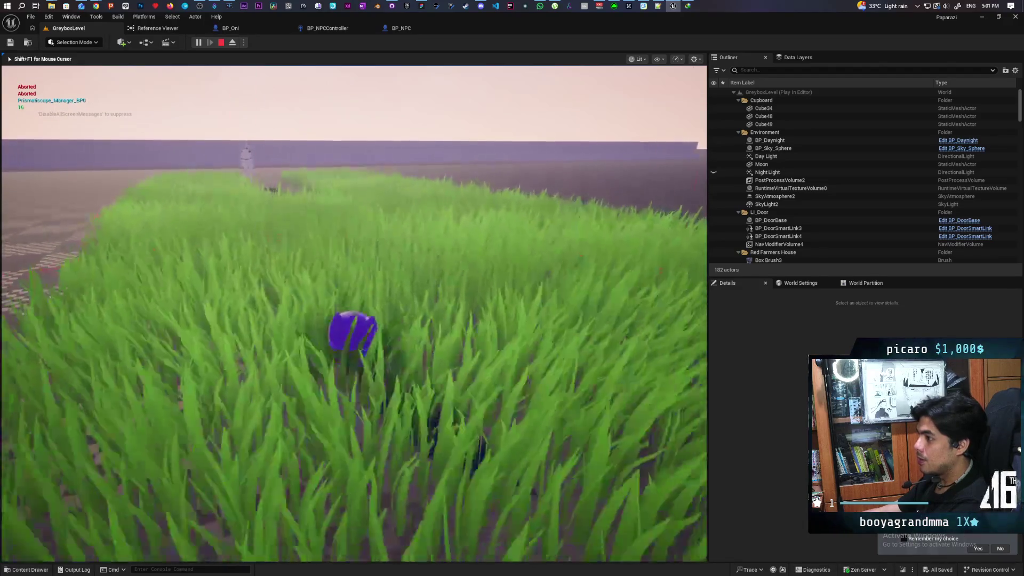
pyautogui.press('w')
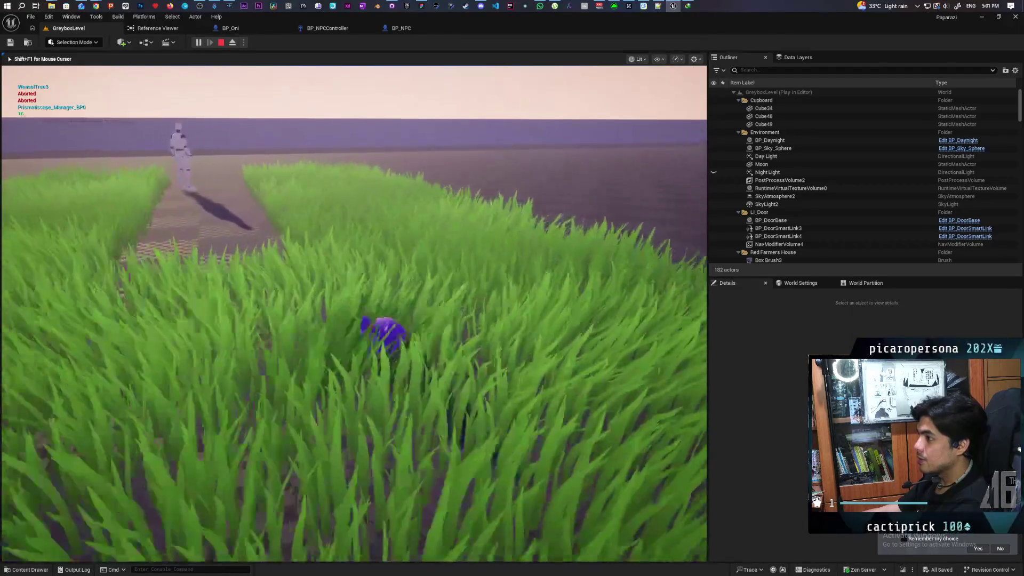
pyautogui.press('w')
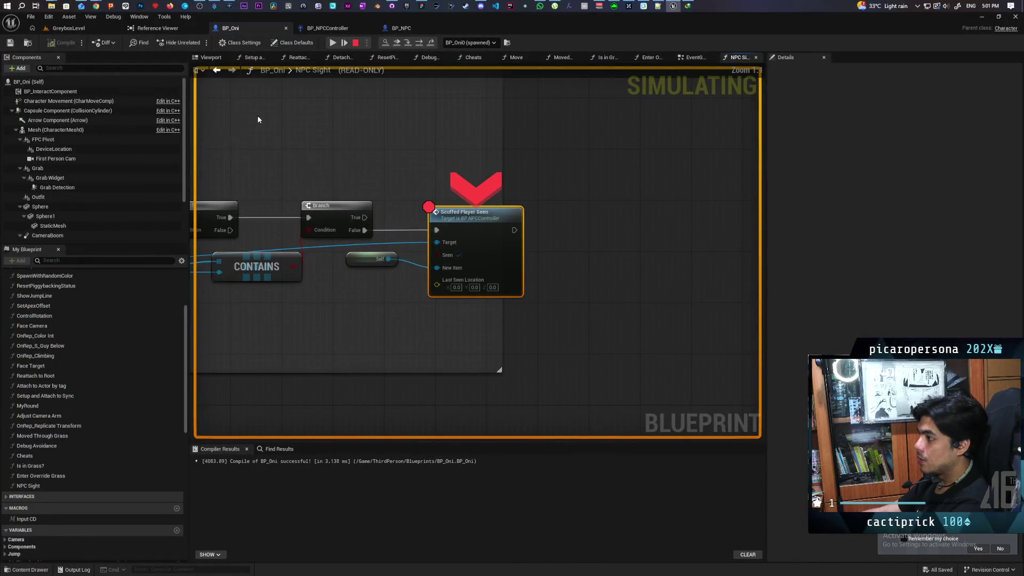
# Resume past the BP_Oni and NPC controller Tick breakpoints, then return to the running game
pyautogui.click(396, 43)
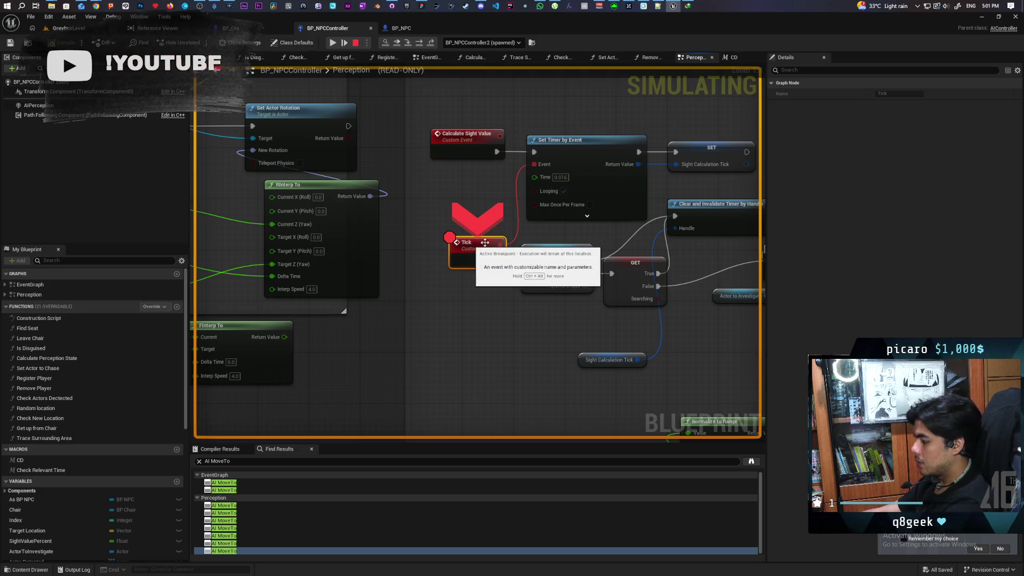
pyautogui.click(397, 44)
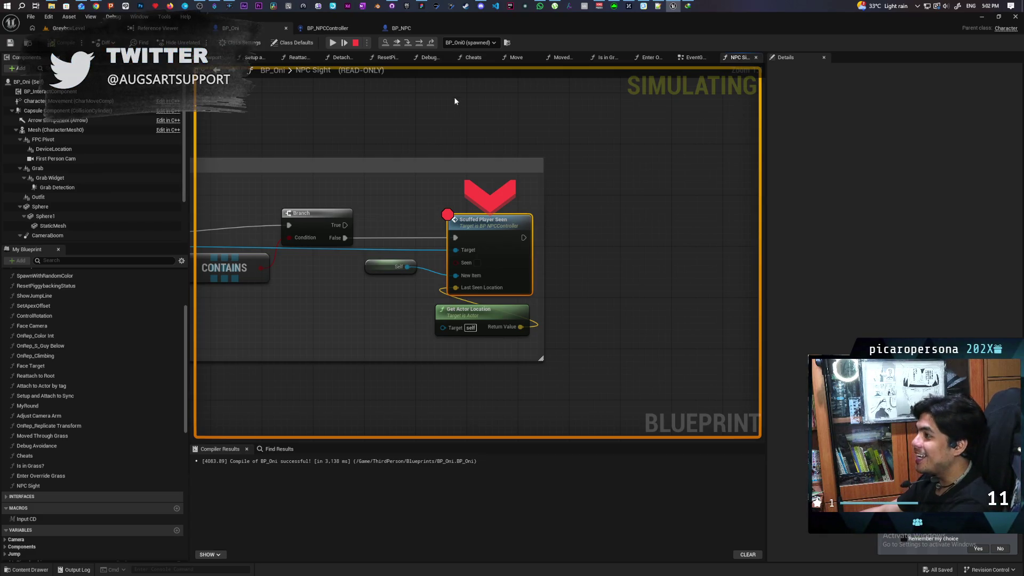
pyautogui.click(397, 43)
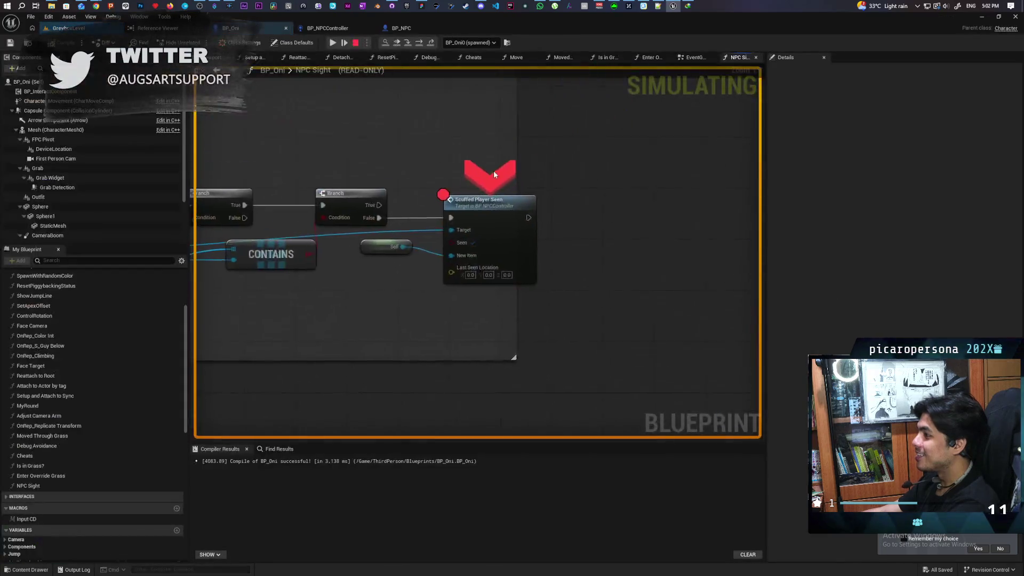
pyautogui.press('F5')
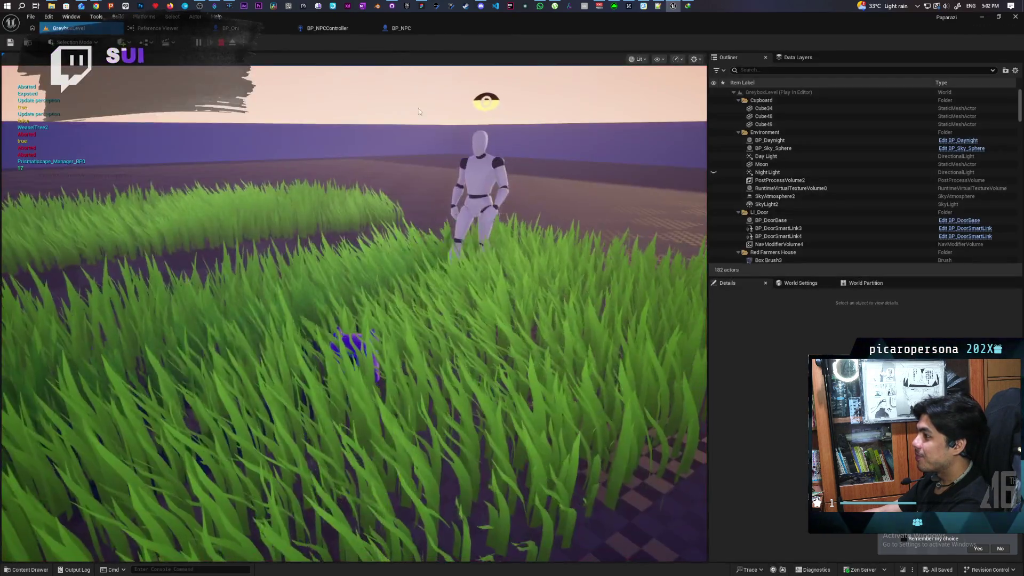
# Click into the play viewport to give control back to the game
pyautogui.click(418, 110)
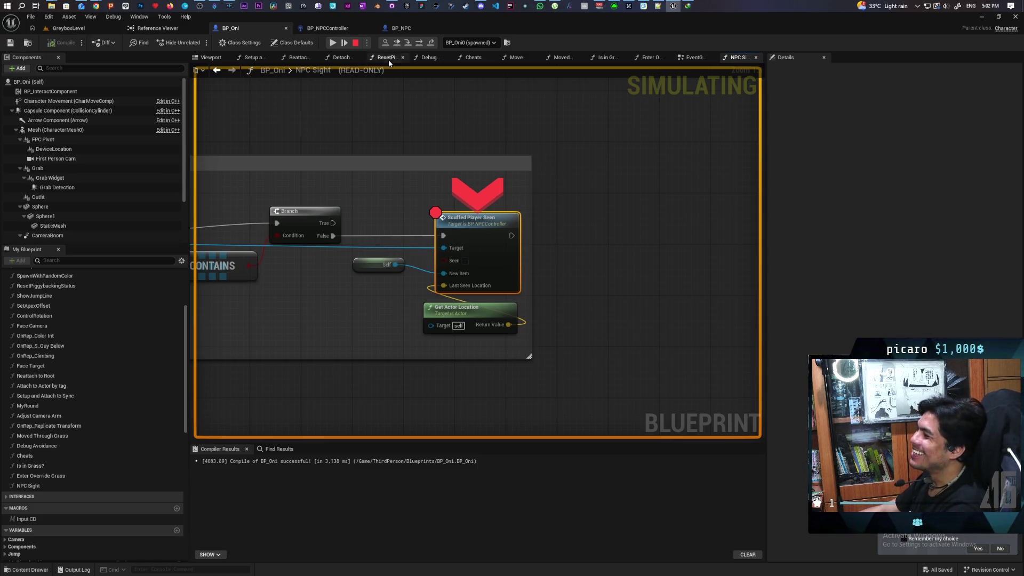
# Resume execution three times past the Scuffed Player Seen breakpoints so the game runs on
pyautogui.click(396, 42)
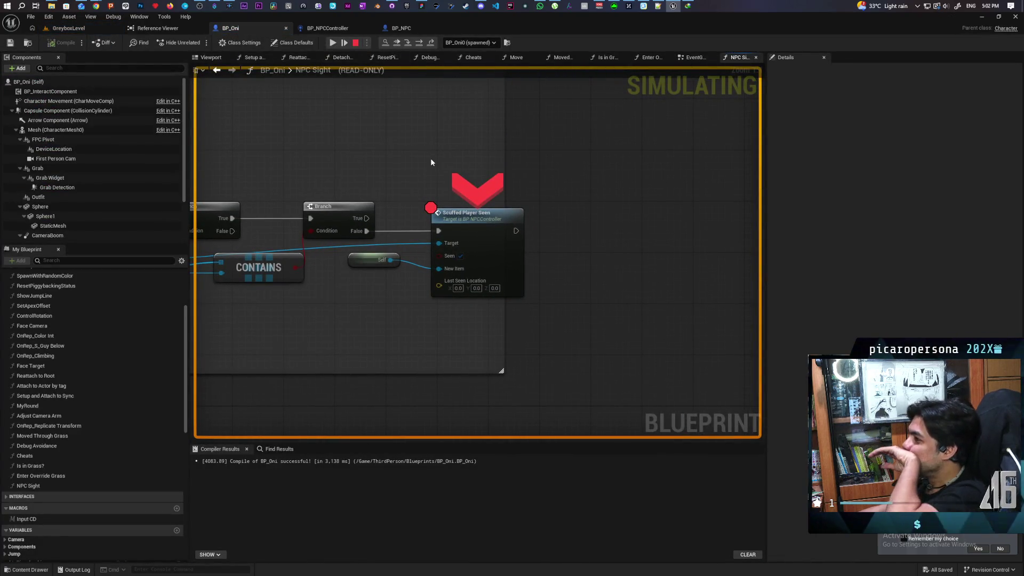
pyautogui.click(399, 44)
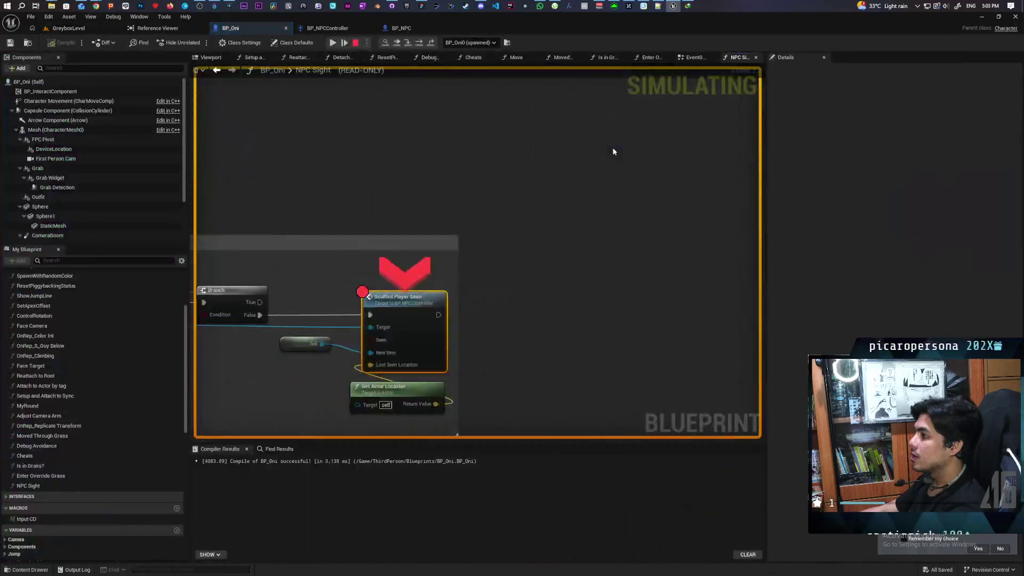
pyautogui.click(399, 43)
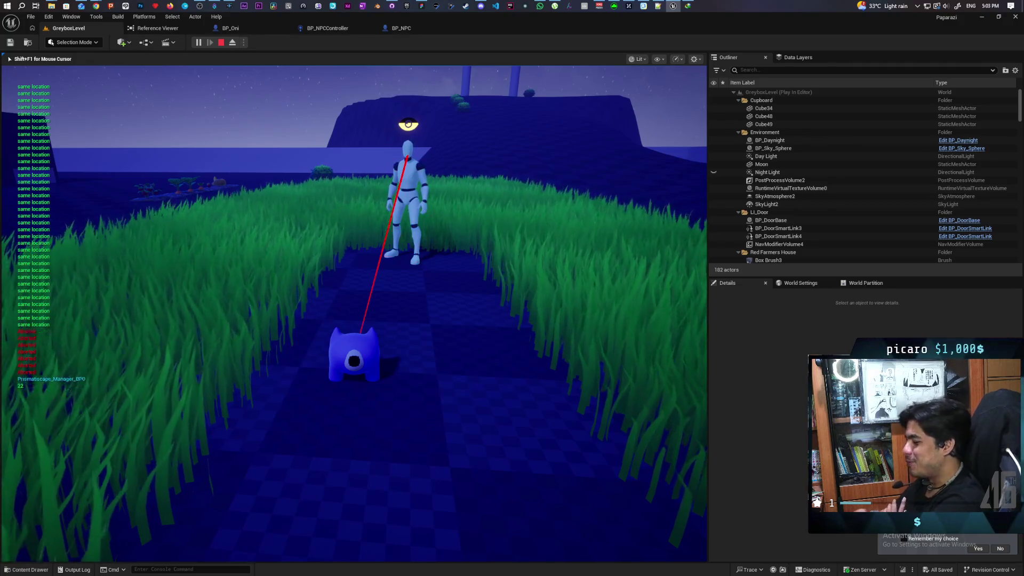
# Sneak the creature through the grass, weaving left and right, toward the NPC
pyautogui.press('a')
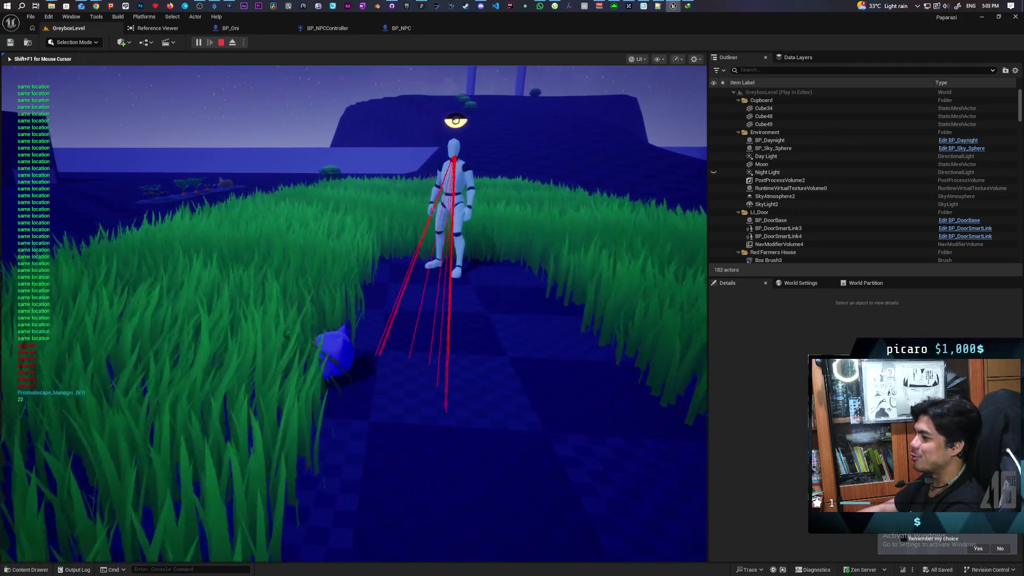
pyautogui.press('w')
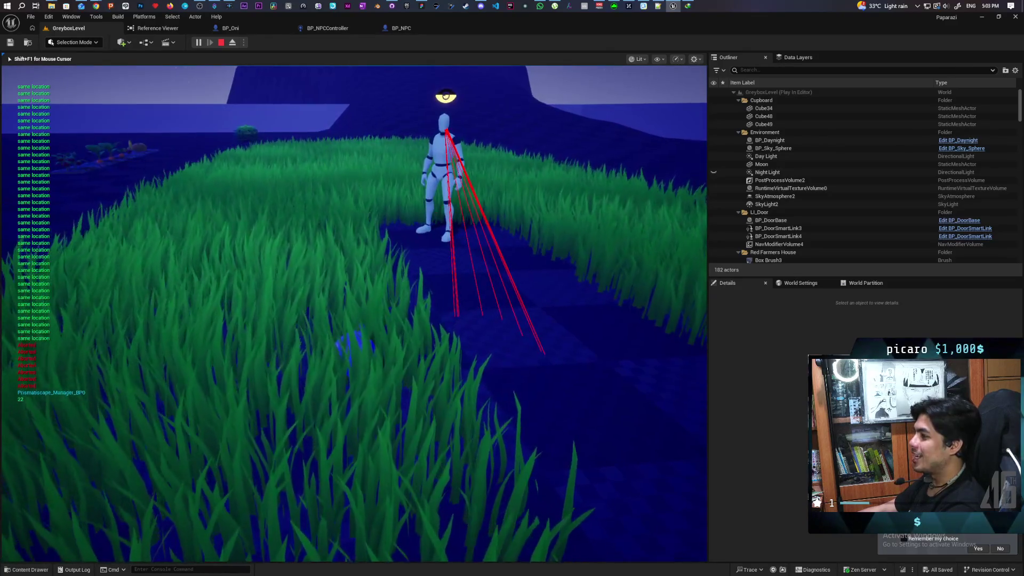
pyautogui.press('d')
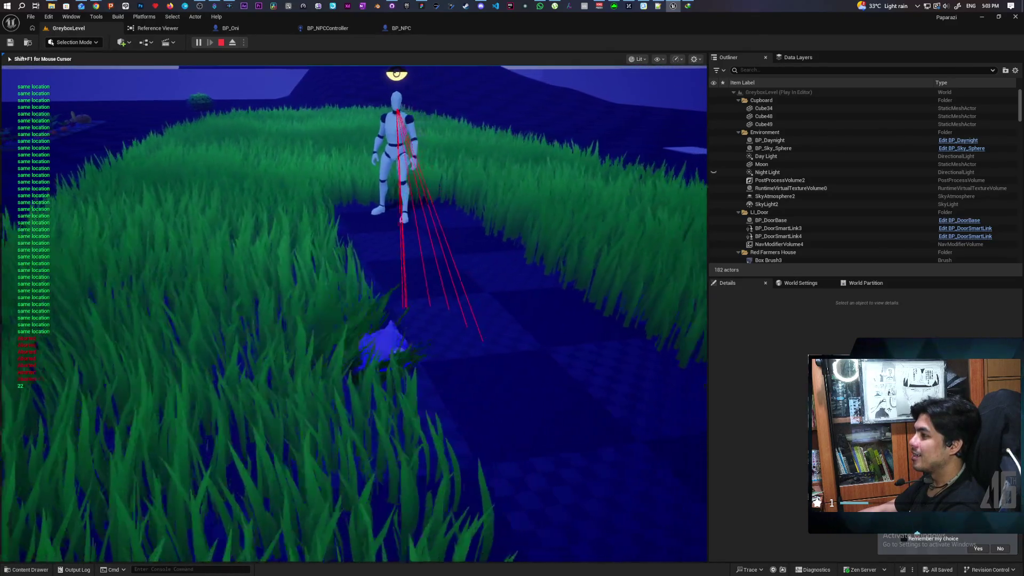
pyautogui.press('a')
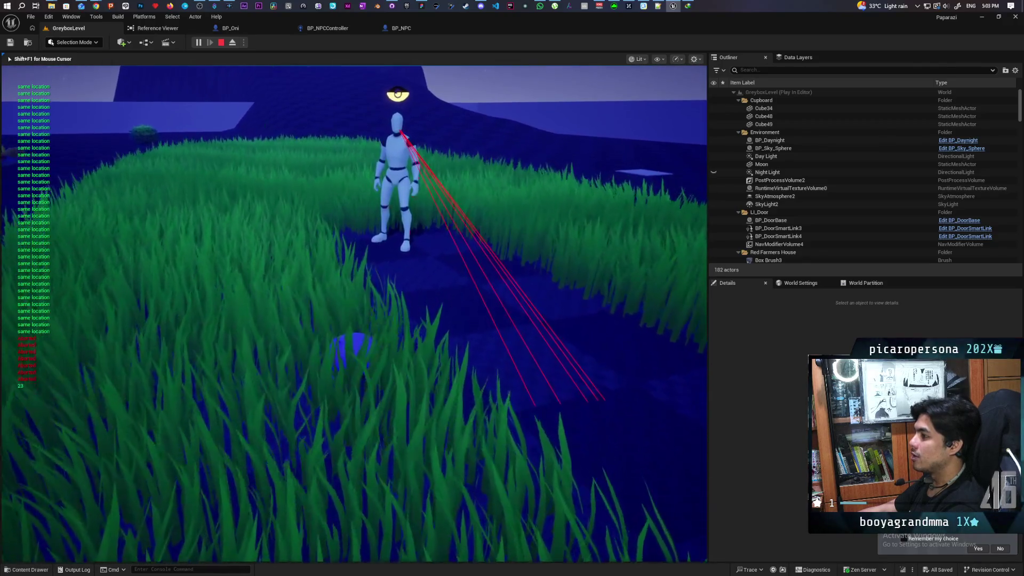
pyautogui.press('w')
pyautogui.press('d')
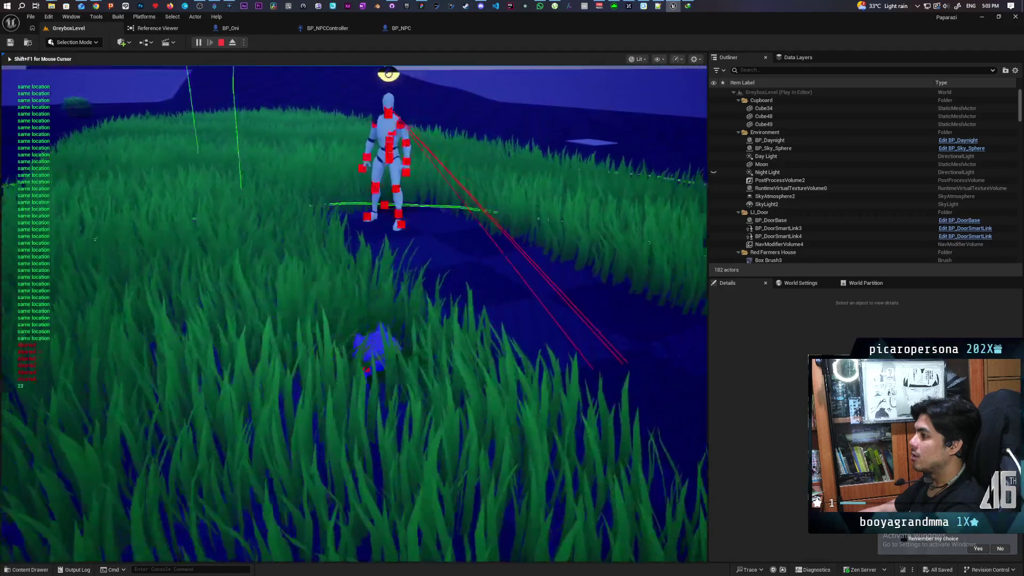
pyautogui.press('w')
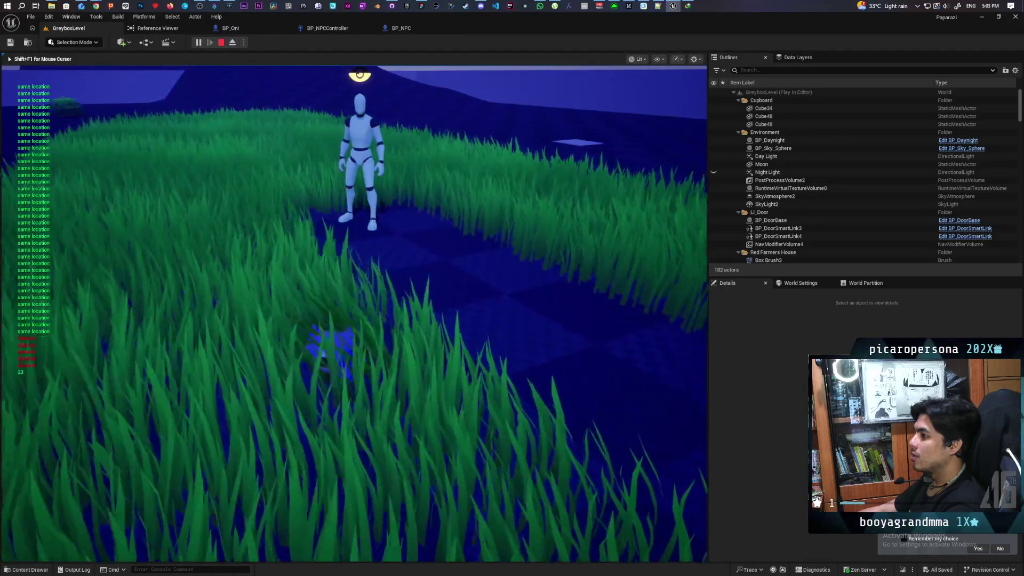
pyautogui.press('w')
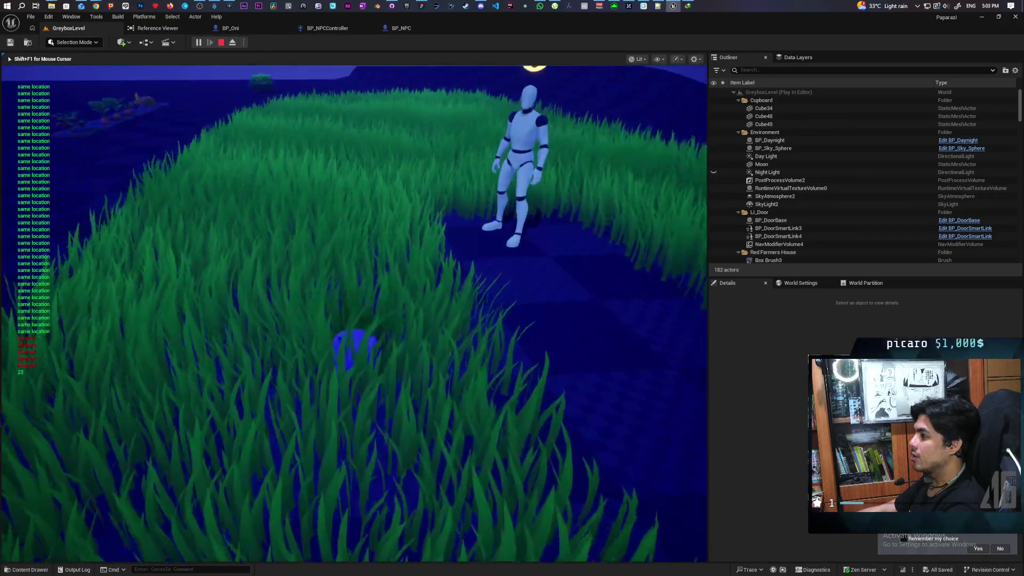
# Walk out onto the path in the NPC's sight, then end the play session with Esc
pyautogui.press('w')
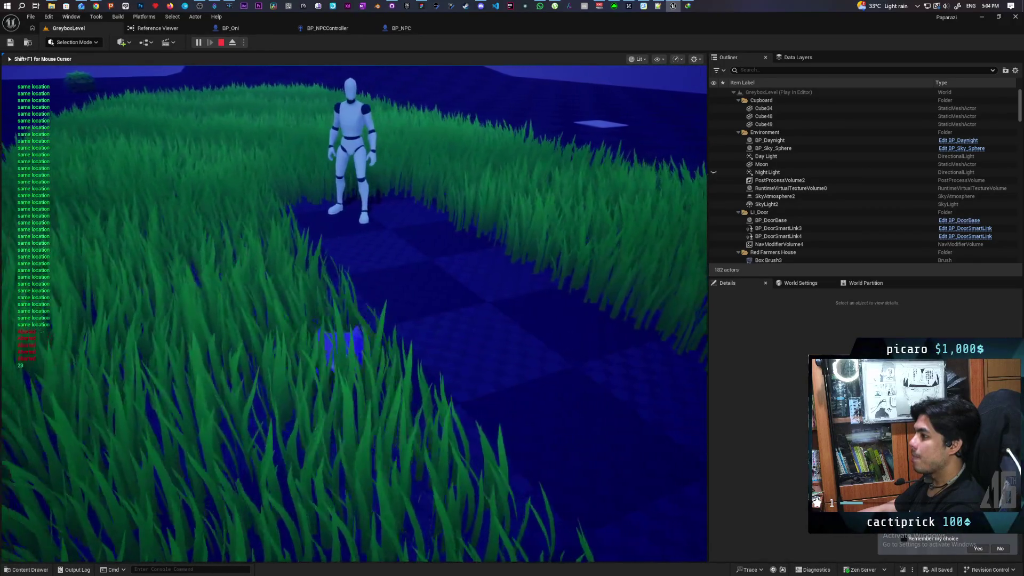
pyautogui.press('w')
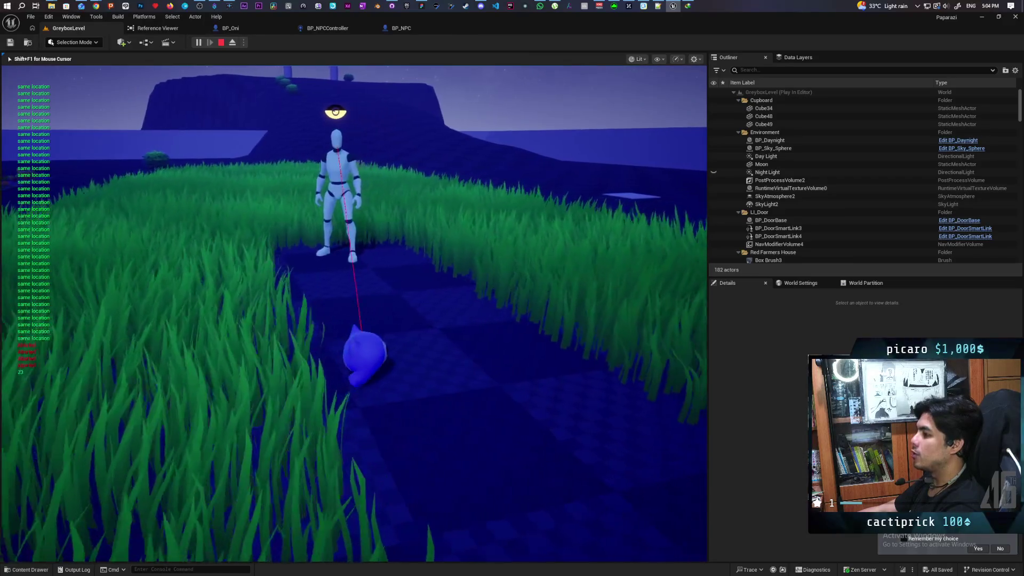
pyautogui.press('w')
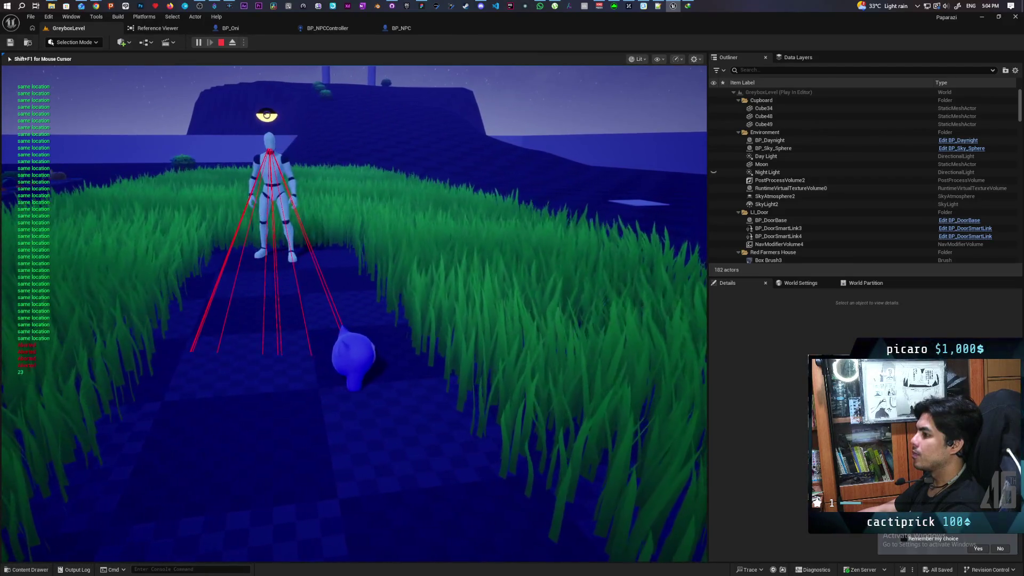
pyautogui.press('w')
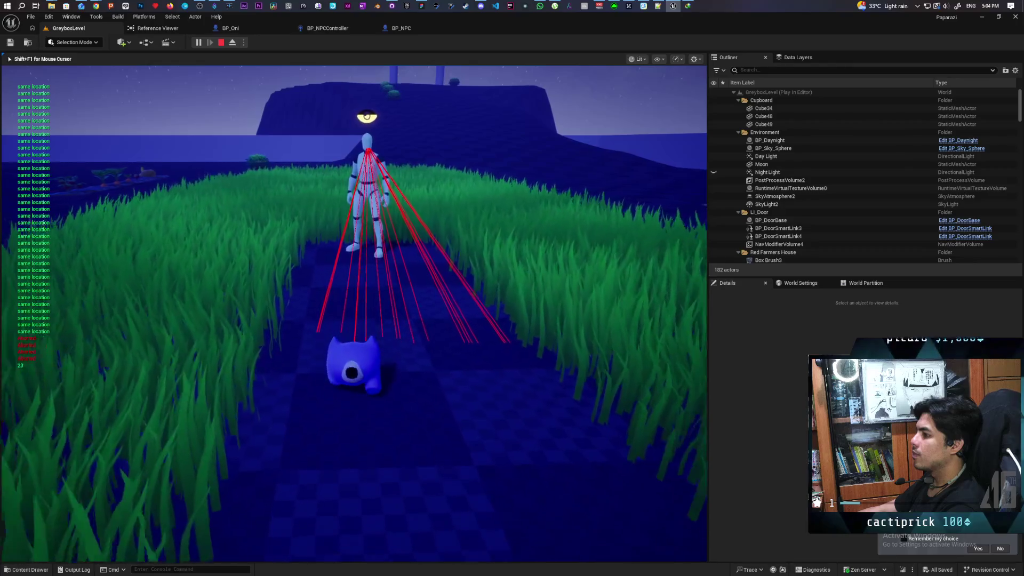
pyautogui.press('w')
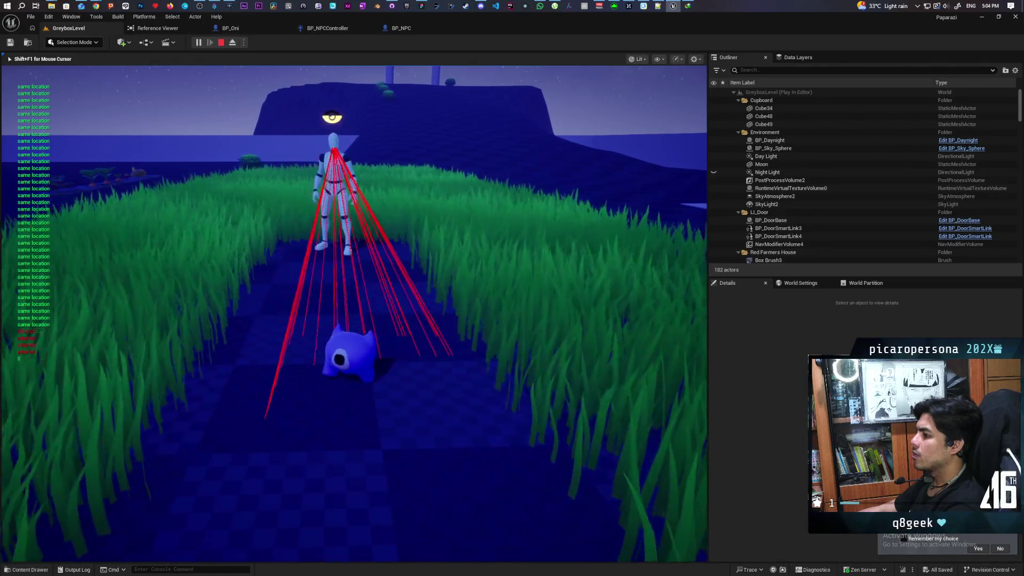
pyautogui.press('Escape')
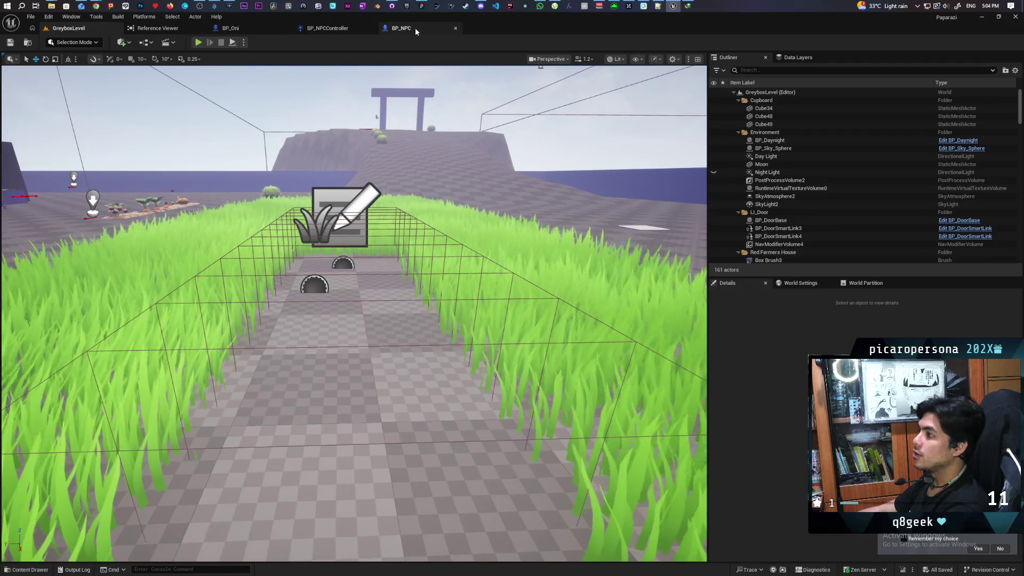
# Switch from BP_NPC to BP_Oni and pan across the loop, hit-result and CONTAINS nodes
pyautogui.click(415, 28)
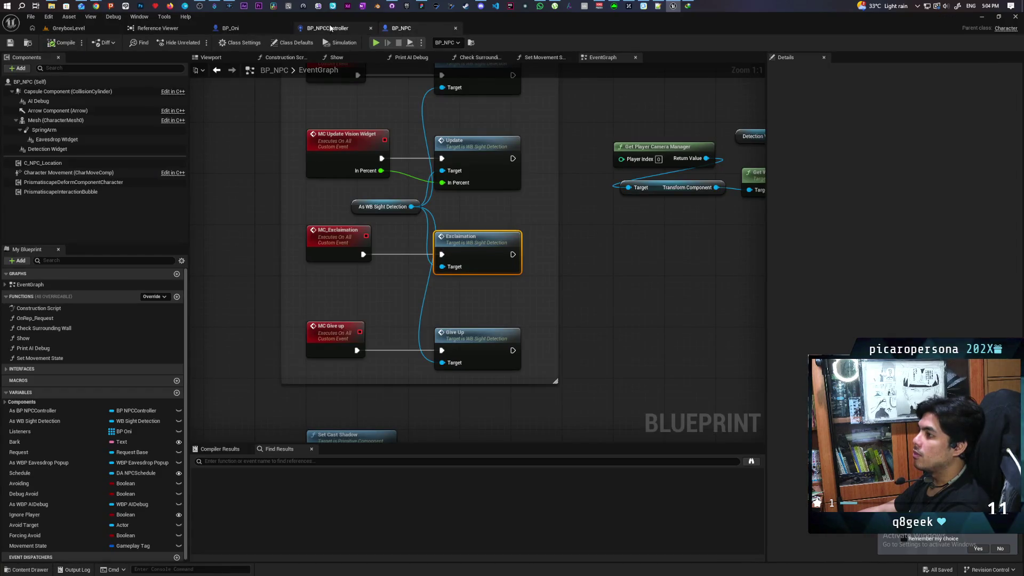
pyautogui.click(234, 28)
pyautogui.scroll(-4, 492, 153)
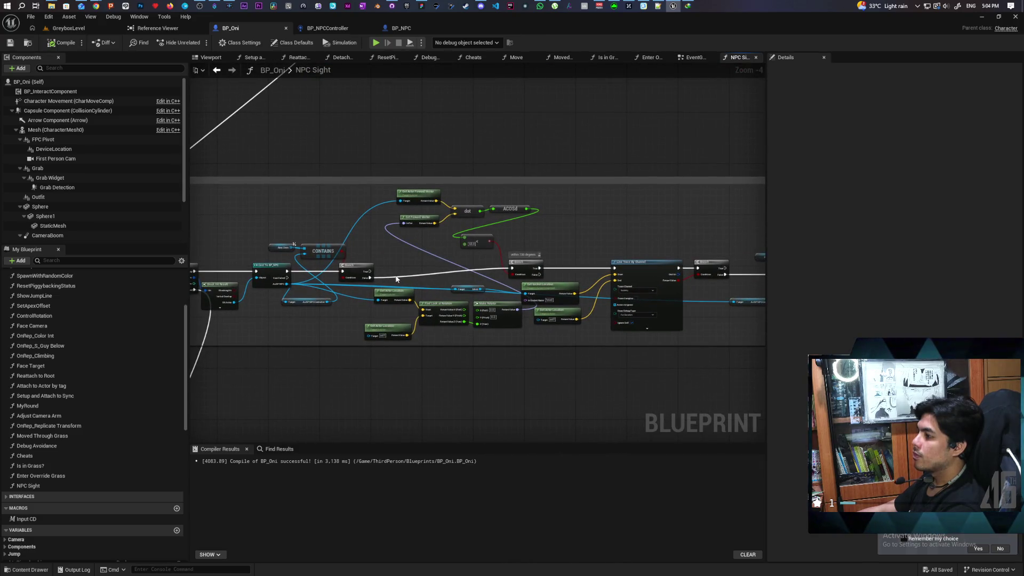
pyautogui.scroll(2, 335, 290)
pyautogui.moveTo(336, 308)
pyautogui.mouseDown()
pyautogui.moveTo(465, 310)
pyautogui.moveTo(157, 280)
pyautogui.mouseUp()
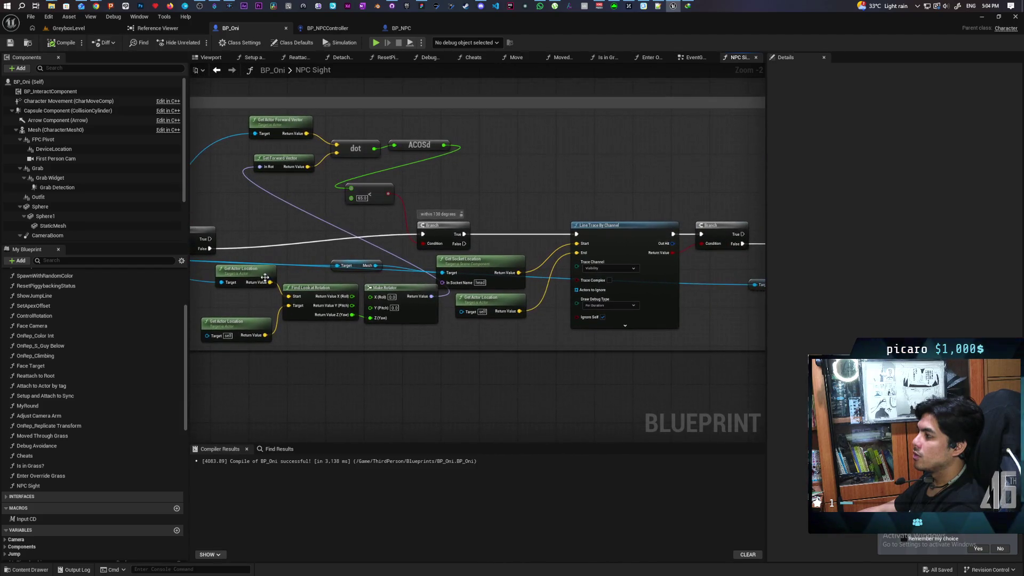
pyautogui.moveTo(324, 236)
pyautogui.mouseDown()
pyautogui.moveTo(667, 235)
pyautogui.moveTo(546, 286)
pyautogui.moveTo(581, 299)
pyautogui.mouseUp()
# Center on ADDUNIQUE and CONTAINS and move the Seen NPCs getter beside CONTAINS
pyautogui.scroll(-3, 581, 299)
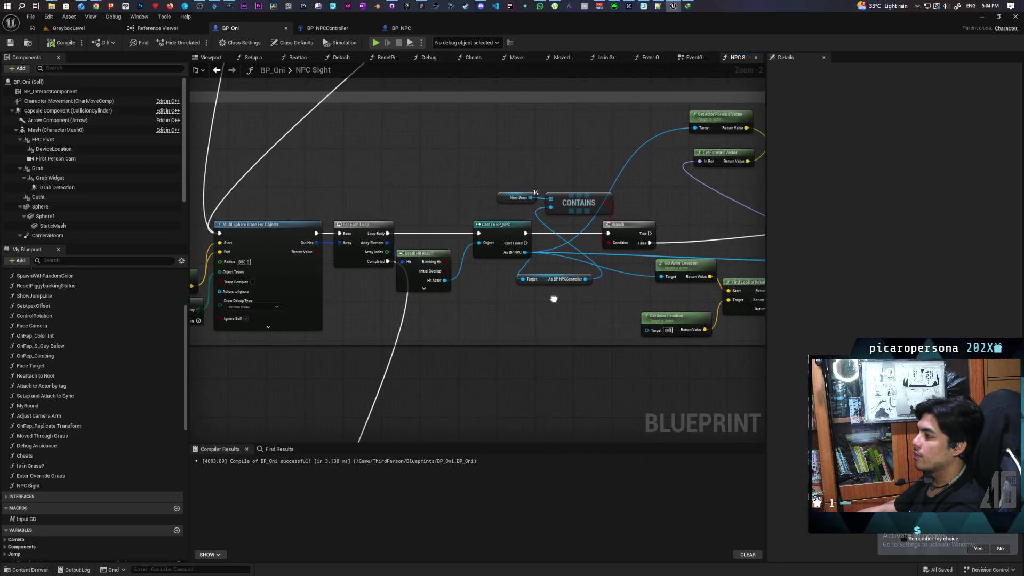
pyautogui.scroll(2, 590, 287)
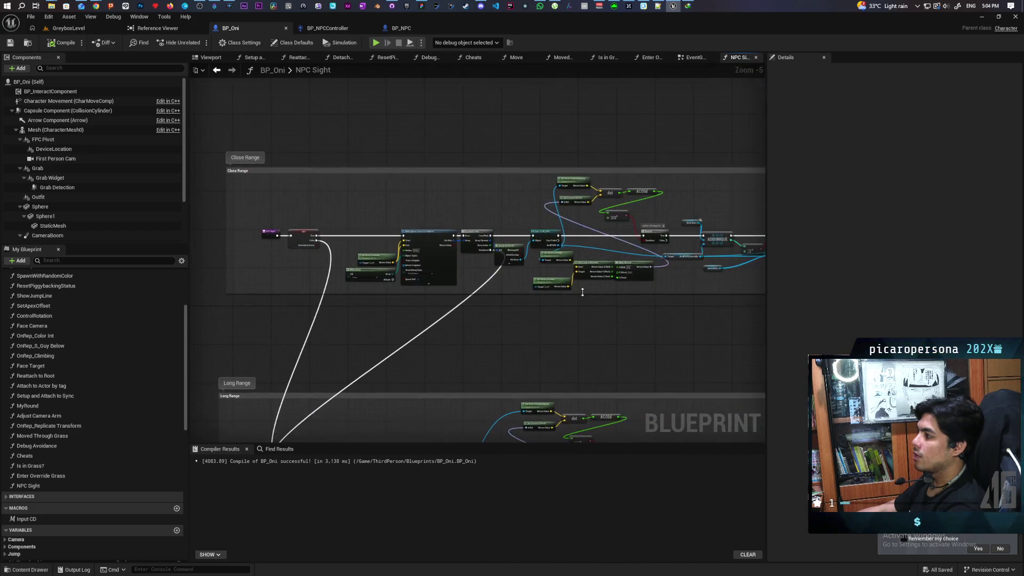
pyautogui.moveTo(471, 327)
pyautogui.mouseDown()
pyautogui.moveTo(599, 331)
pyautogui.moveTo(364, 312)
pyautogui.mouseUp()
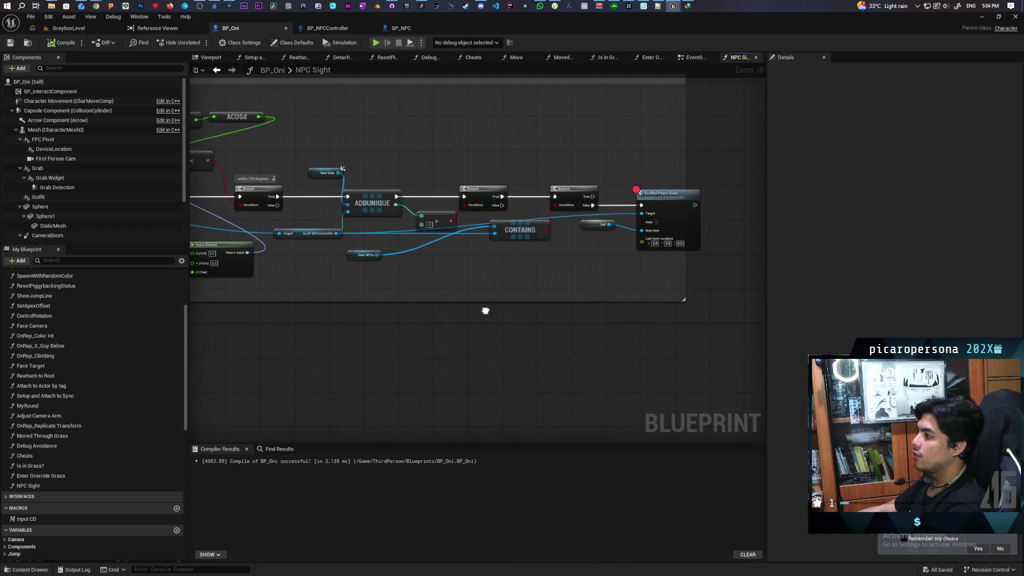
pyautogui.moveTo(485, 308); pyautogui.dragTo(597, 302)
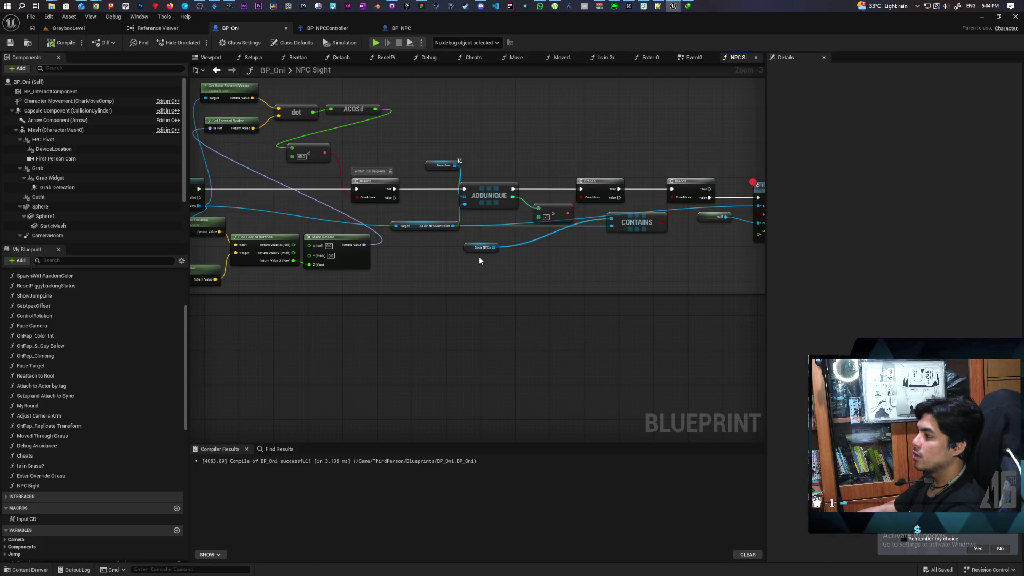
pyautogui.moveTo(478, 248)
pyautogui.mouseDown()
pyautogui.moveTo(585, 266)
pyautogui.moveTo(572, 252)
pyautogui.moveTo(535, 281)
pyautogui.moveTo(427, 283)
pyautogui.moveTo(579, 273)
pyautogui.moveTo(469, 284)
pyautogui.moveTo(488, 228)
pyautogui.mouseUp()
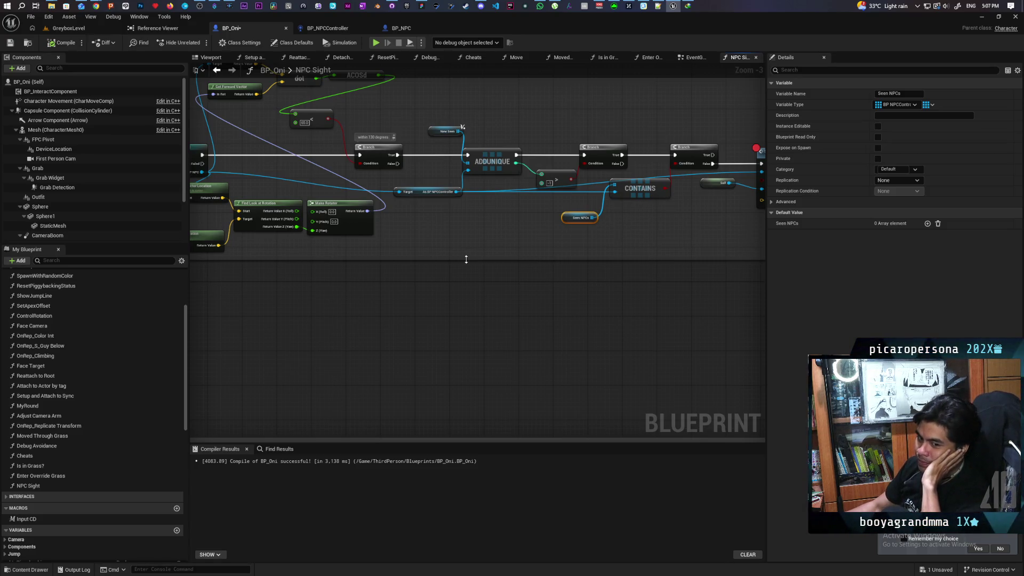
pyautogui.scroll(-2, 439, 288)
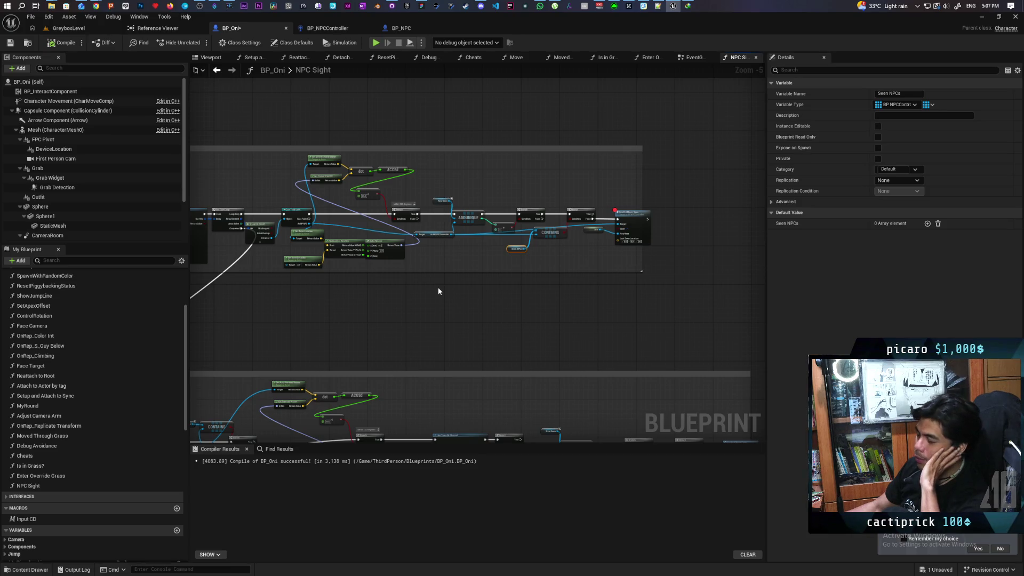
pyautogui.moveTo(351, 286)
pyautogui.mouseDown()
pyautogui.moveTo(444, 277)
pyautogui.moveTo(402, 279)
pyautogui.mouseUp()
pyautogui.scroll(3, 580, 265)
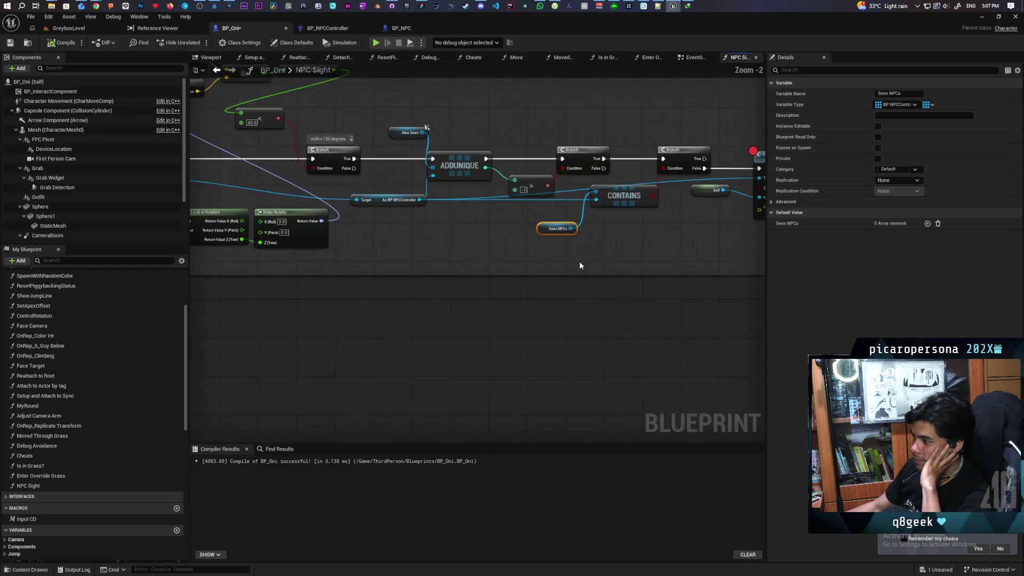
pyautogui.moveTo(559, 242); pyautogui.dragTo(612, 211)
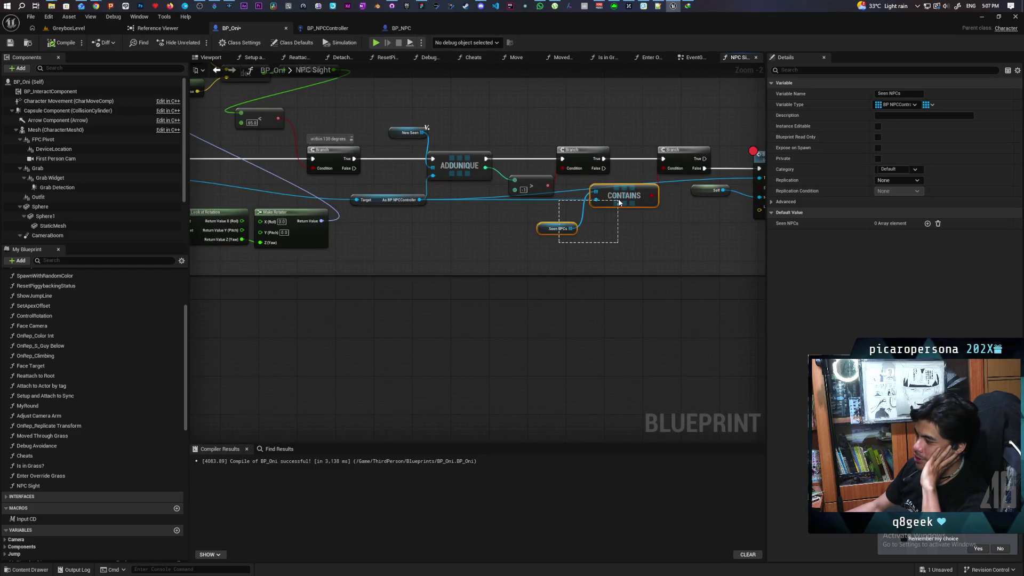
pyautogui.moveTo(618, 200)
pyautogui.mouseDown()
pyautogui.moveTo(551, 246)
pyautogui.moveTo(602, 249)
pyautogui.mouseUp()
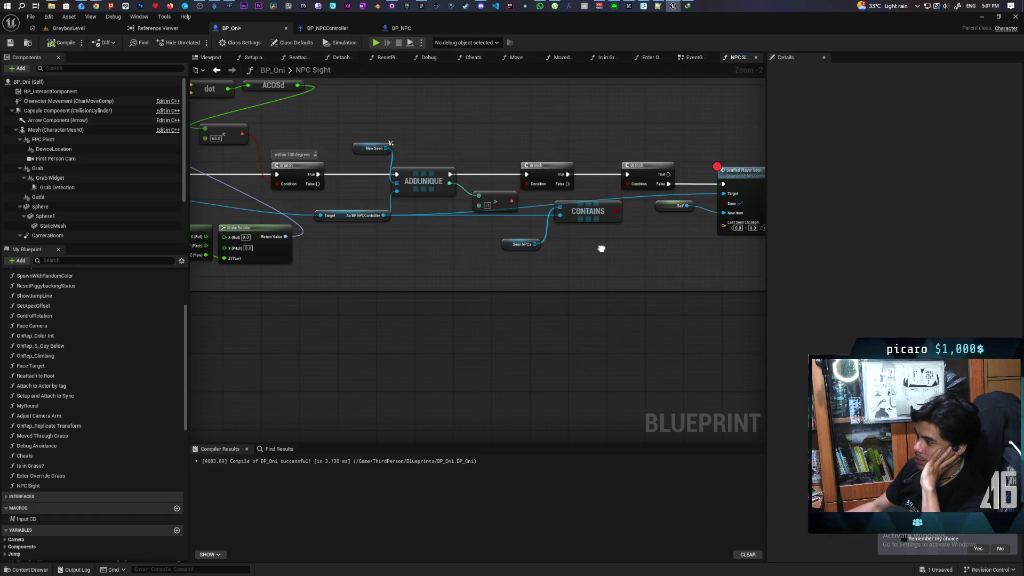
pyautogui.moveTo(530, 201); pyautogui.dragTo(563, 258)
pyautogui.scroll(-2, 576, 259)
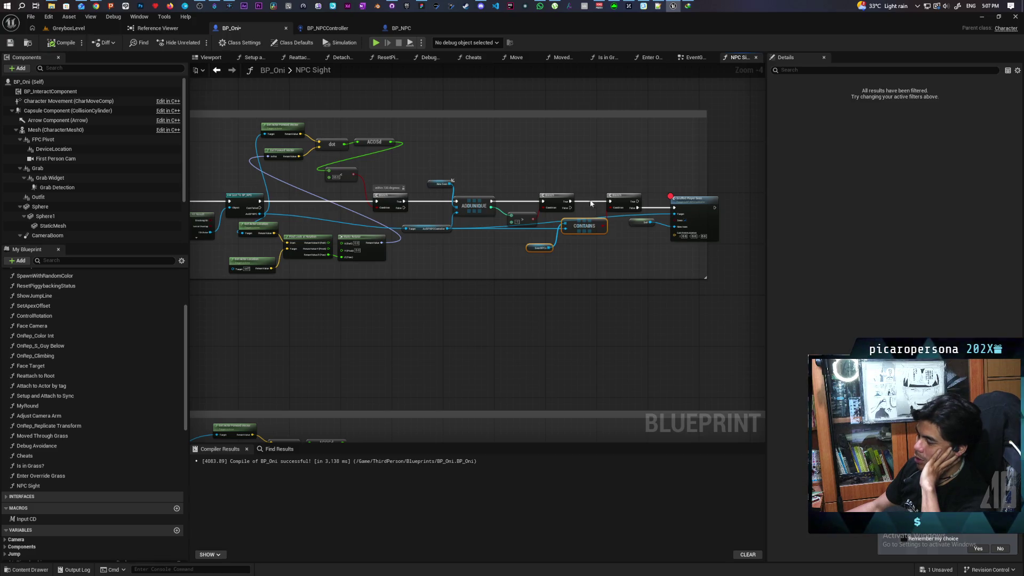
pyautogui.click(545, 265)
pyautogui.moveTo(582, 228)
pyautogui.mouseDown()
pyautogui.moveTo(559, 265)
pyautogui.moveTo(688, 251)
pyautogui.moveTo(622, 238)
pyautogui.moveTo(411, 245)
pyautogui.moveTo(403, 249)
pyautogui.moveTo(516, 244)
pyautogui.moveTo(425, 285)
pyautogui.moveTo(380, 286)
pyautogui.moveTo(416, 181)
pyautogui.moveTo(547, 177)
pyautogui.moveTo(491, 149)
pyautogui.mouseUp()
pyautogui.scroll(-3, 567, 277)
pyautogui.scroll(3, 566, 265)
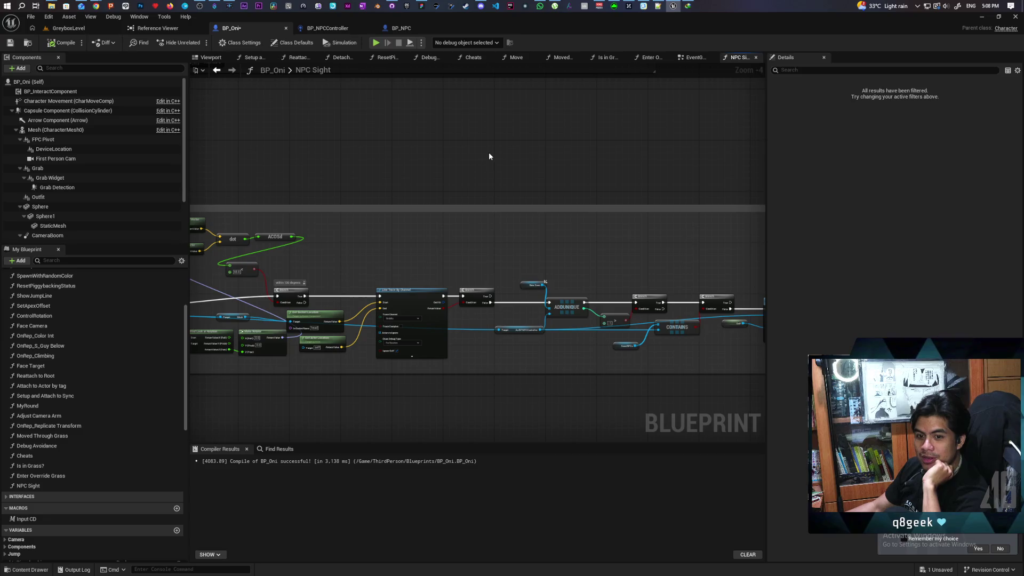
# Pan the BP_Oni graph to center the Long Range and NPC Sight trace chain
pyautogui.scroll(-1, 488, 152)
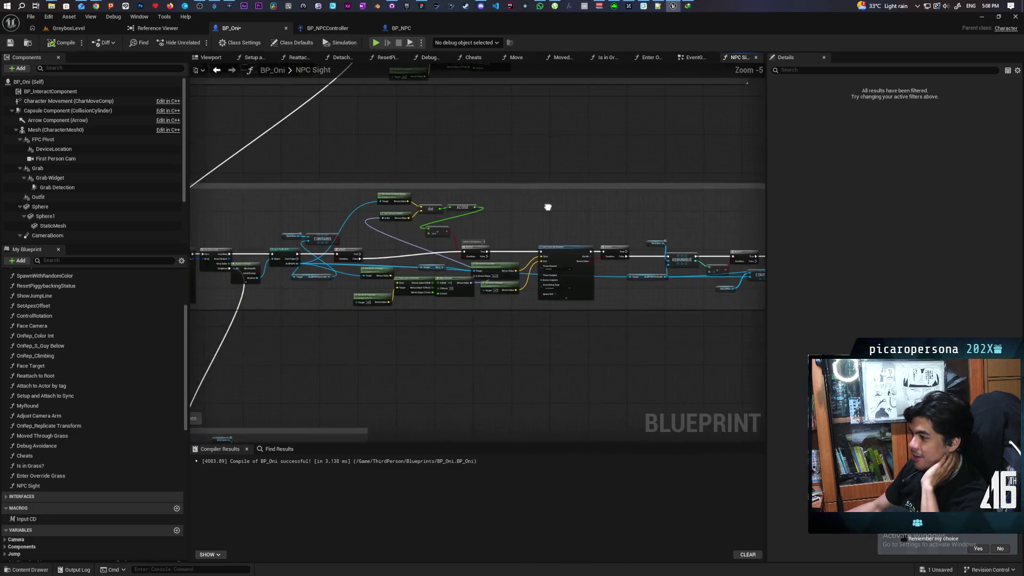
pyautogui.moveTo(360, 247); pyautogui.dragTo(402, 235)
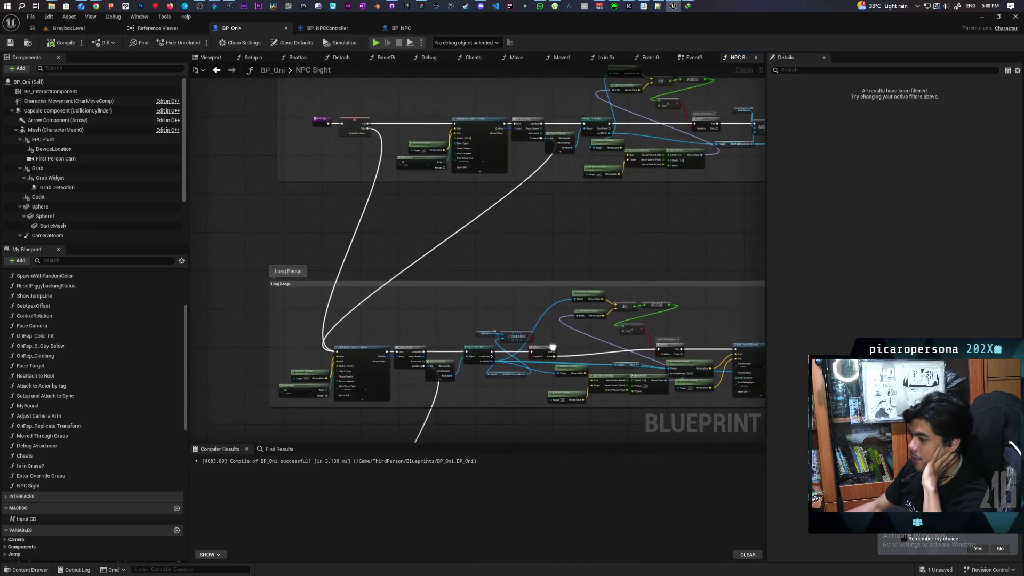
pyautogui.scroll(2, 368, 197)
pyautogui.moveTo(368, 197); pyautogui.dragTo(385, 279)
# Select the sphere trace and its input nodes, then switch back to the GreyboxLevel level
pyautogui.moveTo(448, 141)
pyautogui.mouseDown()
pyautogui.moveTo(577, 209)
pyautogui.moveTo(600, 240)
pyautogui.mouseUp()
pyautogui.scroll(-3, 632, 337)
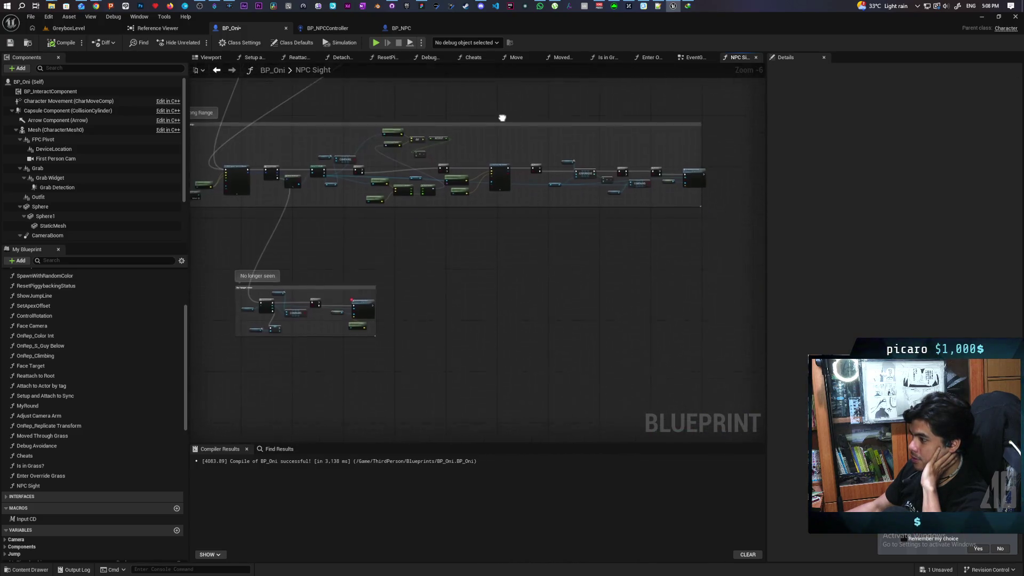
pyautogui.scroll(1, 556, 204)
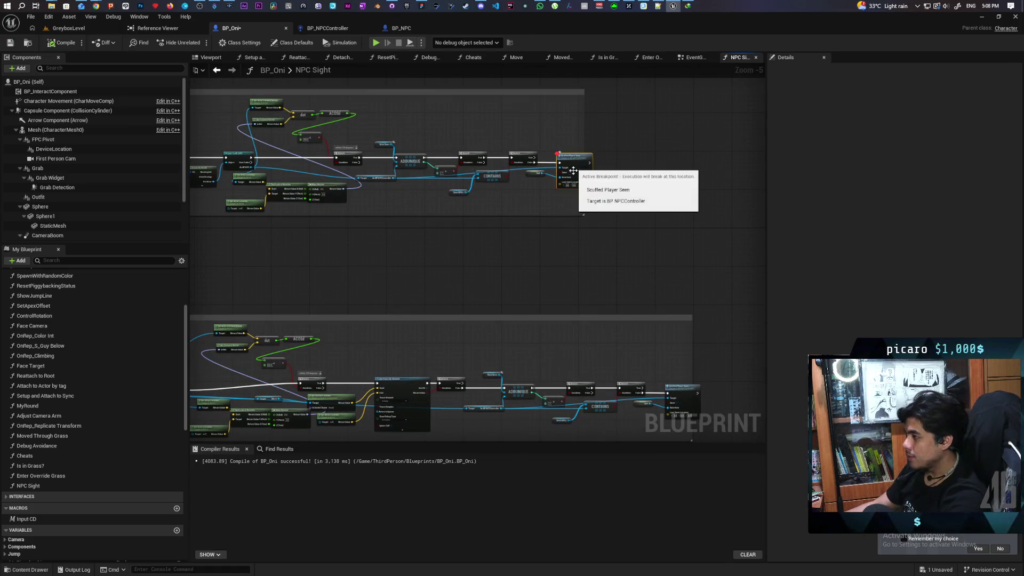
pyautogui.scroll(-2, 488, 258)
pyautogui.moveTo(577, 166); pyautogui.dragTo(580, 164)
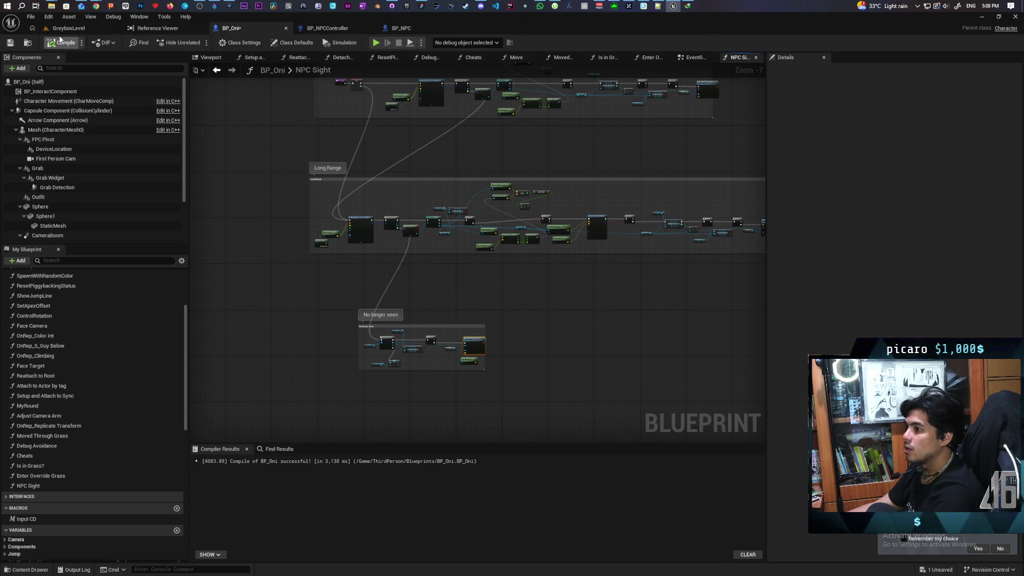
pyautogui.click(73, 28)
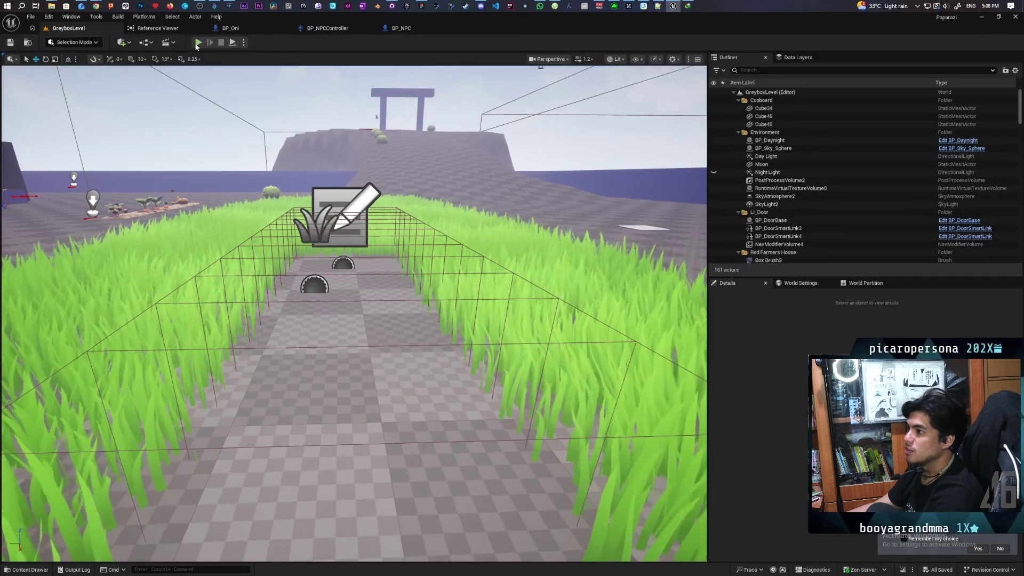
pyautogui.click(197, 43)
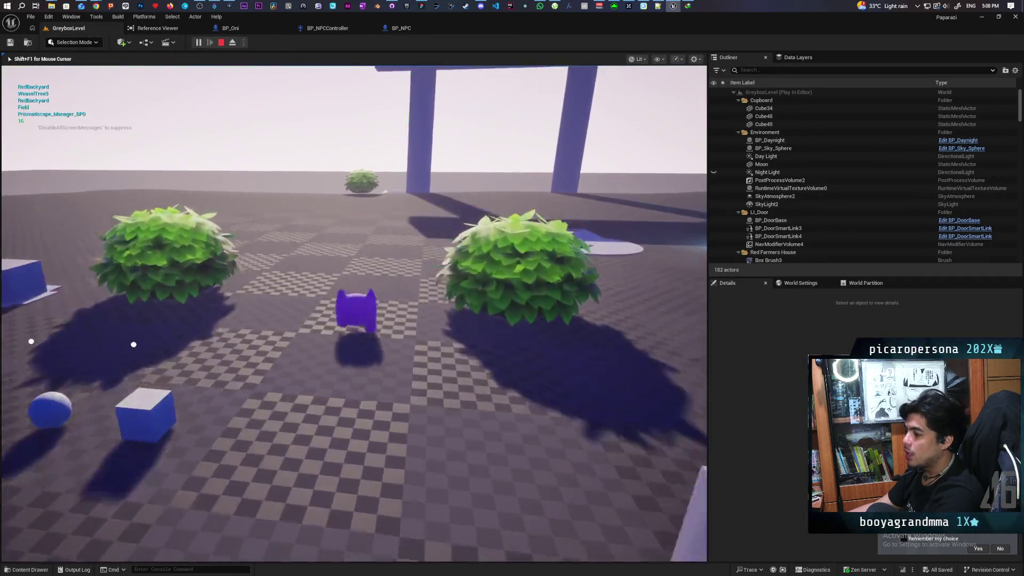
pyautogui.press('w')
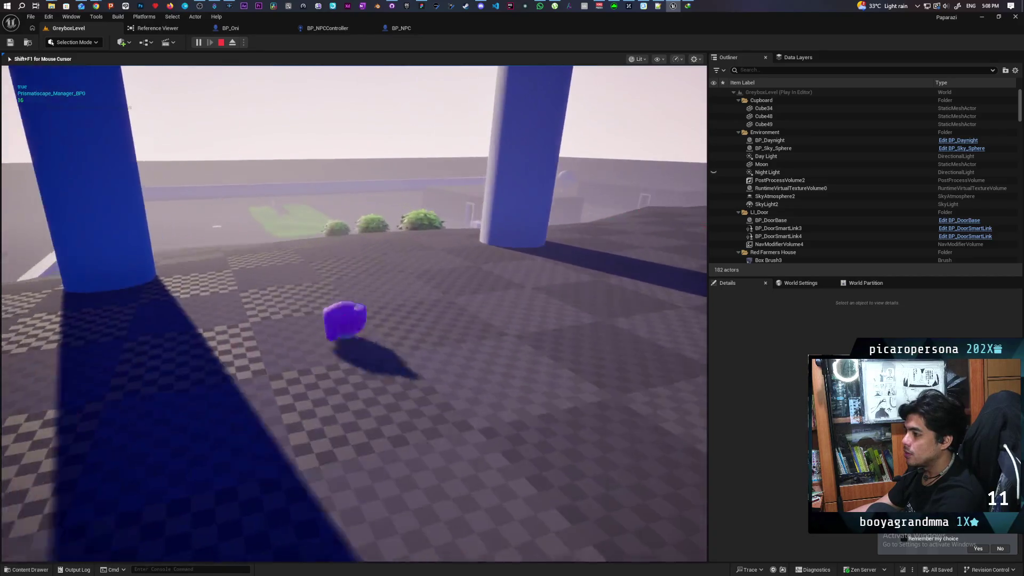
pyautogui.press('w')
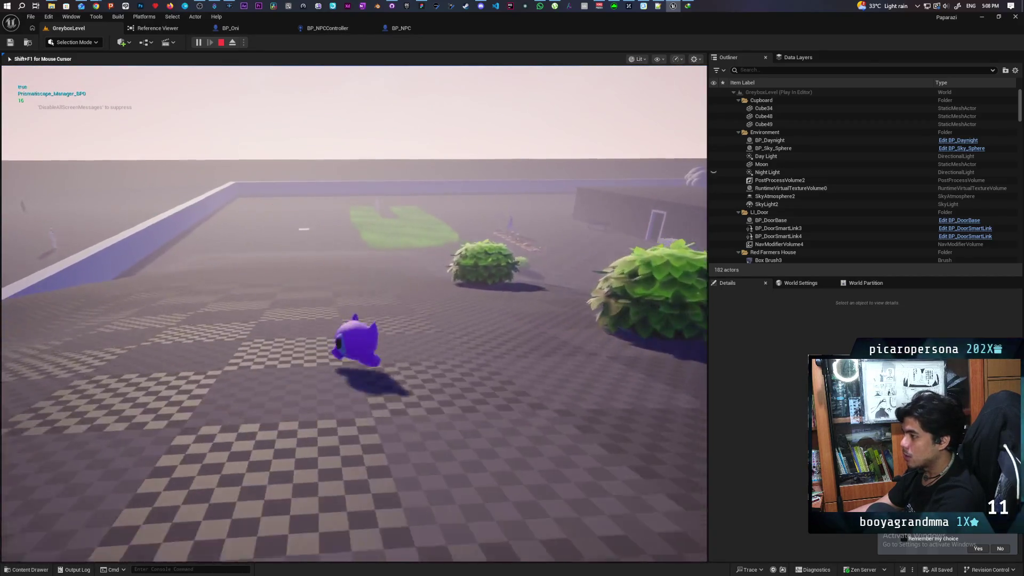
pyautogui.press('w')
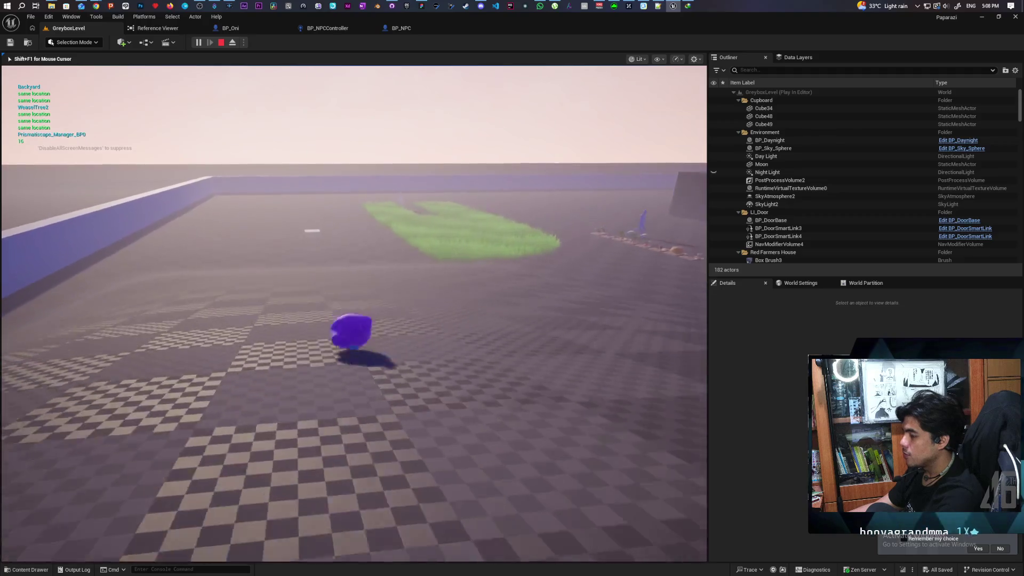
pyautogui.press('w')
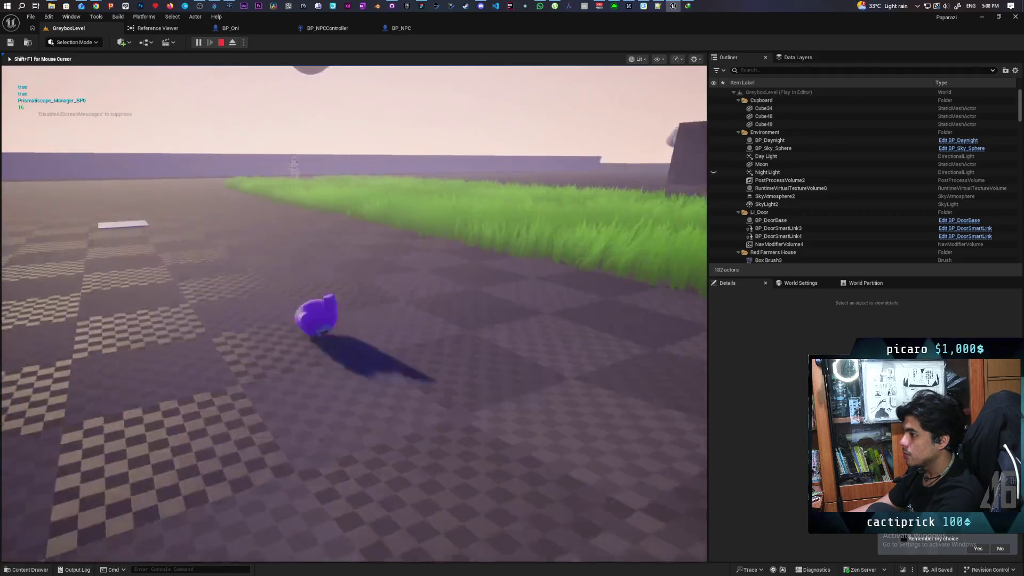
pyautogui.press('w')
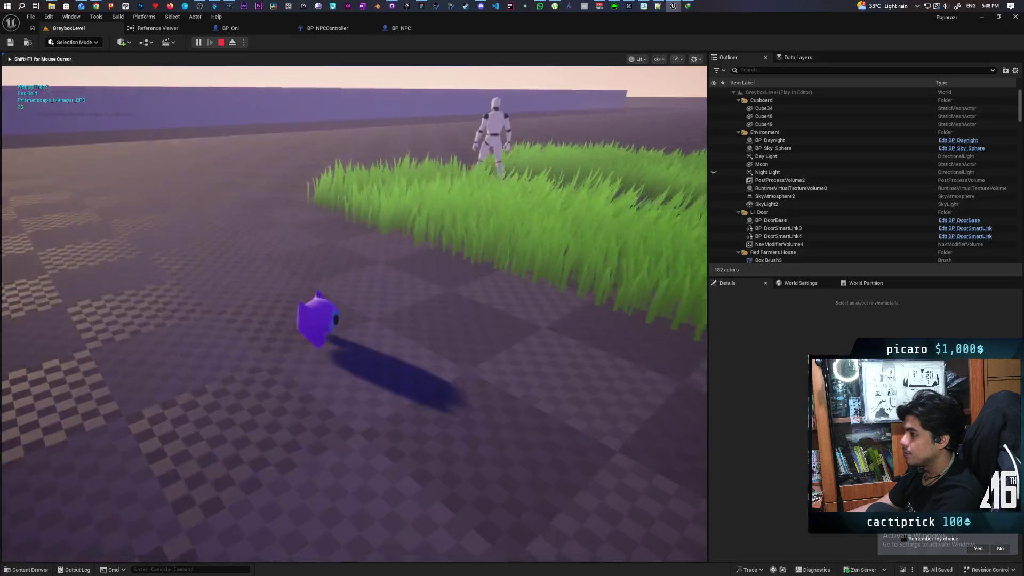
pyautogui.press('w')
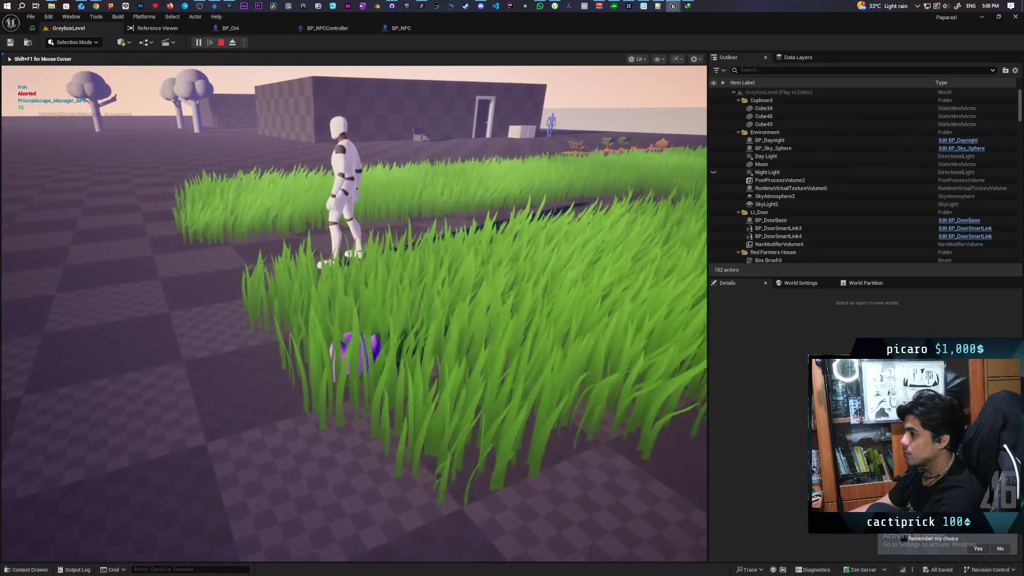
pyautogui.press('w')
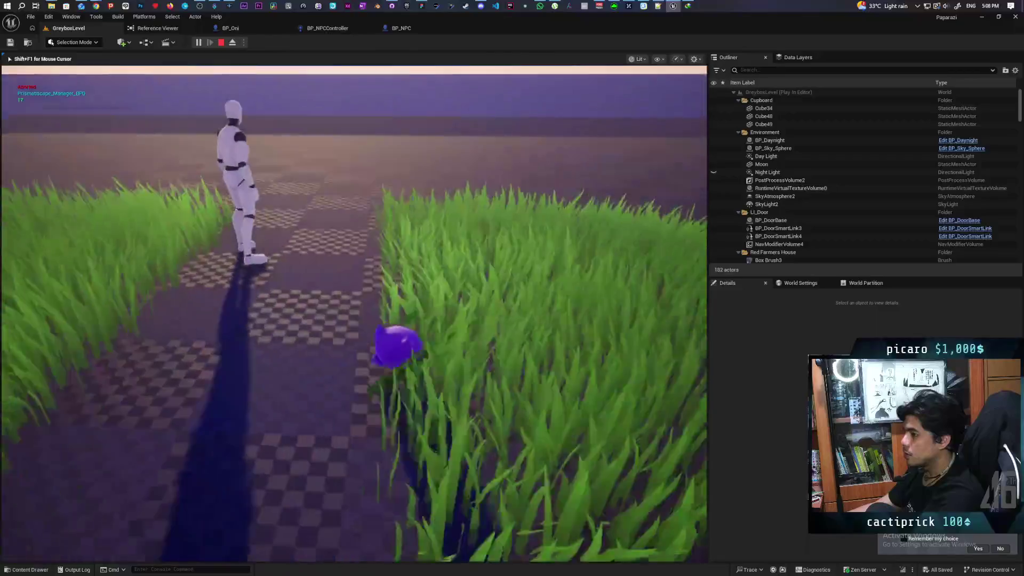
pyautogui.press('w')
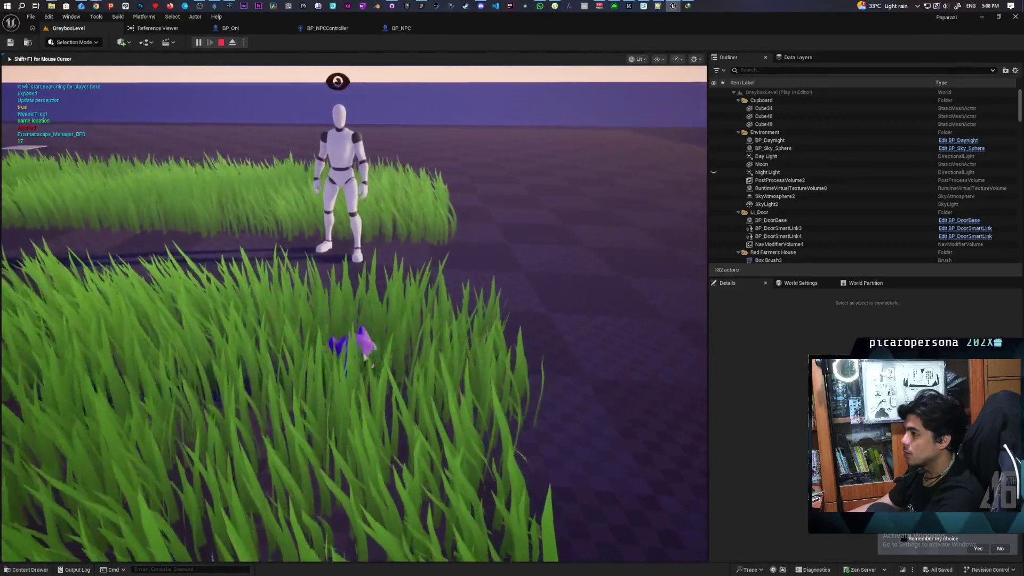
pyautogui.press('w')
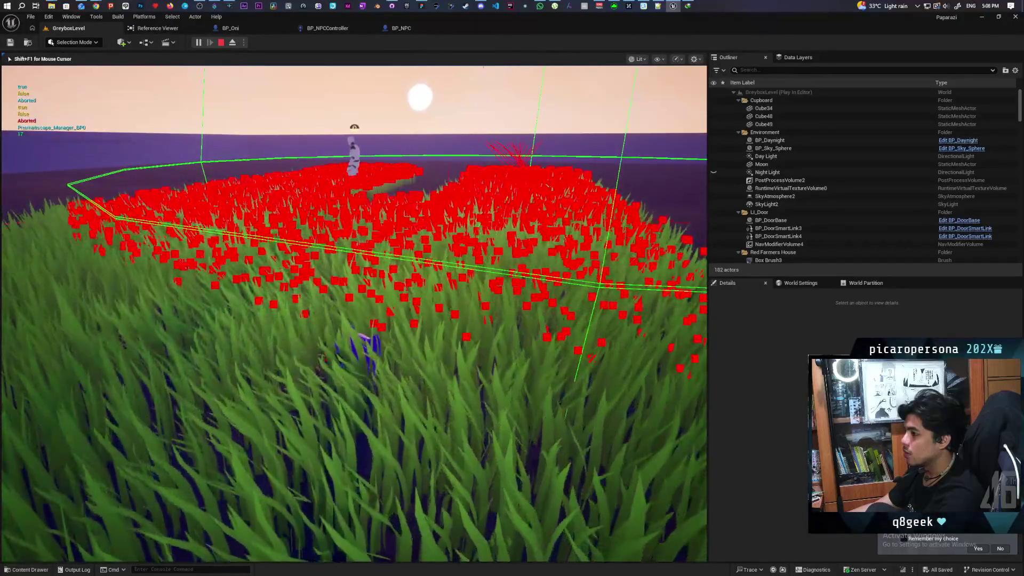
pyautogui.press('w')
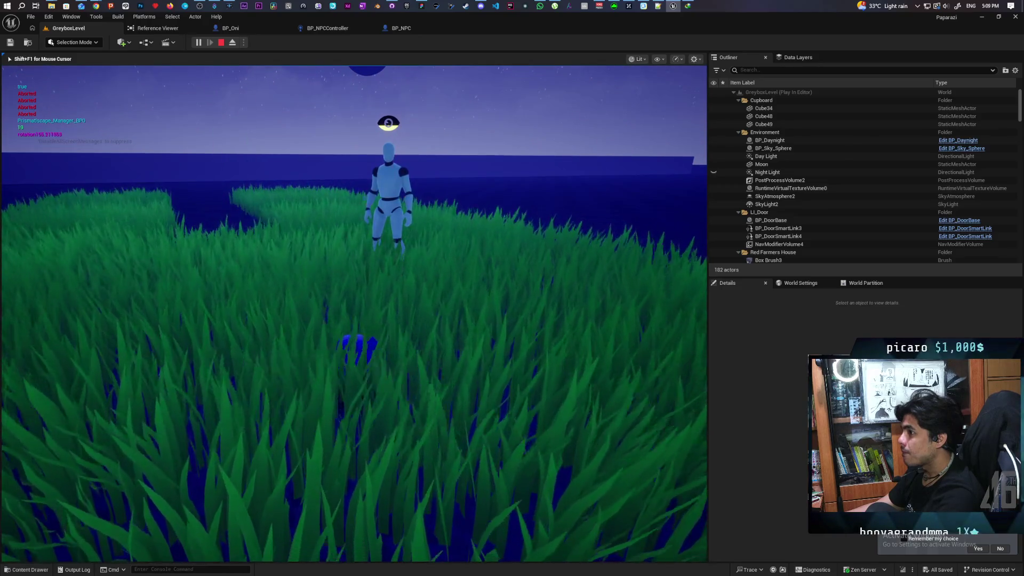
pyautogui.press('Escape')
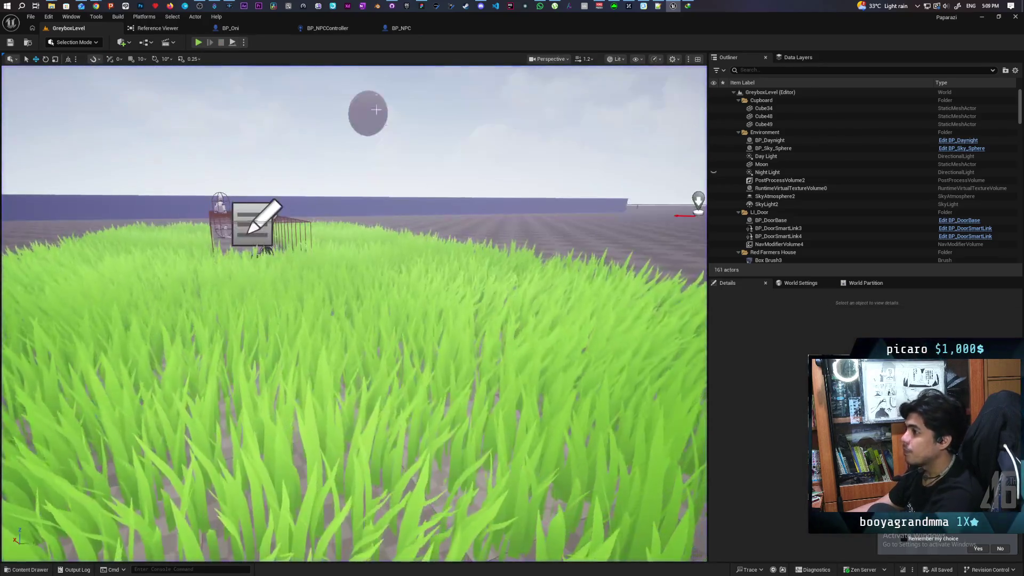
# Open BP_NPCController's Perception graph and bring the Evaluate Sight Detection comment into view
pyautogui.click(405, 28)
pyautogui.click(336, 28)
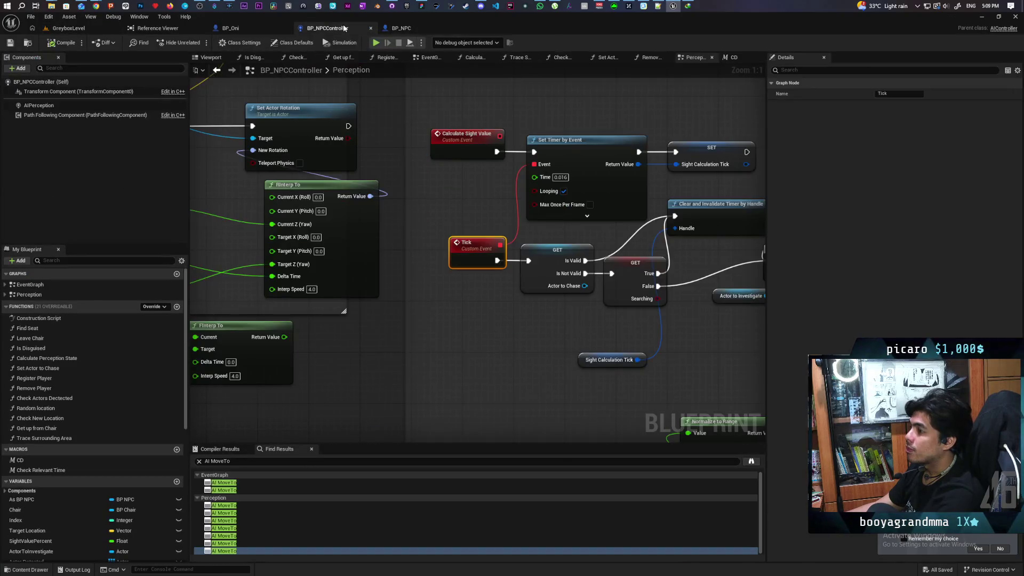
pyautogui.scroll(-4, 406, 178)
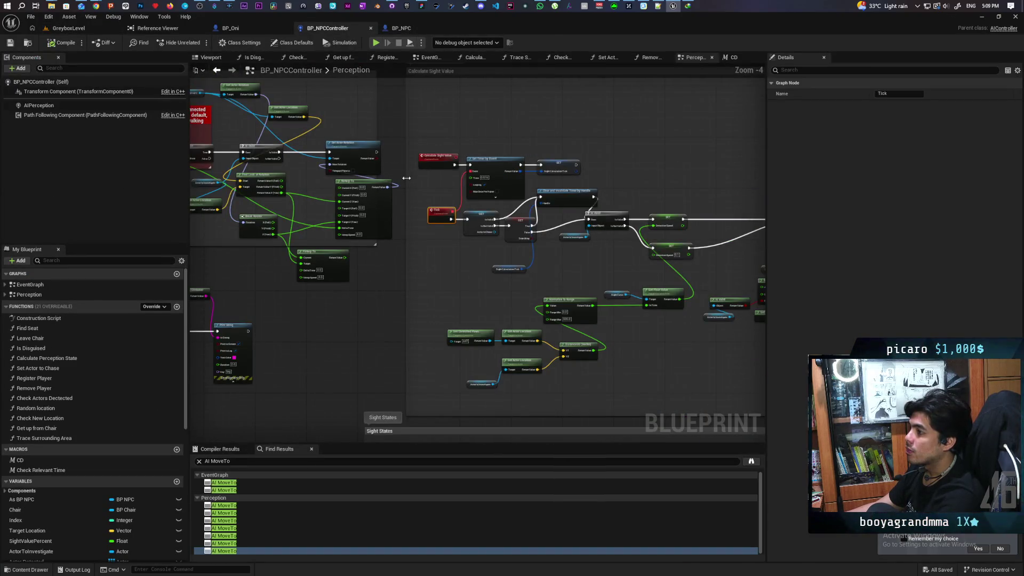
pyautogui.scroll(-1, 406, 178)
pyautogui.moveTo(616, 183)
pyautogui.mouseDown()
pyautogui.moveTo(284, 167)
pyautogui.moveTo(193, 174)
pyautogui.moveTo(399, 172)
pyautogui.mouseUp()
# Inspect the Check States node and the sight value calculation nodes
pyautogui.scroll(4, 242, 222)
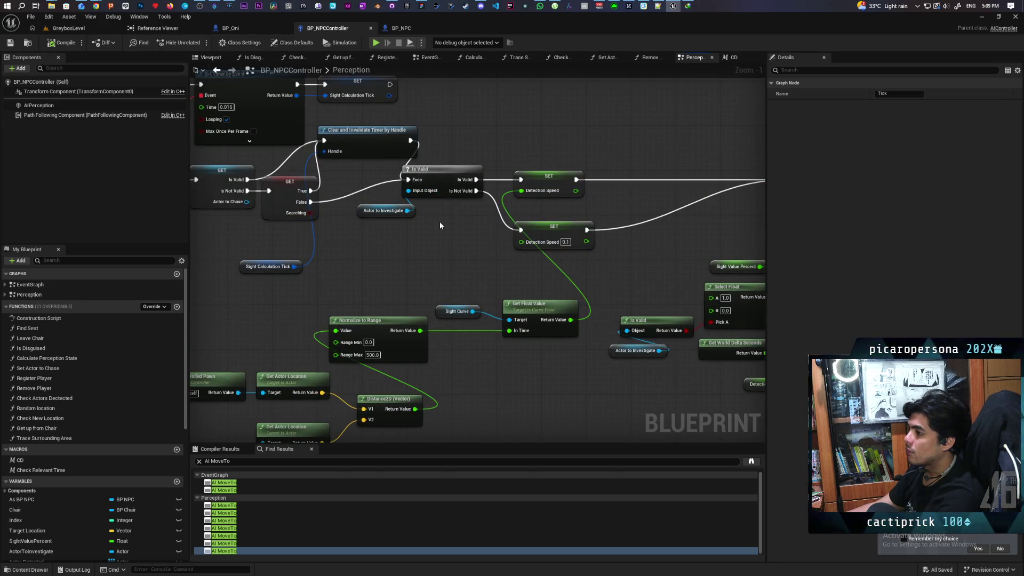
pyautogui.scroll(-3, 440, 226)
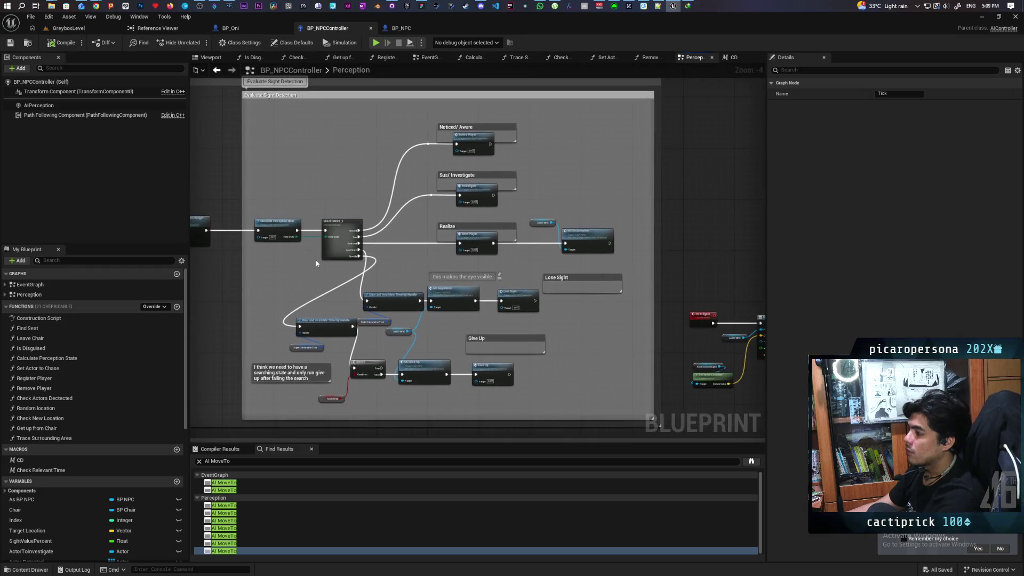
pyautogui.scroll(3, 366, 262)
pyautogui.moveTo(444, 261)
pyautogui.mouseDown()
pyautogui.moveTo(541, 274)
pyautogui.moveTo(430, 235)
pyautogui.moveTo(382, 276)
pyautogui.moveTo(388, 293)
pyautogui.moveTo(409, 283)
pyautogui.mouseUp()
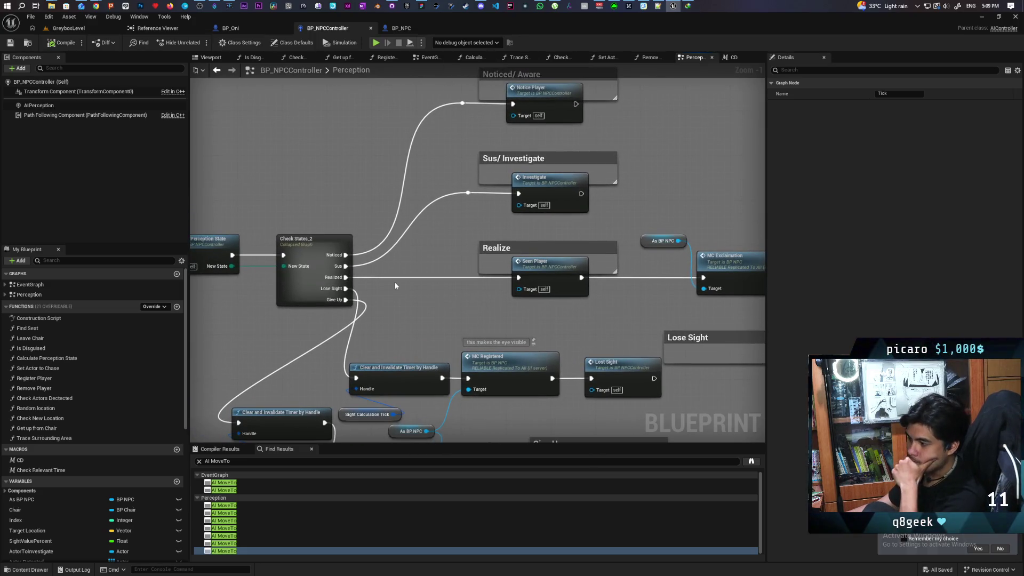
pyautogui.scroll(-1, 394, 285)
pyautogui.moveTo(214, 212)
pyautogui.mouseDown()
pyautogui.moveTo(391, 212)
pyautogui.moveTo(605, 283)
pyautogui.moveTo(619, 274)
pyautogui.moveTo(398, 257)
pyautogui.moveTo(575, 248)
pyautogui.mouseUp()
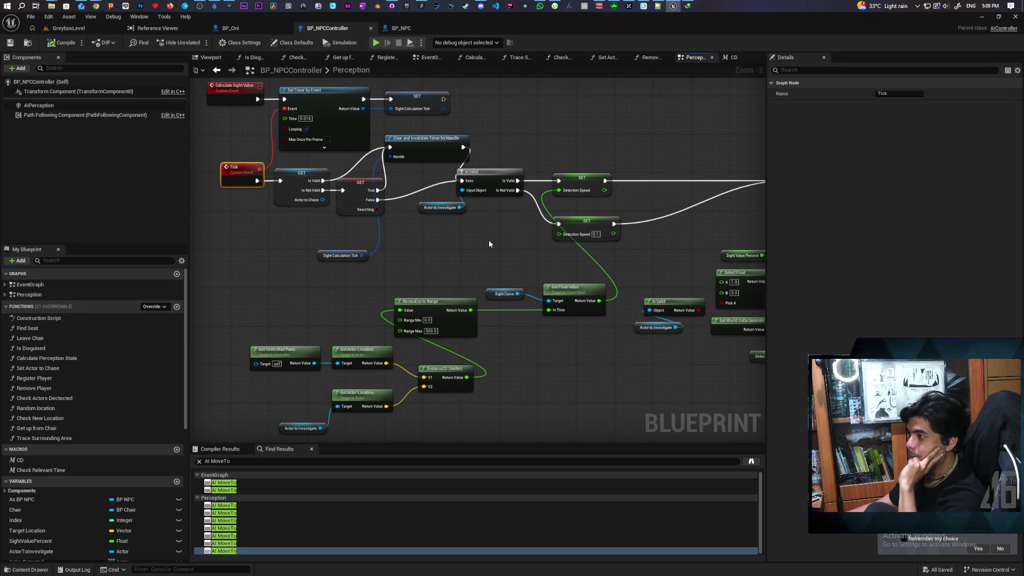
# Look over the Perception graph's search logic: delay, Search, Branch and IS EMPTY nodes
pyautogui.scroll(-3, 489, 243)
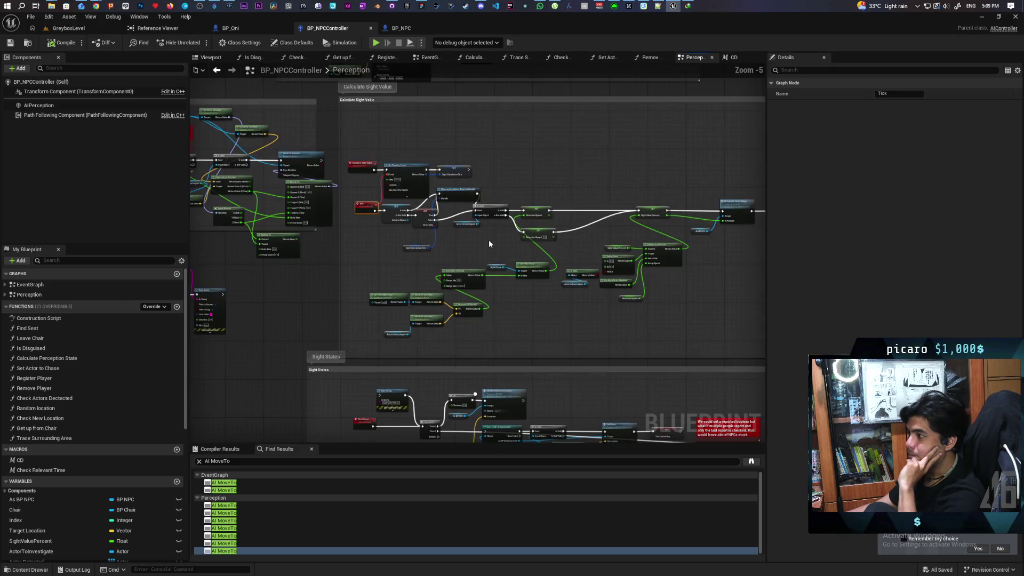
pyautogui.scroll(-2, 489, 243)
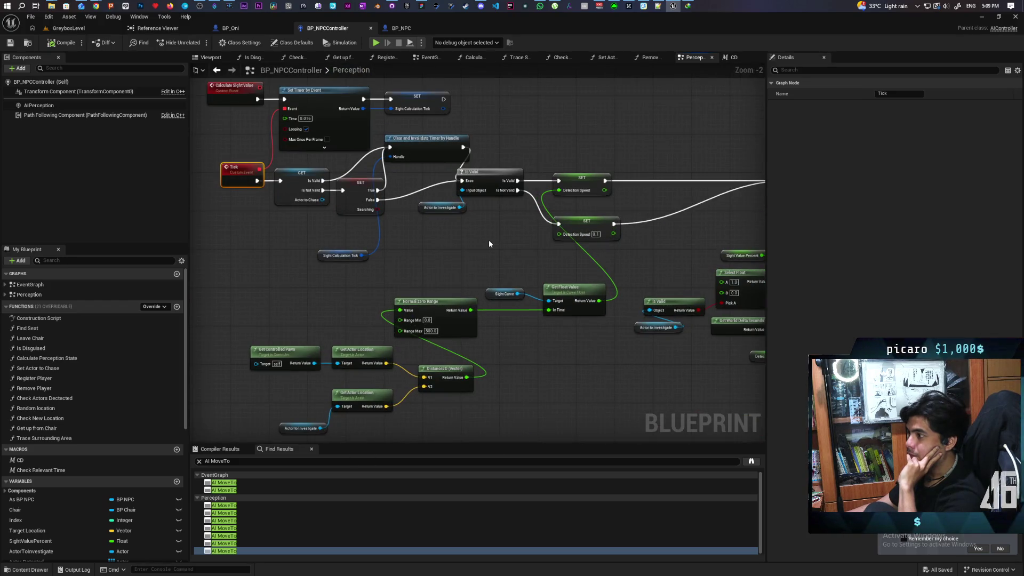
pyautogui.scroll(-1, 489, 243)
pyautogui.scroll(4, 489, 239)
pyautogui.moveTo(469, 244)
pyautogui.mouseDown()
pyautogui.moveTo(527, 273)
pyautogui.moveTo(528, 326)
pyautogui.moveTo(400, 326)
pyautogui.mouseUp()
pyautogui.moveTo(580, 245); pyautogui.dragTo(512, 273)
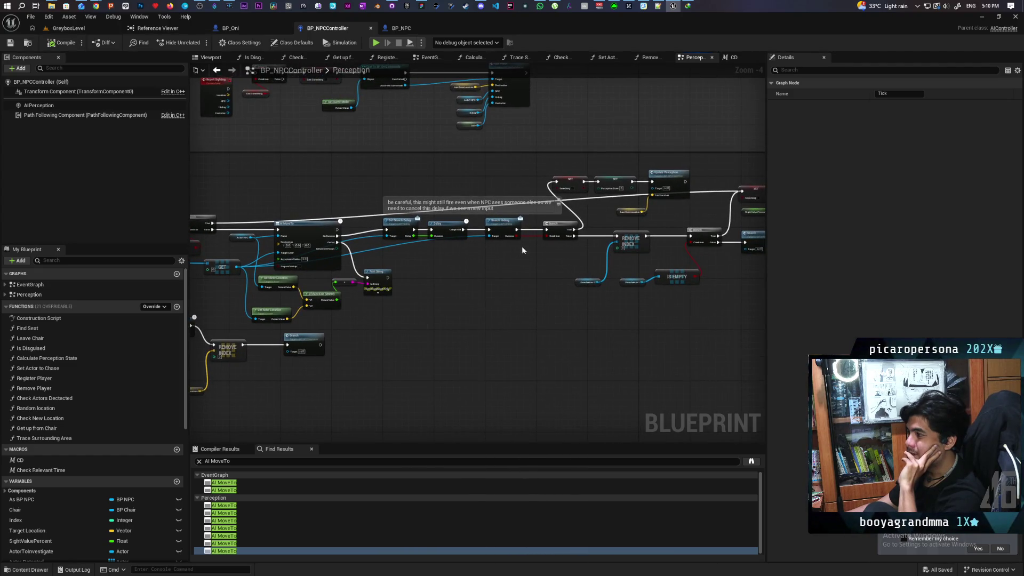
pyautogui.scroll(1, 558, 245)
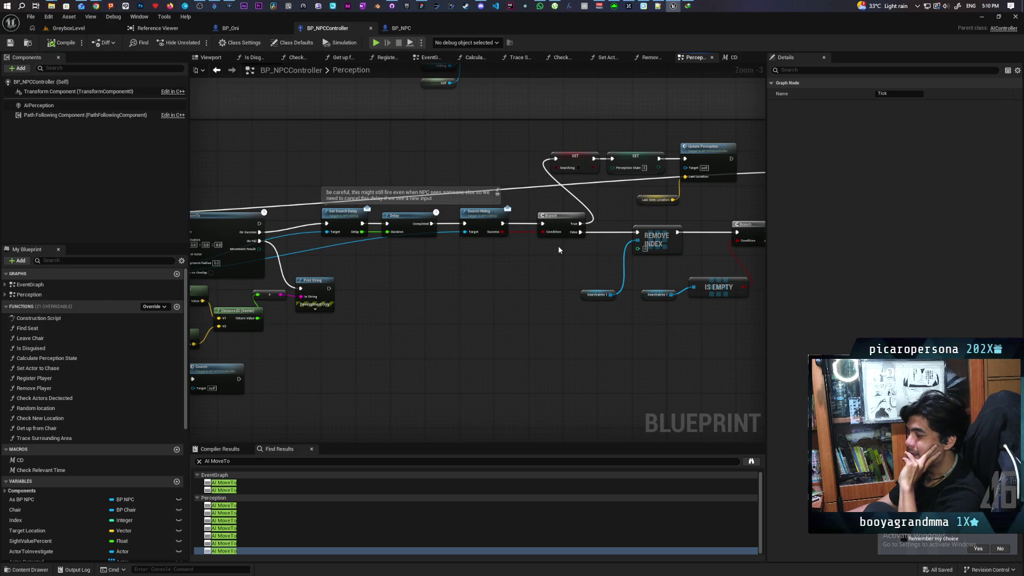
pyautogui.moveTo(466, 290); pyautogui.dragTo(701, 274)
pyautogui.moveTo(306, 269)
pyautogui.mouseDown()
pyautogui.moveTo(514, 269)
pyautogui.moveTo(500, 288)
pyautogui.moveTo(545, 243)
pyautogui.mouseUp()
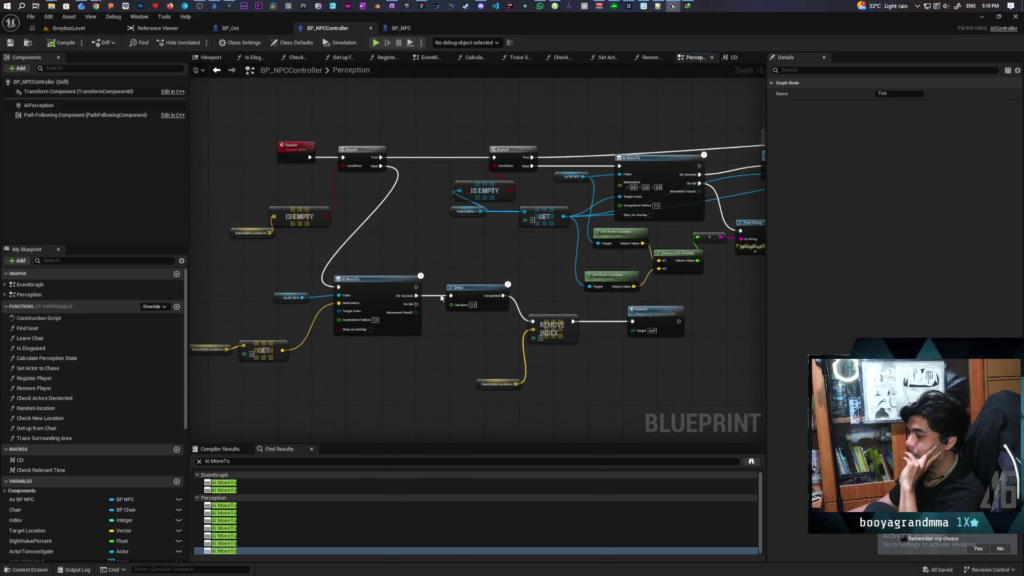
pyautogui.moveTo(330, 378)
pyautogui.mouseDown()
pyautogui.moveTo(383, 365)
pyautogui.moveTo(299, 393)
pyautogui.moveTo(399, 372)
pyautogui.moveTo(328, 375)
pyautogui.moveTo(272, 399)
pyautogui.mouseUp()
# Inspect the Check States_2 node and its state output nodes
pyautogui.scroll(-7, 277, 398)
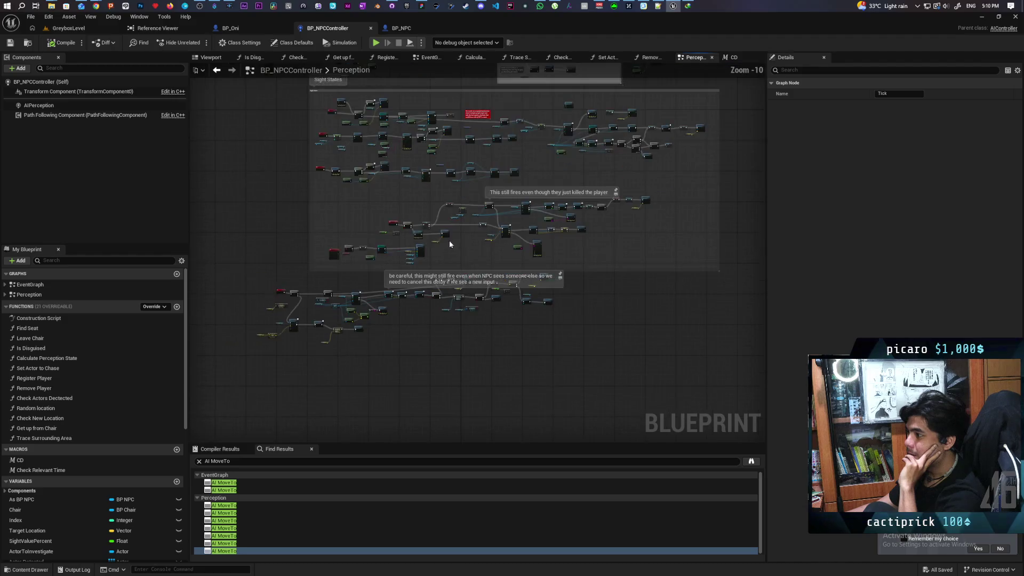
pyautogui.scroll(10, 417, 370)
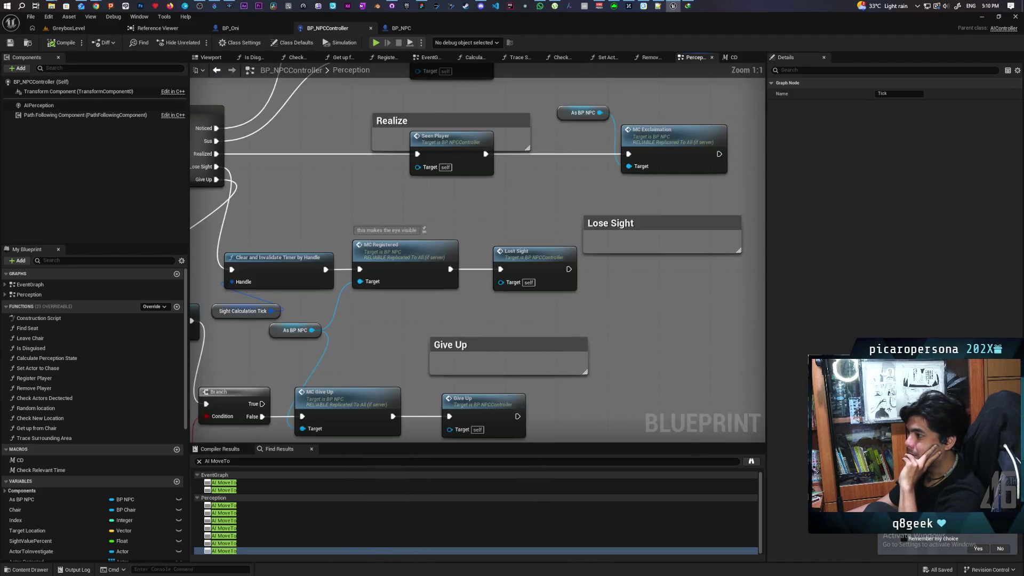
pyautogui.moveTo(345, 221)
pyautogui.mouseDown()
pyautogui.moveTo(419, 364)
pyautogui.moveTo(518, 361)
pyautogui.moveTo(511, 338)
pyautogui.moveTo(482, 365)
pyautogui.mouseUp()
pyautogui.moveTo(474, 381)
pyautogui.mouseDown()
pyautogui.moveTo(396, 379)
pyautogui.moveTo(652, 375)
pyautogui.moveTo(467, 377)
pyautogui.moveTo(646, 364)
pyautogui.moveTo(469, 372)
pyautogui.moveTo(460, 431)
pyautogui.mouseUp()
pyautogui.moveTo(426, 228)
pyautogui.mouseDown()
pyautogui.moveTo(472, 184)
pyautogui.moveTo(304, 194)
pyautogui.moveTo(432, 178)
pyautogui.mouseUp()
pyautogui.scroll(-10, 100, 509)
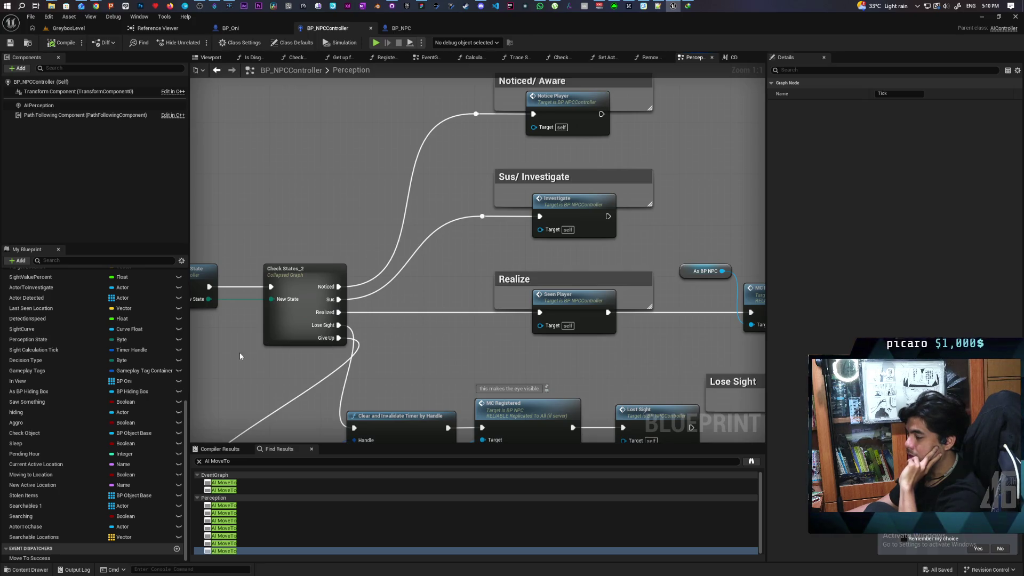
pyautogui.scroll(-4, 240, 352)
# Move the Sight Calculation Tick node next to the Tick and Calculate Sight Value logic
pyautogui.moveTo(240, 352); pyautogui.dragTo(599, 336)
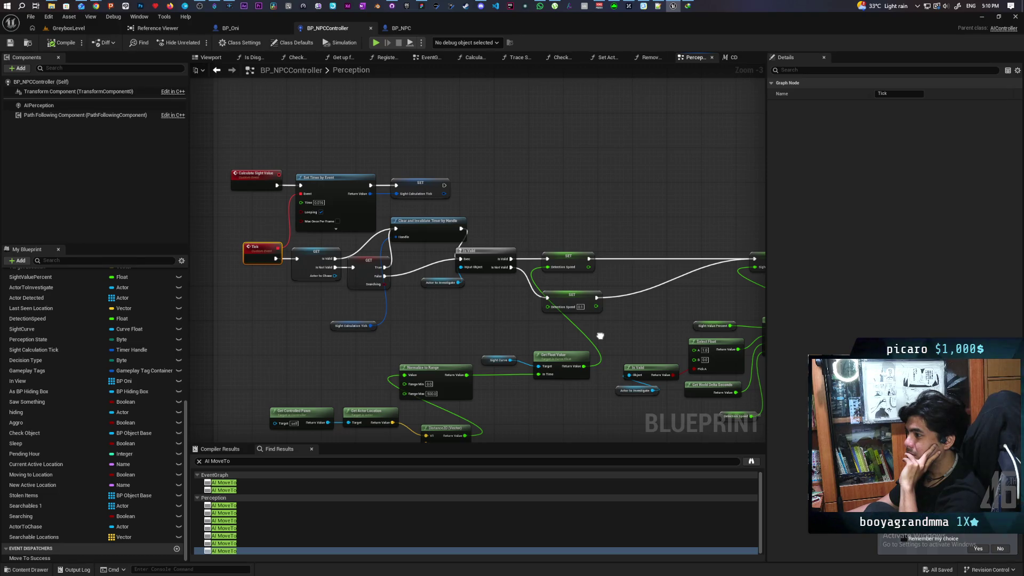
pyautogui.moveTo(600, 336)
pyautogui.mouseDown()
pyautogui.moveTo(304, 348)
pyautogui.moveTo(473, 320)
pyautogui.moveTo(942, 303)
pyautogui.mouseUp()
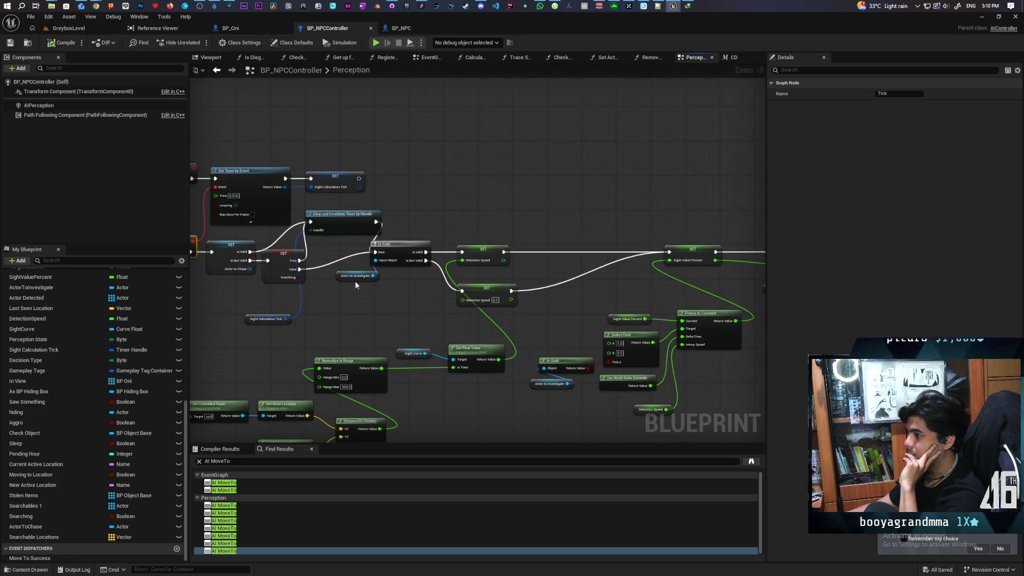
pyautogui.scroll(1, 363, 287)
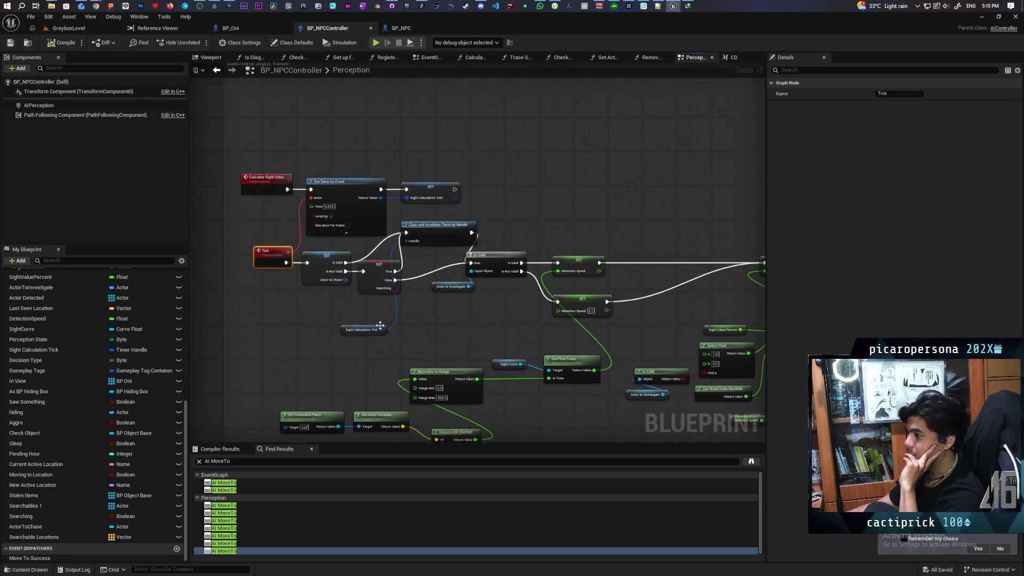
pyautogui.scroll(1, 356, 335)
pyautogui.moveTo(335, 336); pyautogui.dragTo(296, 320)
pyautogui.scroll(1, 392, 313)
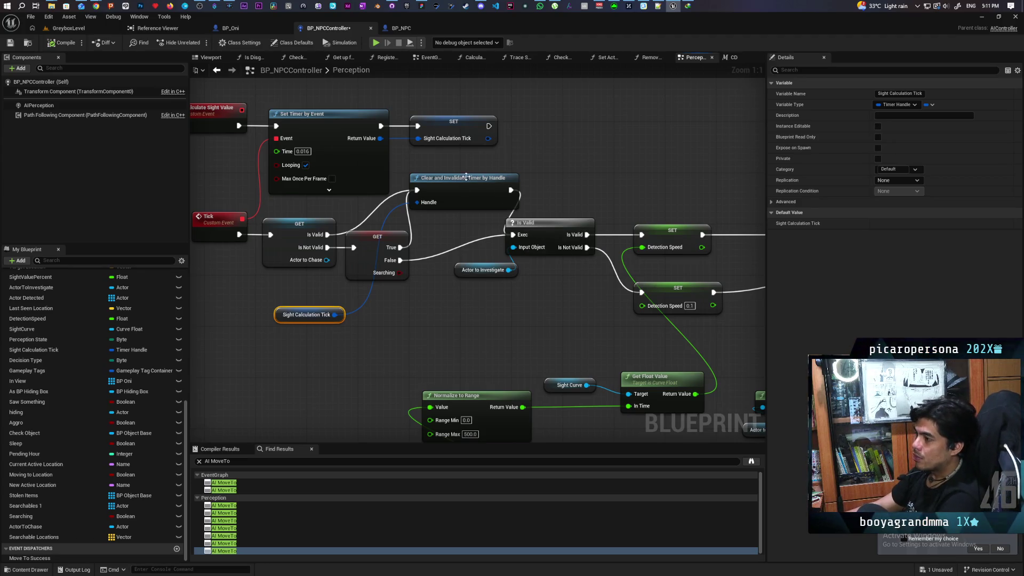
# Tidy the timer nodes: lower the Sight Calculation Tick getter and shift Clear and Invalidate Timer left
pyautogui.moveTo(416, 315)
pyautogui.mouseDown()
pyautogui.moveTo(492, 315)
pyautogui.moveTo(350, 310)
pyautogui.moveTo(254, 260)
pyautogui.moveTo(178, 237)
pyautogui.mouseUp()
pyautogui.moveTo(376, 265)
pyautogui.mouseDown()
pyautogui.moveTo(355, 194)
pyautogui.moveTo(364, 226)
pyautogui.moveTo(617, 297)
pyautogui.moveTo(395, 306)
pyautogui.moveTo(407, 251)
pyautogui.moveTo(506, 286)
pyautogui.mouseUp()
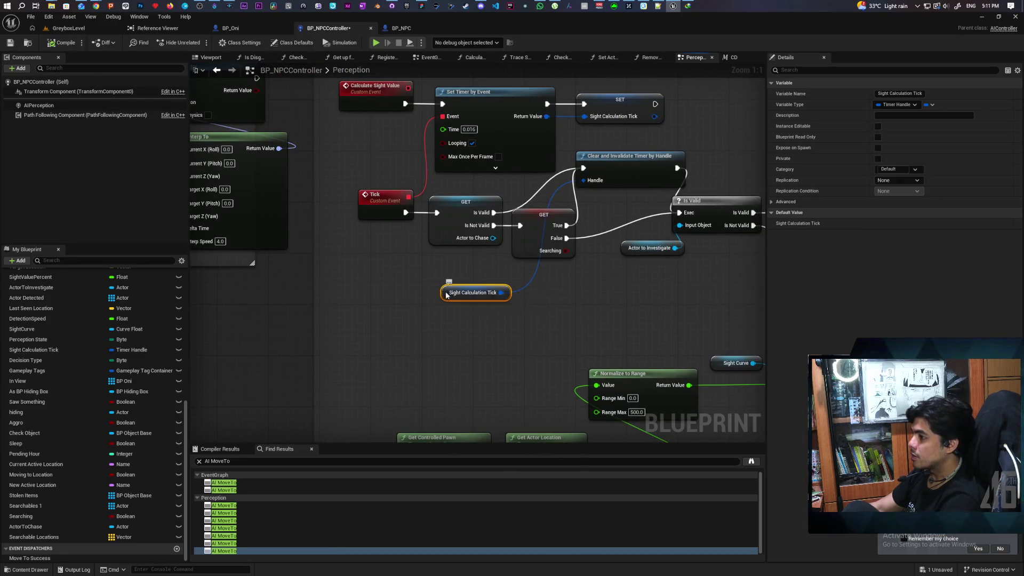
pyautogui.moveTo(448, 297); pyautogui.dragTo(435, 342)
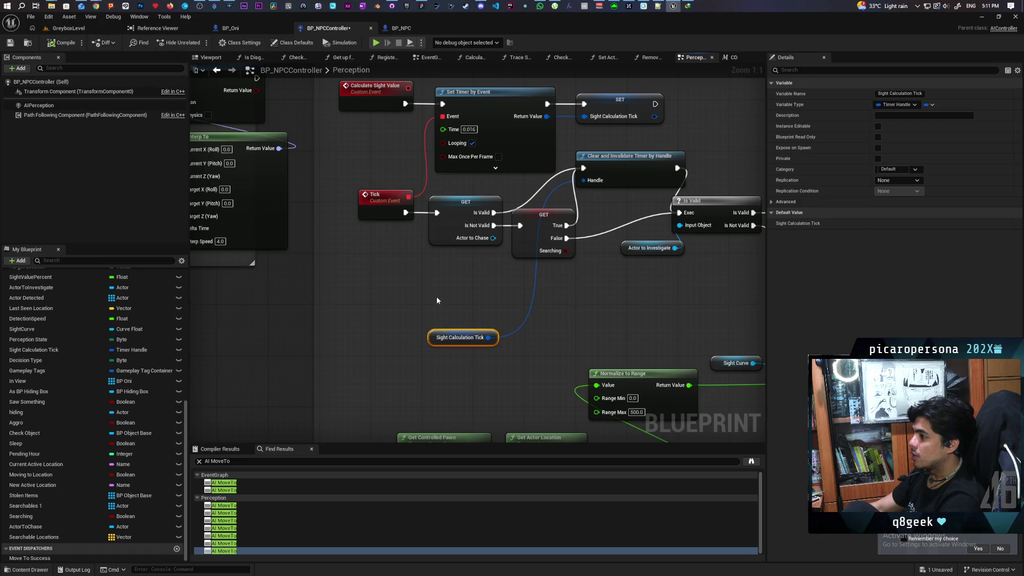
pyautogui.moveTo(437, 300)
pyautogui.mouseDown()
pyautogui.moveTo(400, 268)
pyautogui.moveTo(405, 318)
pyautogui.mouseUp()
pyautogui.moveTo(504, 176)
pyautogui.mouseDown()
pyautogui.moveTo(488, 181)
pyautogui.moveTo(502, 178)
pyautogui.mouseUp()
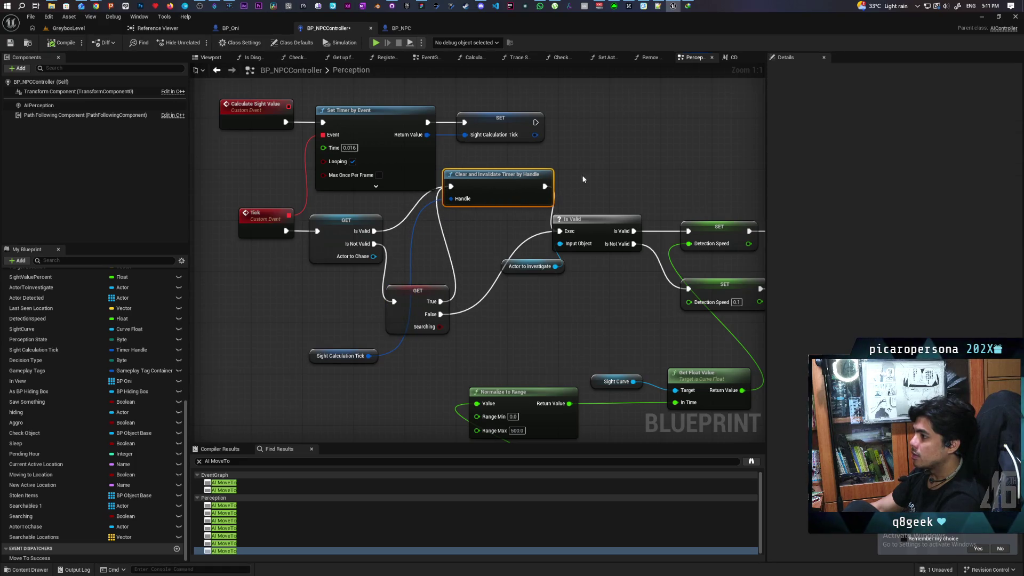
pyautogui.click(448, 247)
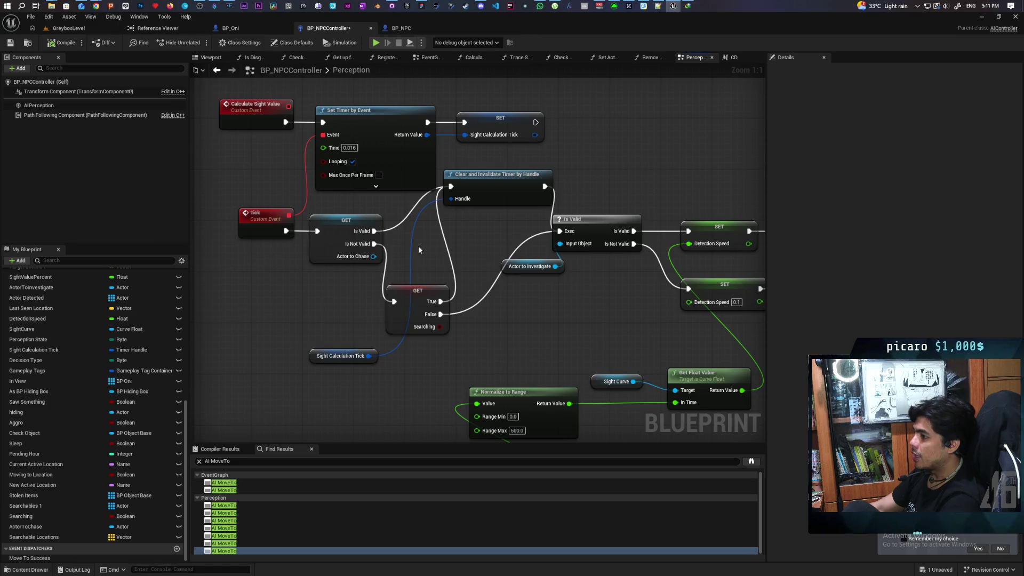
# Wire GET Is Not Valid into the Is Valid check, save the controller, and start a playtest
pyautogui.moveTo(374, 244)
pyautogui.mouseDown()
pyautogui.moveTo(491, 226)
pyautogui.moveTo(559, 231)
pyautogui.mouseUp()
pyautogui.click(432, 328)
pyautogui.click(521, 322)
pyautogui.moveTo(570, 312); pyautogui.dragTo(508, 316)
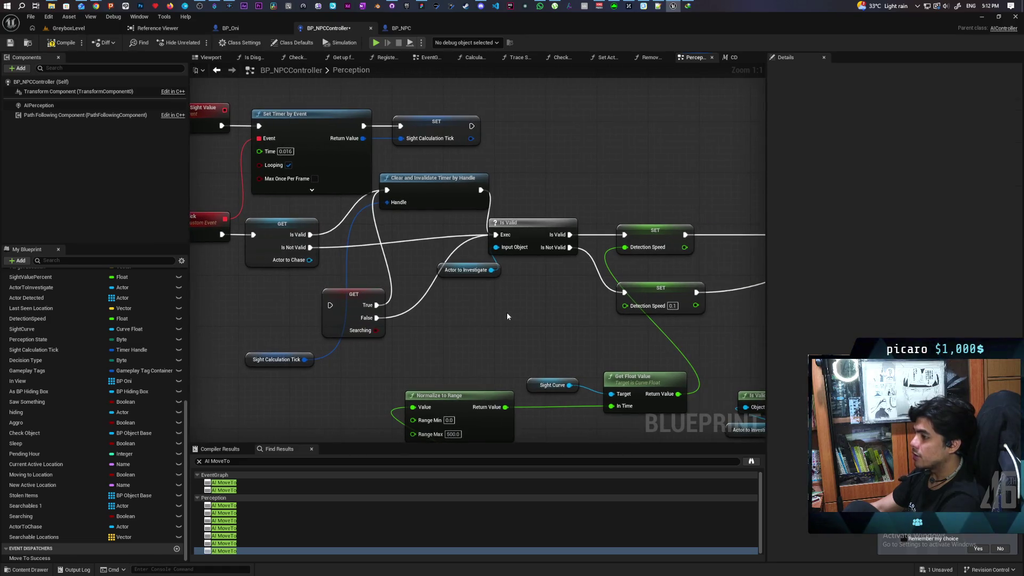
pyautogui.hotkey('ctrl', 's')
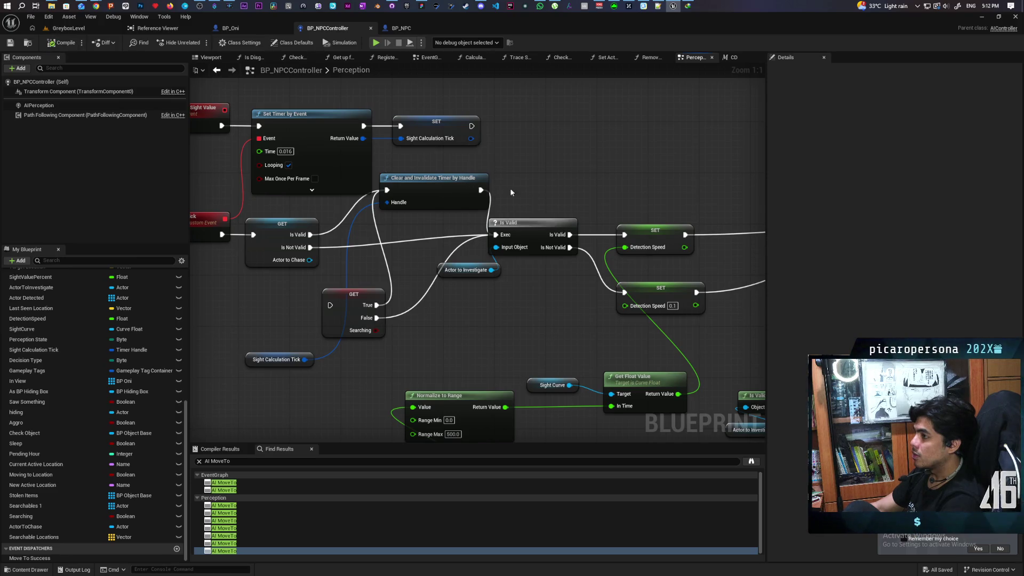
pyautogui.hotkey('alt', 'p')
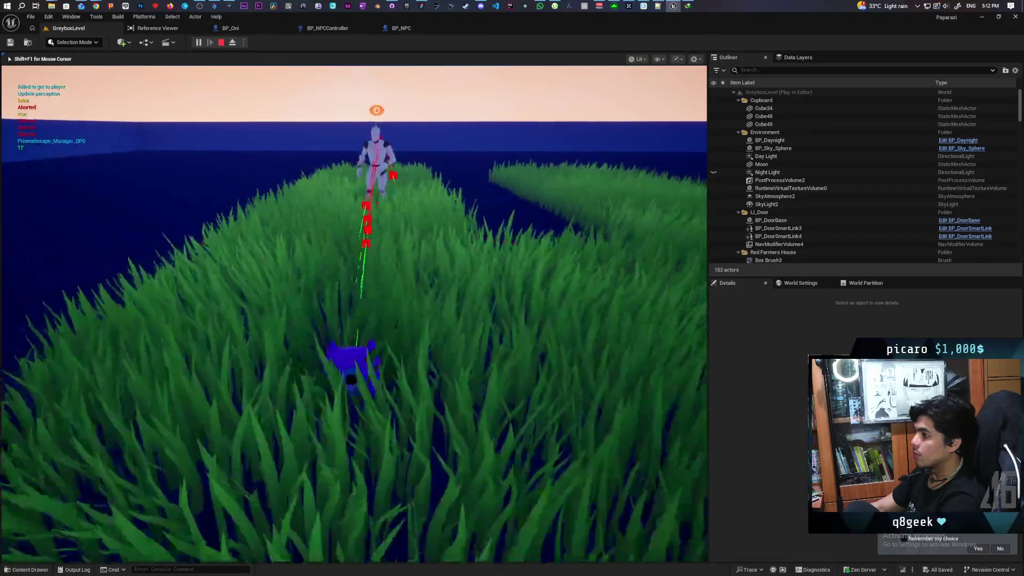
# Walk the player into the tall grass near the NPC, then stop the playtest
pyautogui.press('w')
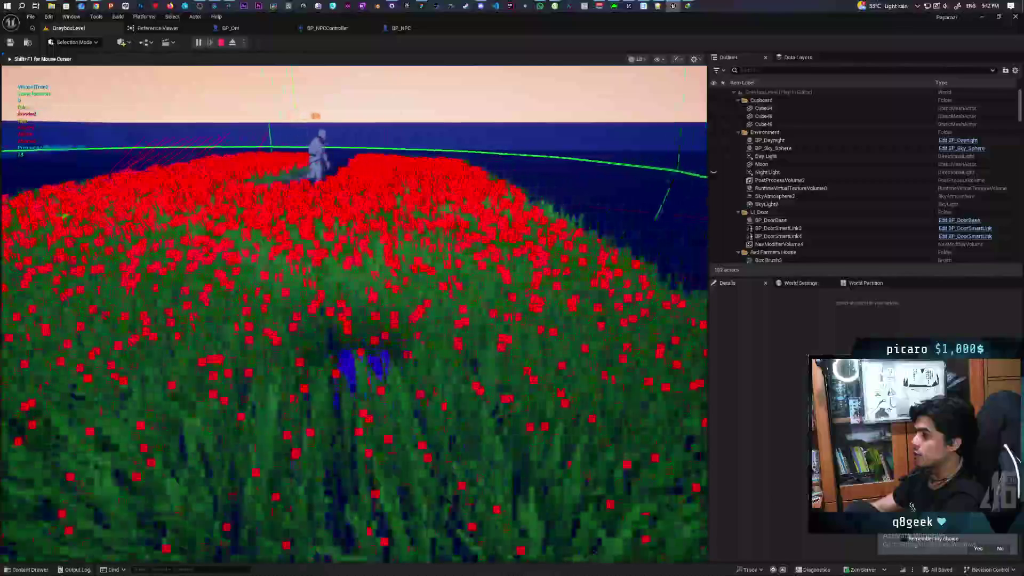
pyautogui.press('w')
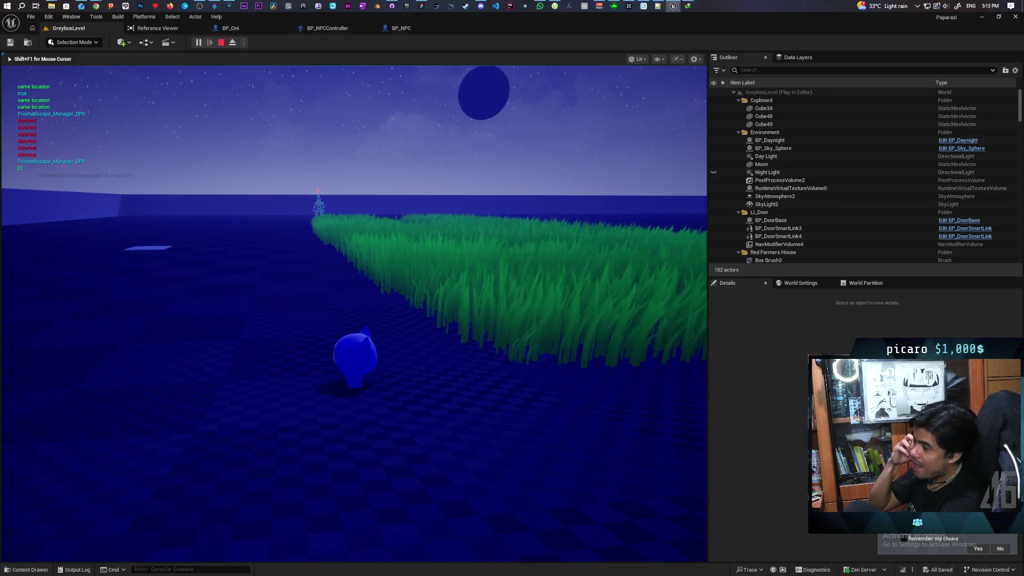
pyautogui.press('Escape')
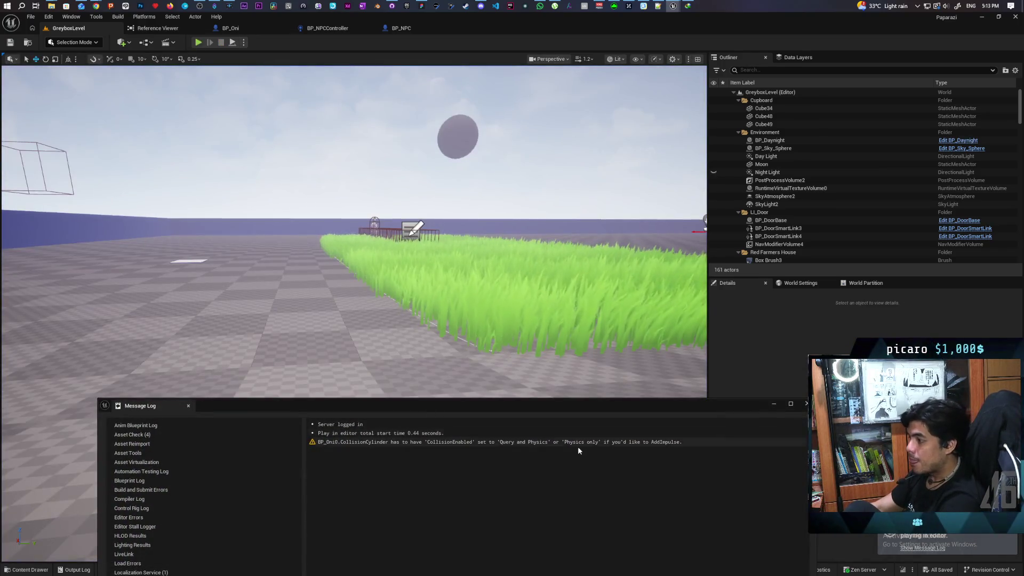
# Close the Message Log and return via BP_NPC to BP_NPCController's Perception graph
pyautogui.click(805, 404)
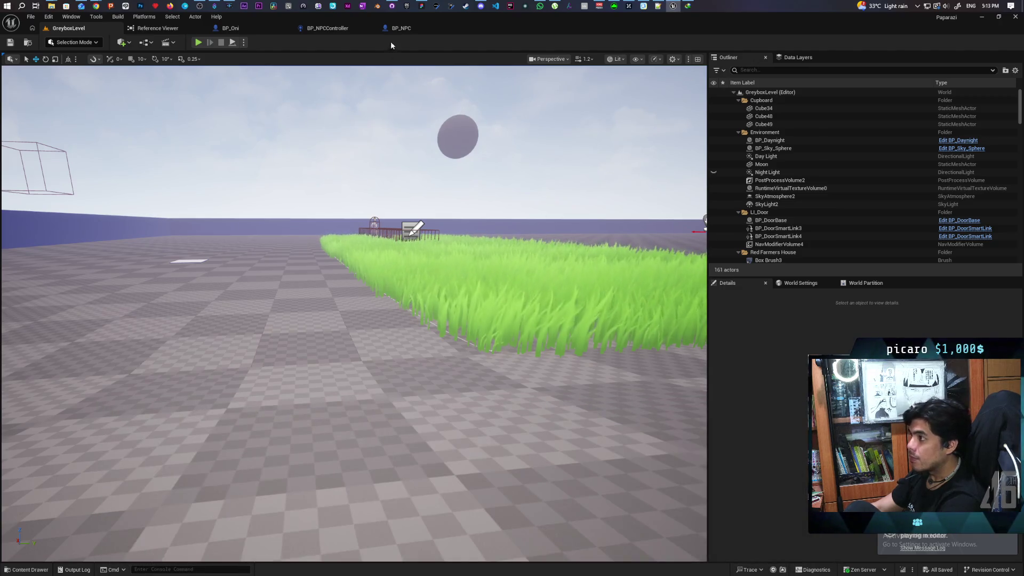
pyautogui.click(410, 32)
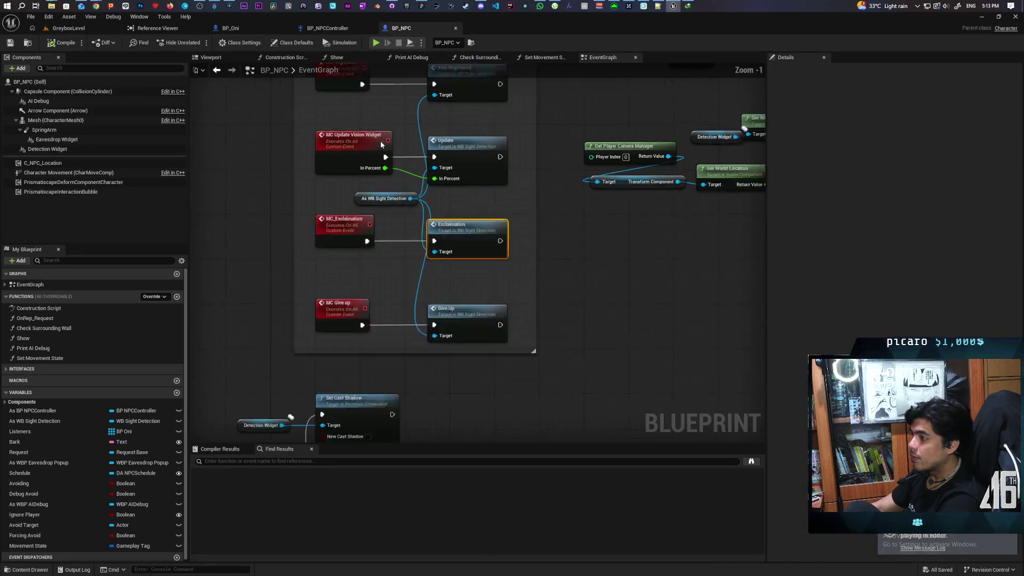
pyautogui.click(325, 29)
pyautogui.scroll(-5, 549, 181)
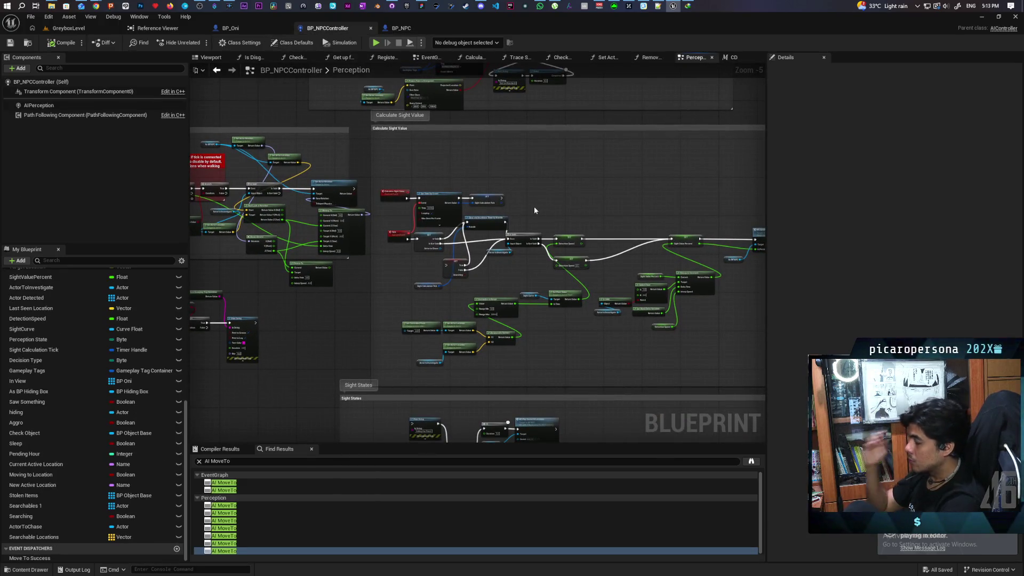
pyautogui.scroll(-4, 536, 208)
pyautogui.moveTo(537, 208); pyautogui.dragTo(367, 152)
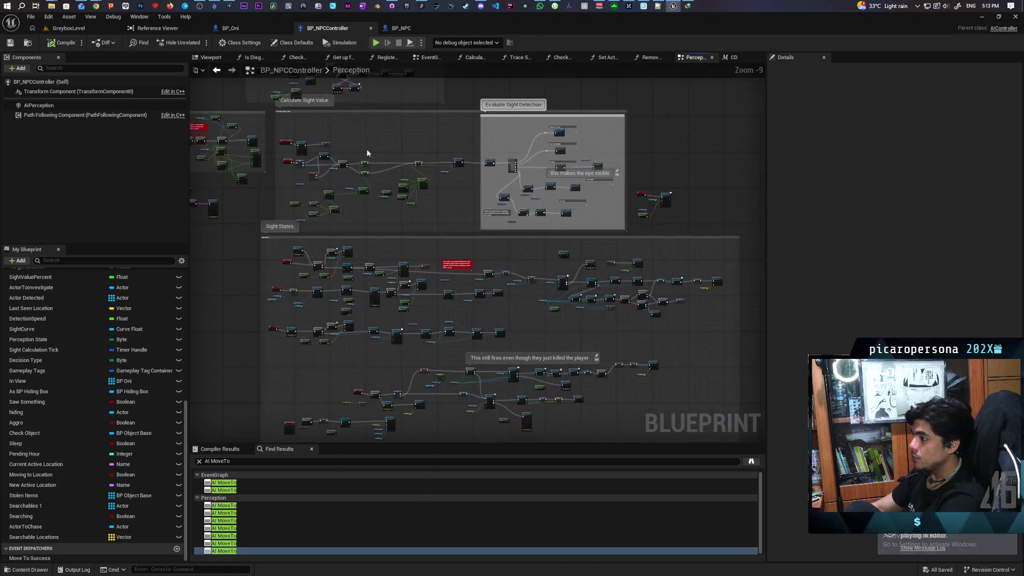
pyautogui.scroll(6, 517, 301)
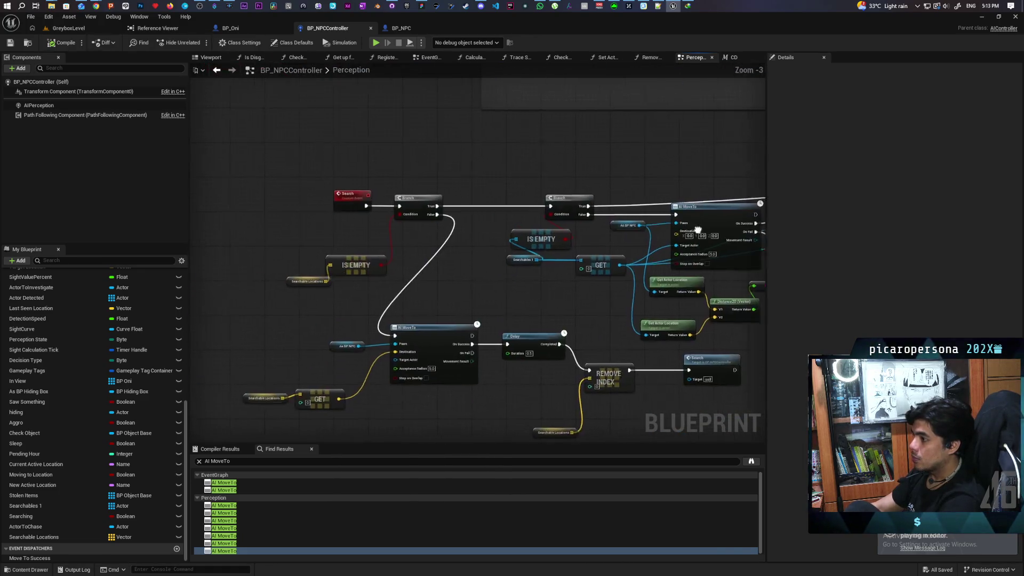
pyautogui.scroll(-2, 492, 223)
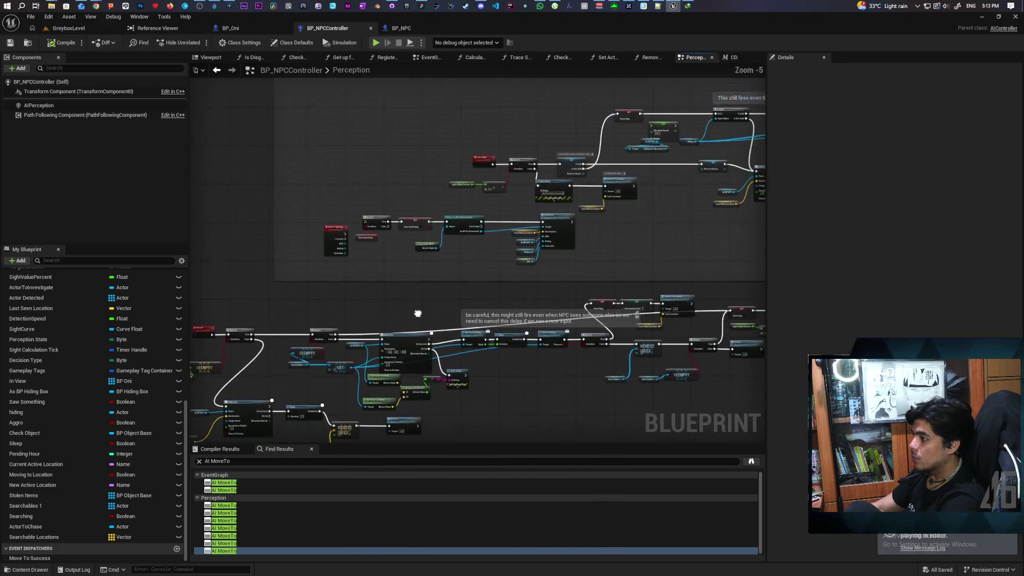
pyautogui.moveTo(424, 291)
pyautogui.mouseDown()
pyautogui.moveTo(485, 198)
pyautogui.moveTo(332, 218)
pyautogui.mouseUp()
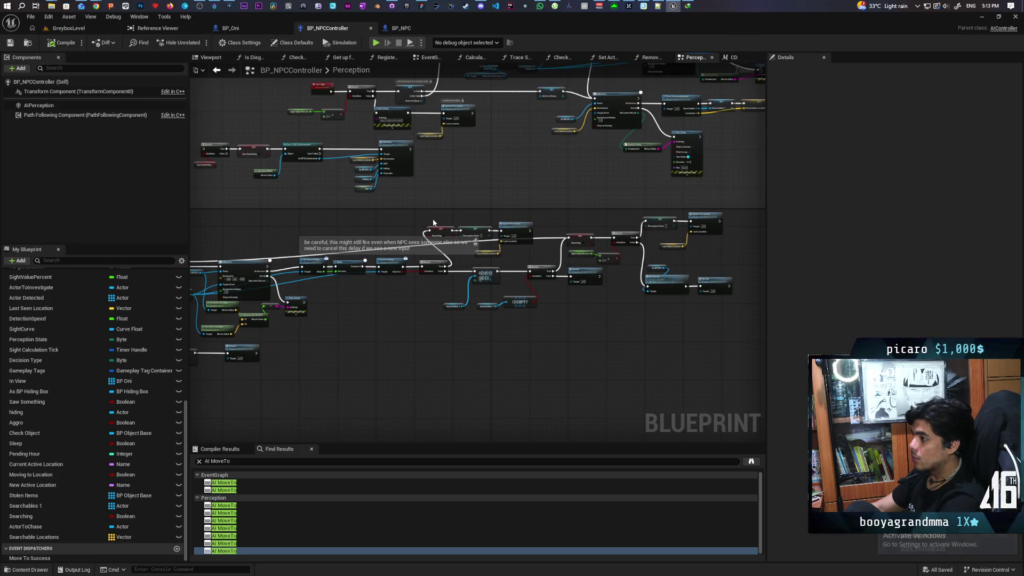
pyautogui.scroll(2, 433, 222)
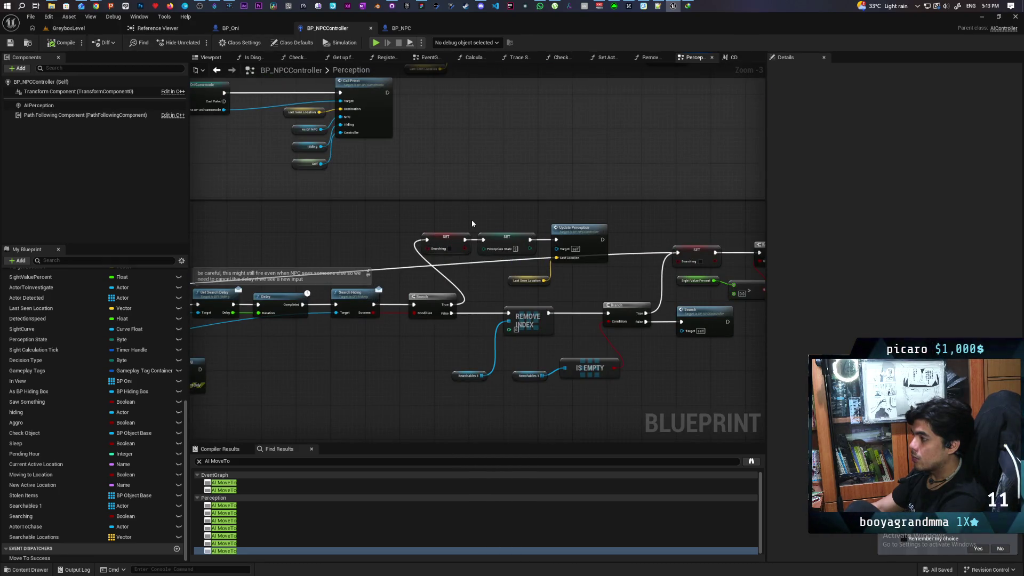
pyautogui.scroll(-2, 471, 222)
pyautogui.moveTo(459, 295)
pyautogui.mouseDown()
pyautogui.moveTo(578, 272)
pyautogui.moveTo(418, 315)
pyautogui.moveTo(343, 320)
pyautogui.moveTo(259, 396)
pyautogui.mouseUp()
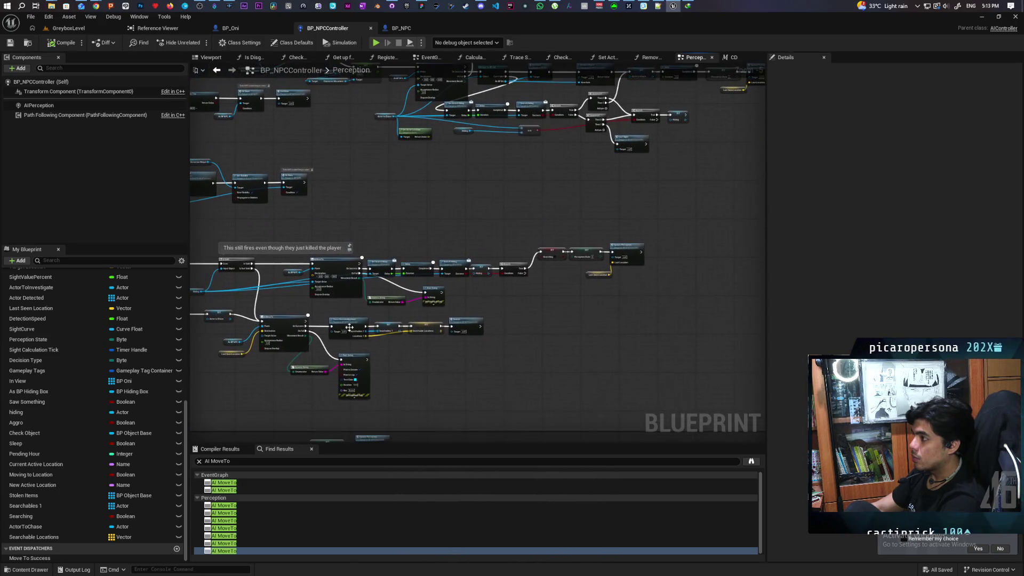
pyautogui.moveTo(415, 306)
pyautogui.mouseDown()
pyautogui.moveTo(472, 296)
pyautogui.moveTo(431, 269)
pyautogui.moveTo(409, 356)
pyautogui.mouseUp()
pyautogui.scroll(-3, 409, 357)
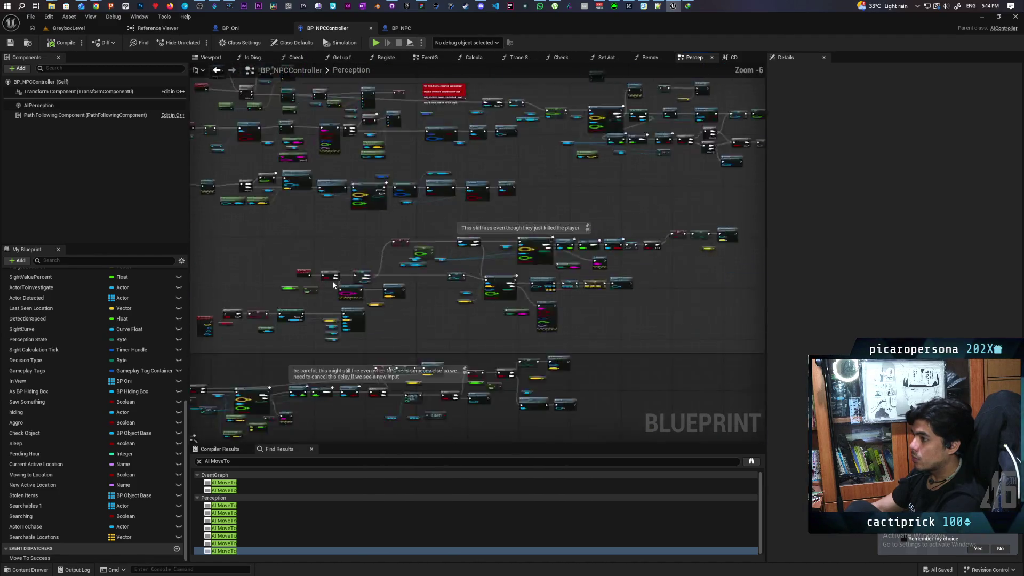
pyautogui.scroll(4, 409, 356)
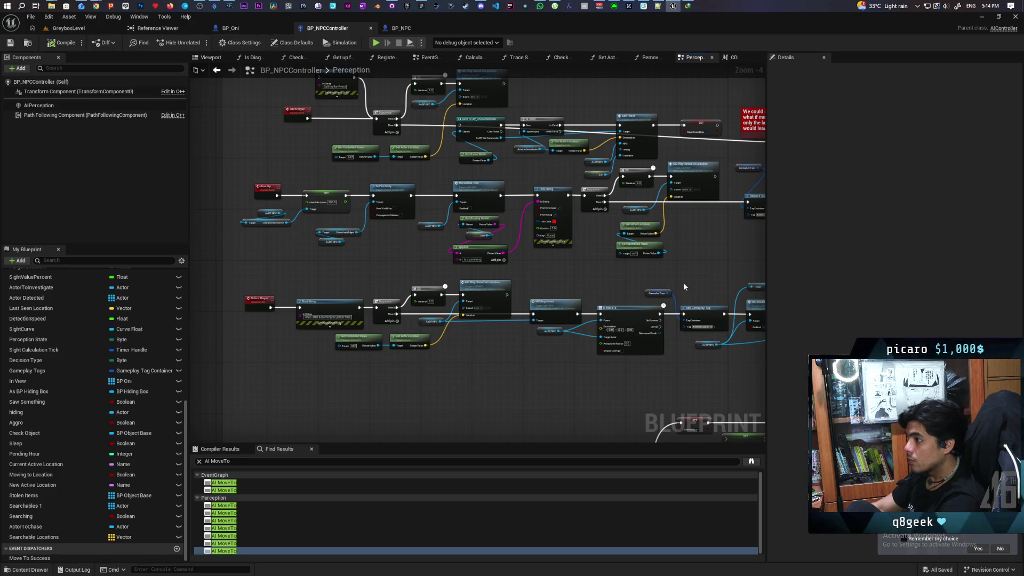
pyautogui.moveTo(699, 277)
pyautogui.mouseDown()
pyautogui.moveTo(670, 311)
pyautogui.moveTo(542, 349)
pyautogui.mouseUp()
pyautogui.moveTo(631, 260)
pyautogui.mouseDown()
pyautogui.moveTo(530, 268)
pyautogui.moveTo(193, 240)
pyautogui.mouseUp()
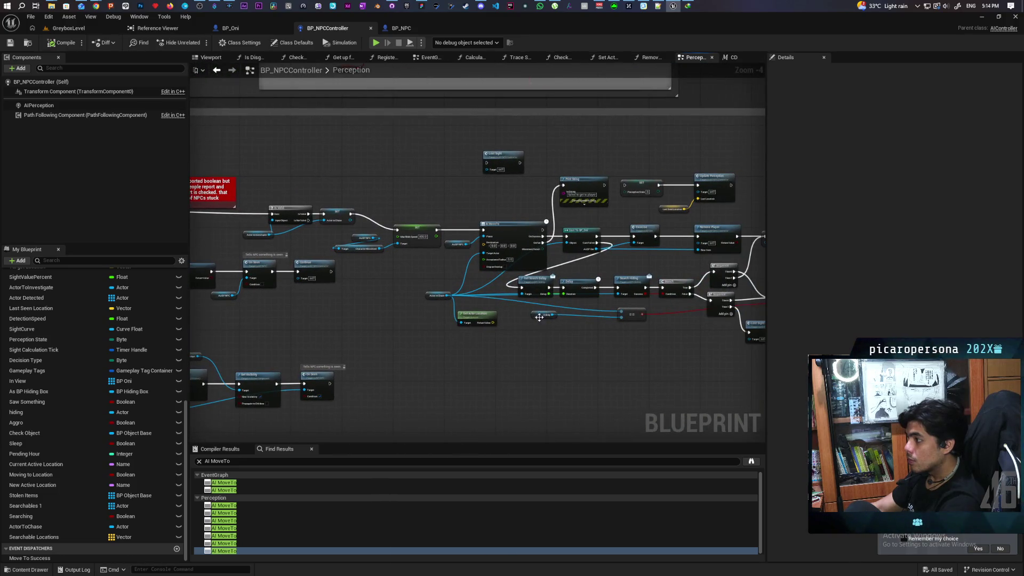
pyautogui.moveTo(539, 317); pyautogui.dragTo(344, 352)
pyautogui.scroll(2, 555, 274)
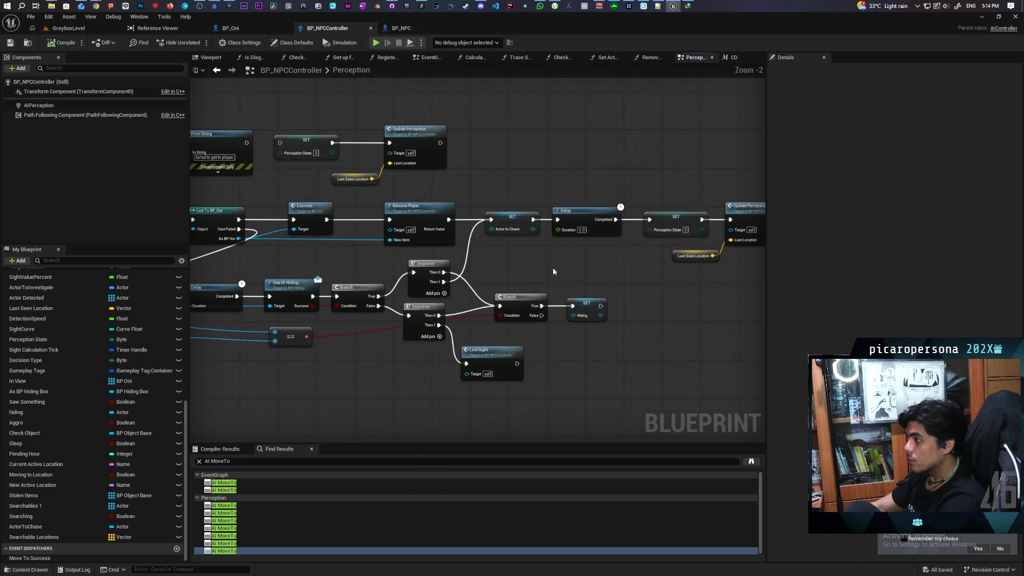
pyautogui.moveTo(553, 271)
pyautogui.mouseDown()
pyautogui.moveTo(603, 251)
pyautogui.moveTo(694, 240)
pyautogui.moveTo(732, 275)
pyautogui.moveTo(757, 273)
pyautogui.moveTo(475, 278)
pyautogui.moveTo(683, 264)
pyautogui.moveTo(601, 275)
pyautogui.moveTo(593, 250)
pyautogui.mouseUp()
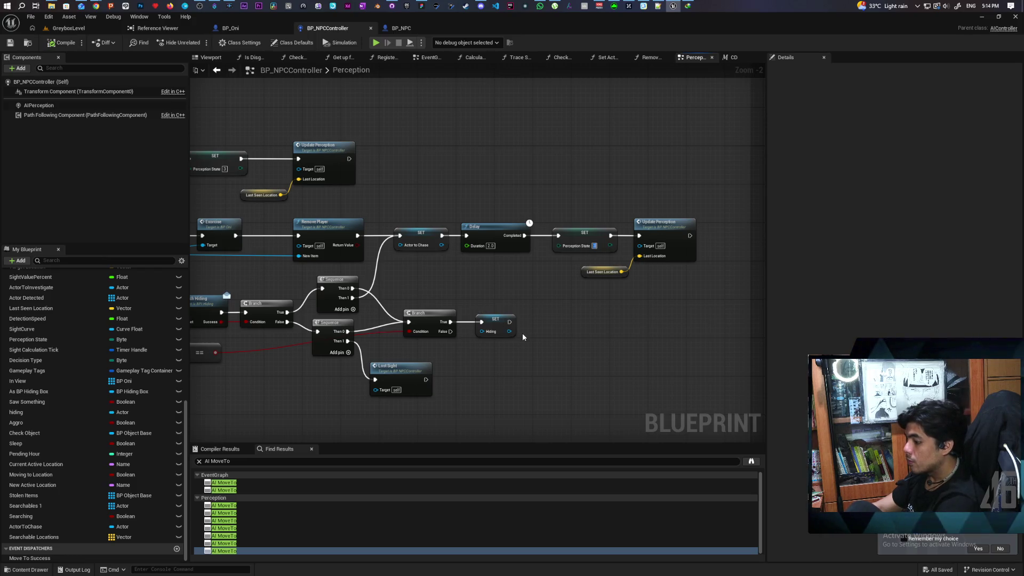
pyautogui.click(562, 321)
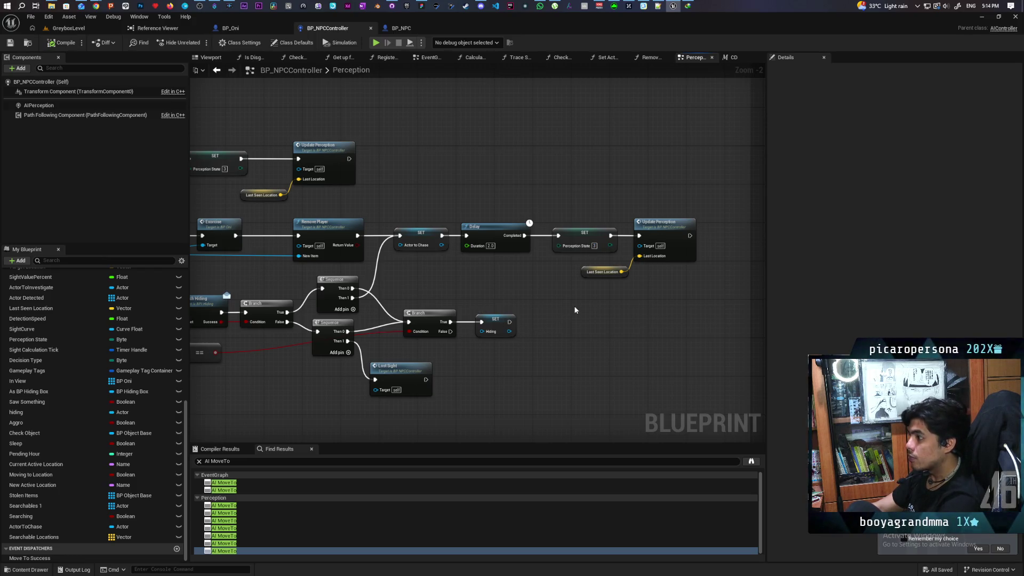
pyautogui.moveTo(552, 300)
pyautogui.mouseDown()
pyautogui.moveTo(590, 288)
pyautogui.moveTo(606, 308)
pyautogui.moveTo(640, 274)
pyautogui.moveTo(670, 273)
pyautogui.moveTo(629, 289)
pyautogui.moveTo(437, 296)
pyautogui.moveTo(667, 280)
pyautogui.mouseUp()
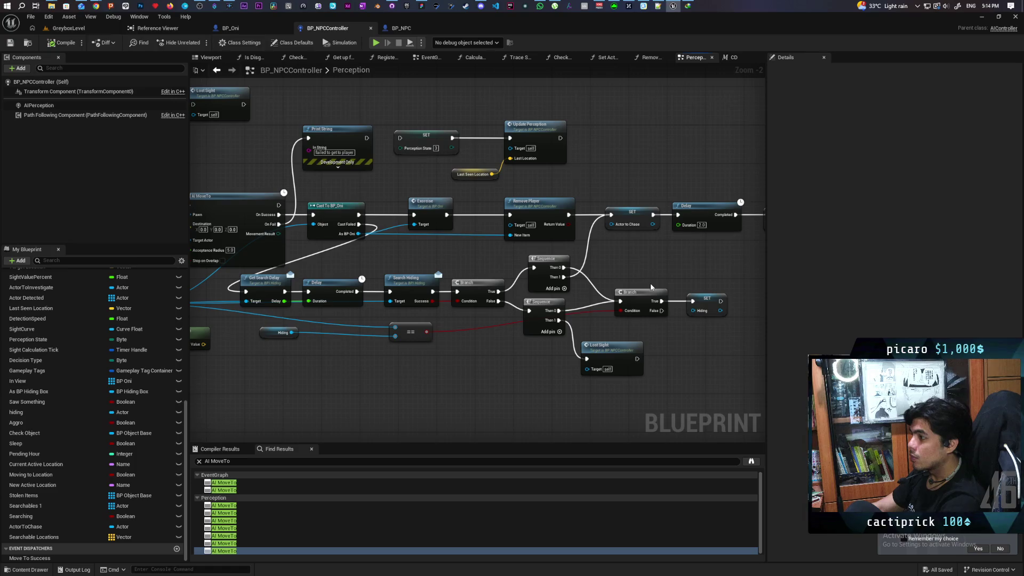
pyautogui.moveTo(508, 374)
pyautogui.mouseDown()
pyautogui.moveTo(548, 357)
pyautogui.moveTo(475, 354)
pyautogui.moveTo(587, 345)
pyautogui.moveTo(533, 353)
pyautogui.moveTo(529, 333)
pyautogui.mouseUp()
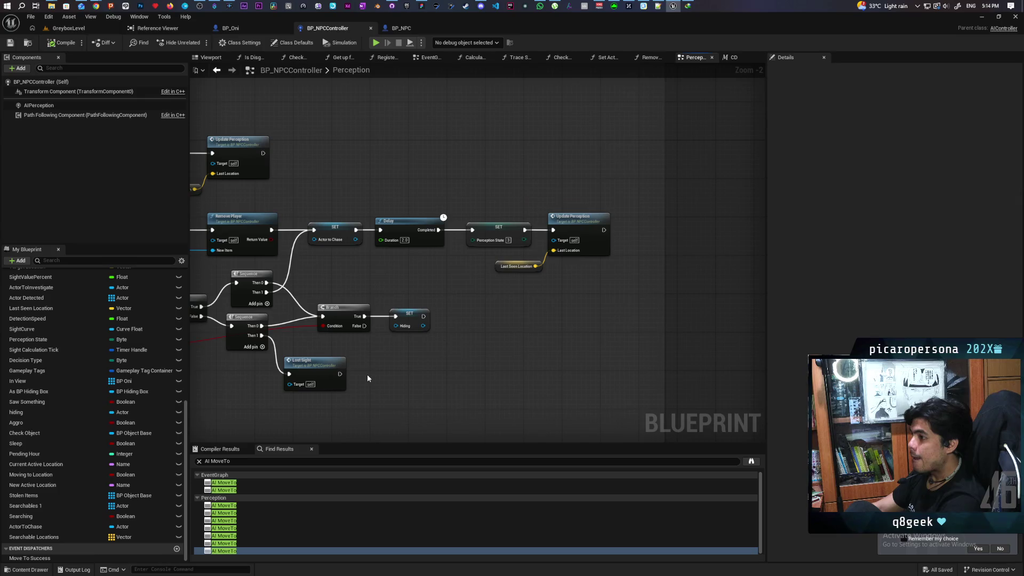
# Add a SET Searching node and slot it in before the Delay, shifting the Delay chain right
pyautogui.moveTo(22, 517); pyautogui.dragTo(519, 319)
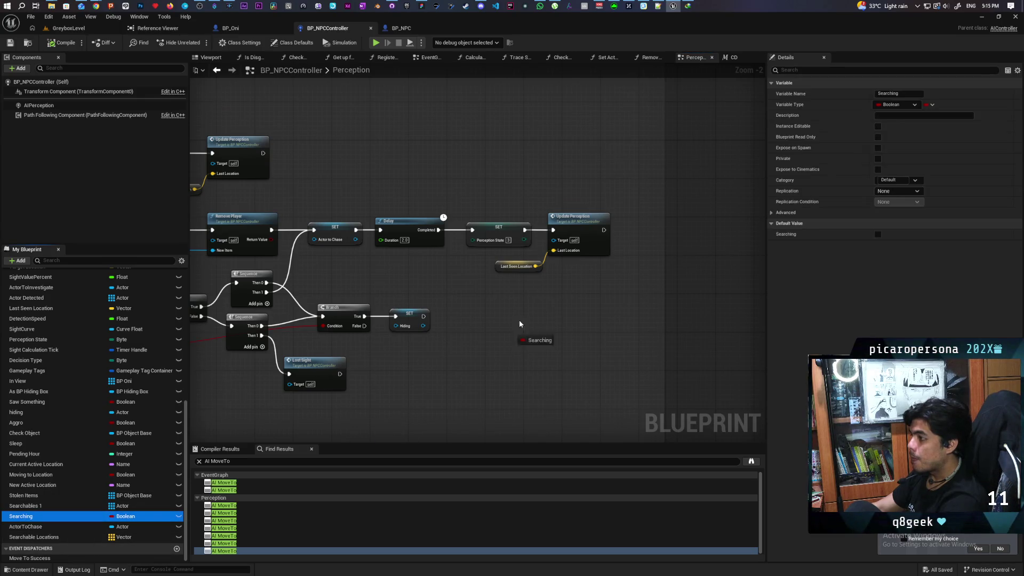
pyautogui.moveTo(600, 277)
pyautogui.mouseDown()
pyautogui.moveTo(460, 291)
pyautogui.moveTo(450, 265)
pyautogui.moveTo(399, 292)
pyautogui.moveTo(361, 254)
pyautogui.moveTo(357, 230)
pyautogui.moveTo(377, 234)
pyautogui.moveTo(387, 256)
pyautogui.mouseUp()
pyautogui.moveTo(424, 211); pyautogui.dragTo(587, 285)
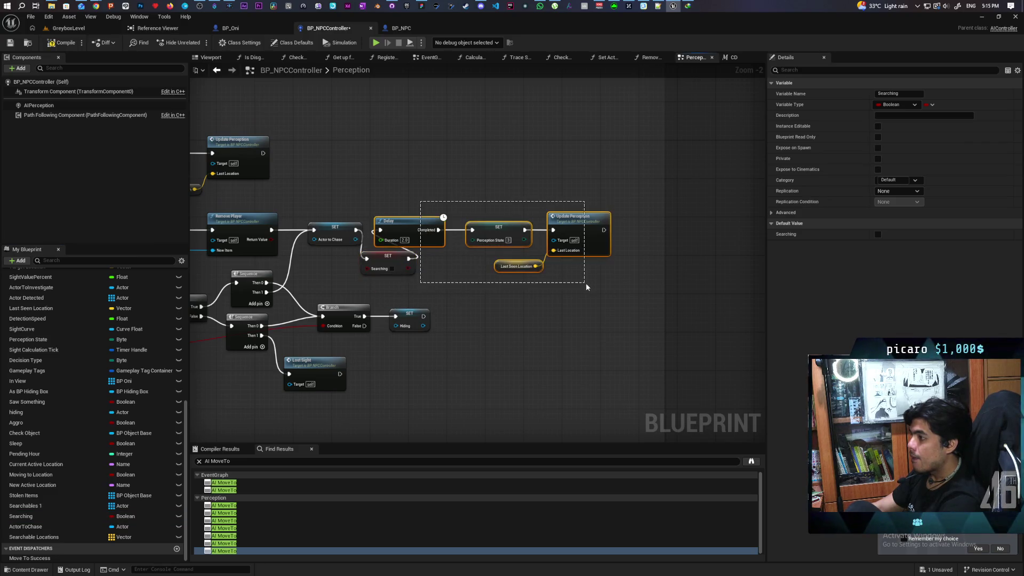
pyautogui.moveTo(465, 240); pyautogui.dragTo(539, 240)
pyautogui.moveTo(384, 257); pyautogui.dragTo(394, 229)
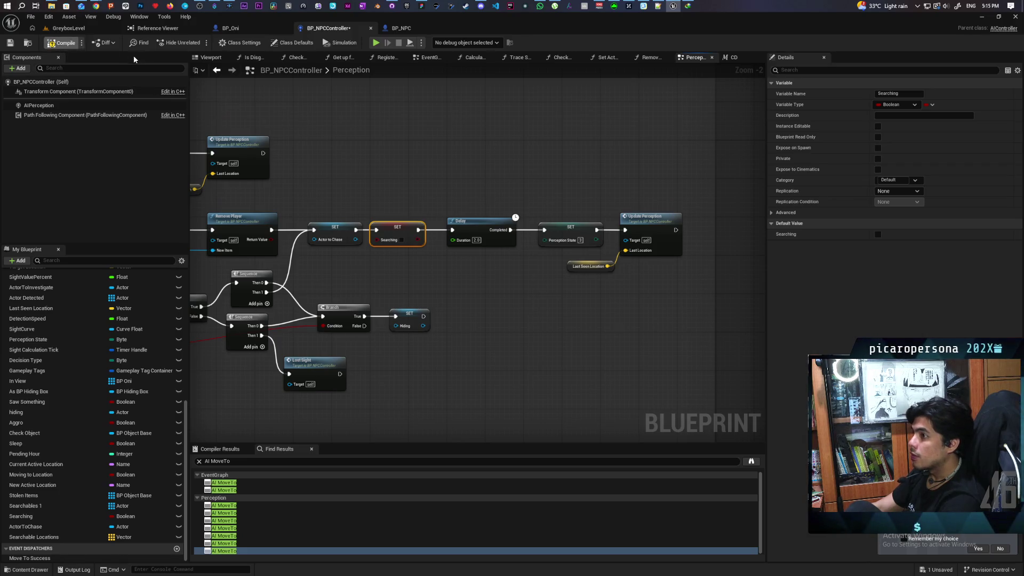
# Compile and save BP_NPCController, then return to the level editor
pyautogui.press('F7')
pyautogui.hotkey('ctrl', 's')
pyautogui.click(69, 28)
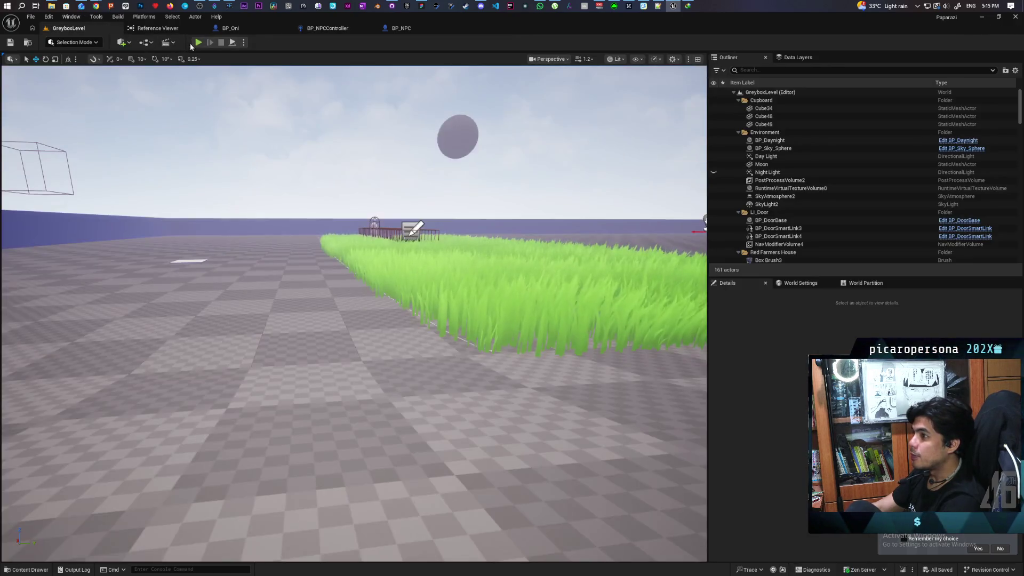
# Playtest by running the player under the archway and sneaking through the tall grass near the NPC
pyautogui.click(199, 42)
pyautogui.press('w')
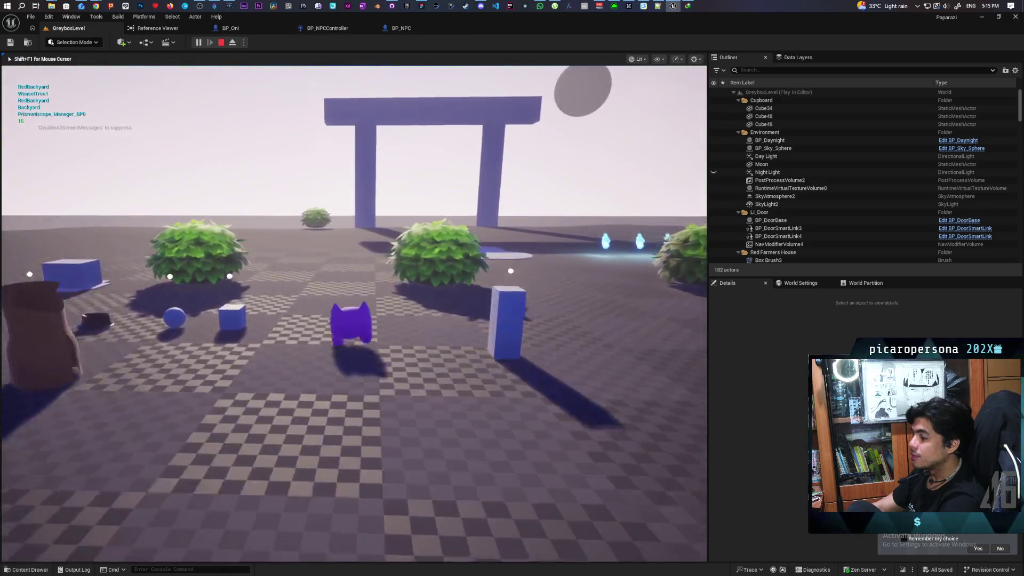
pyautogui.press('w')
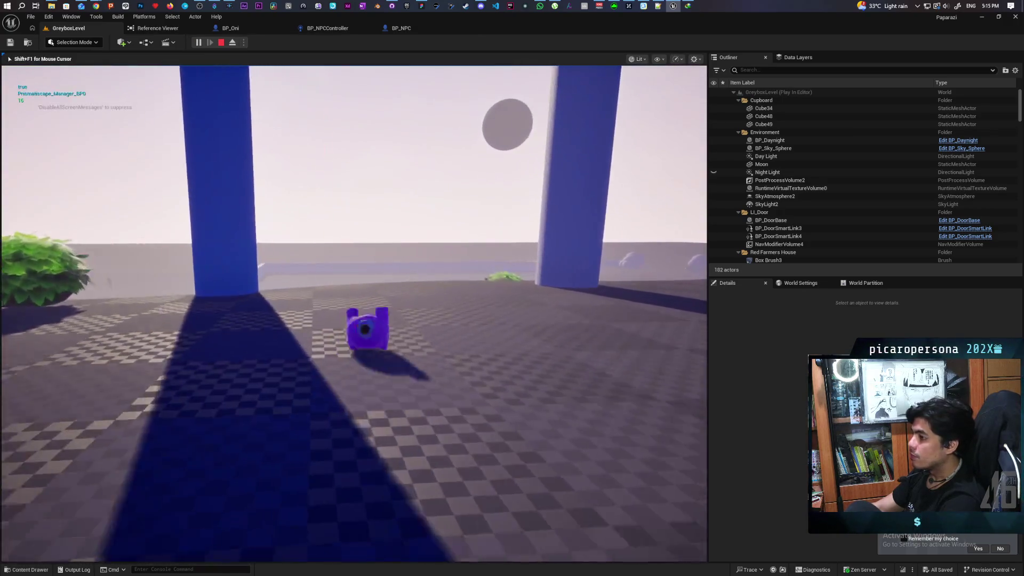
pyautogui.press('w')
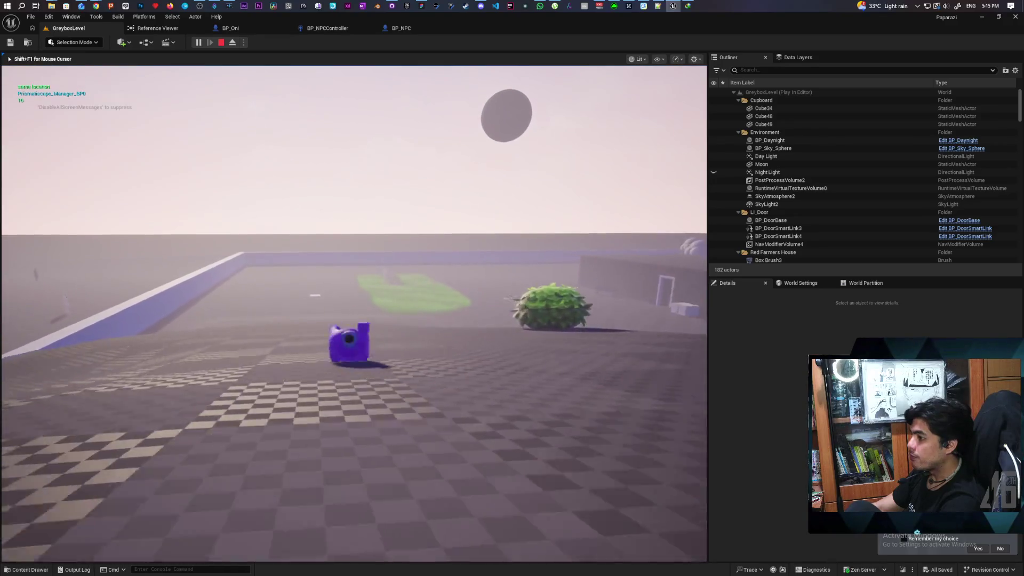
pyautogui.press('w')
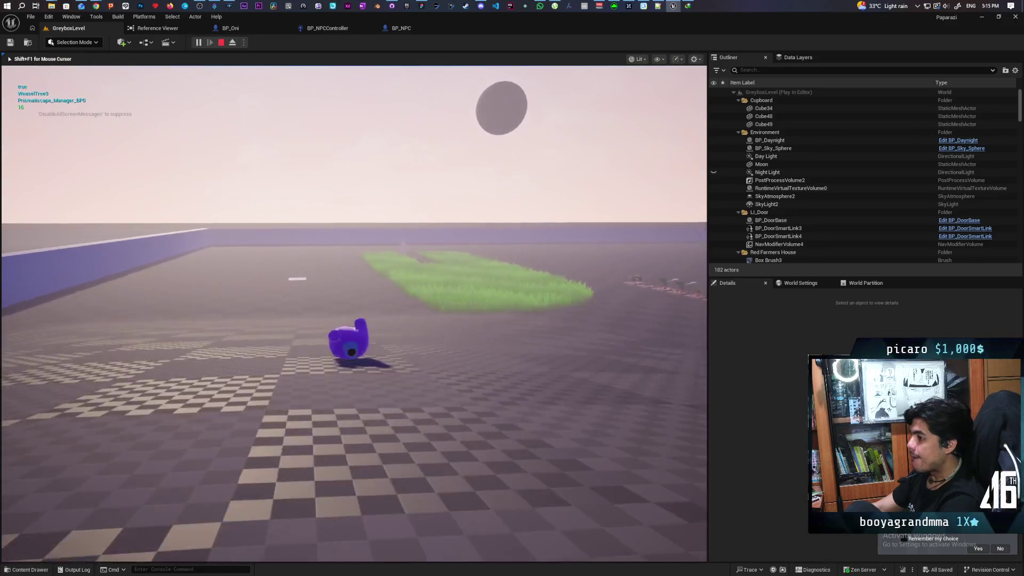
pyautogui.press('w')
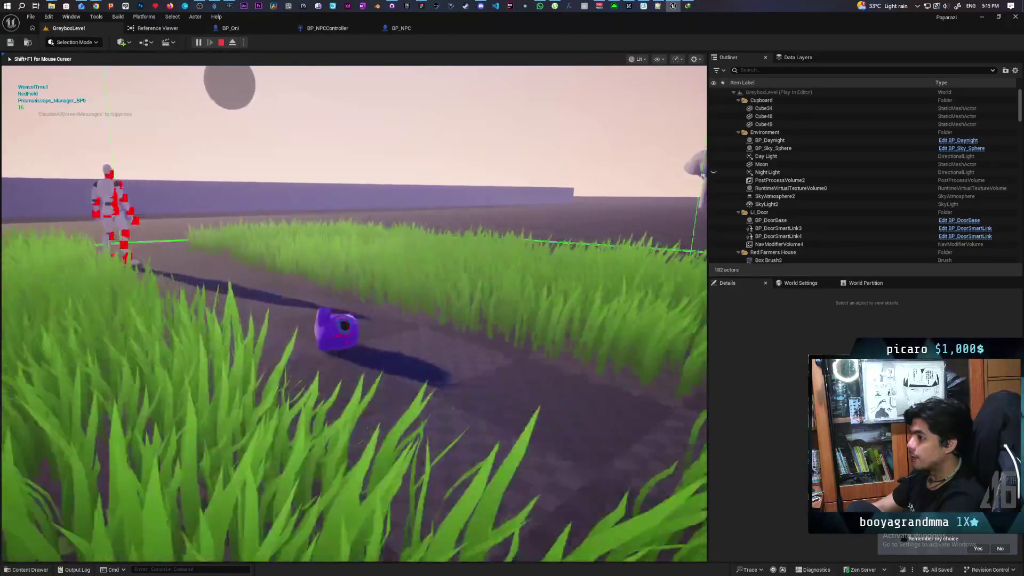
pyautogui.press('w')
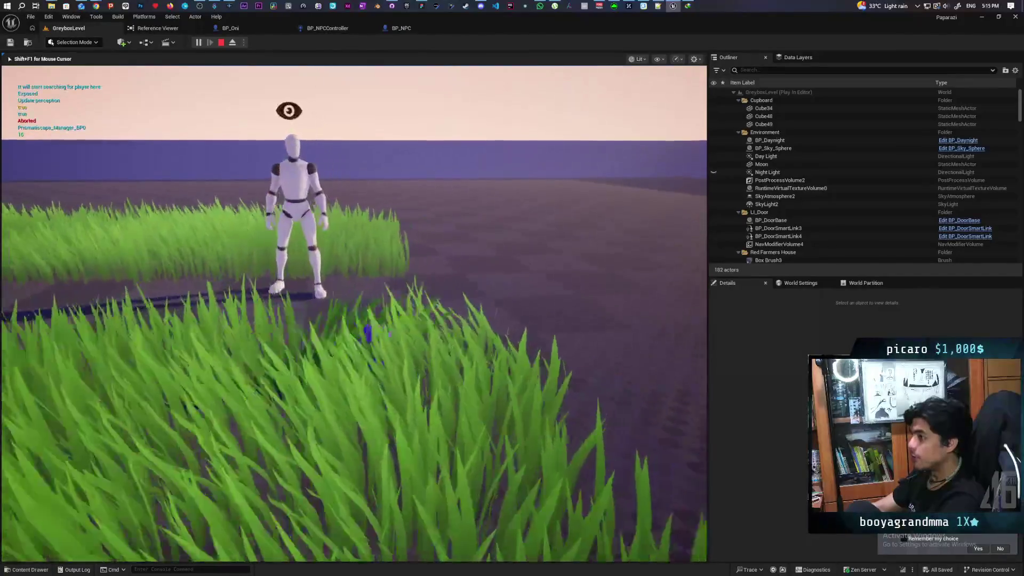
pyautogui.press('w')
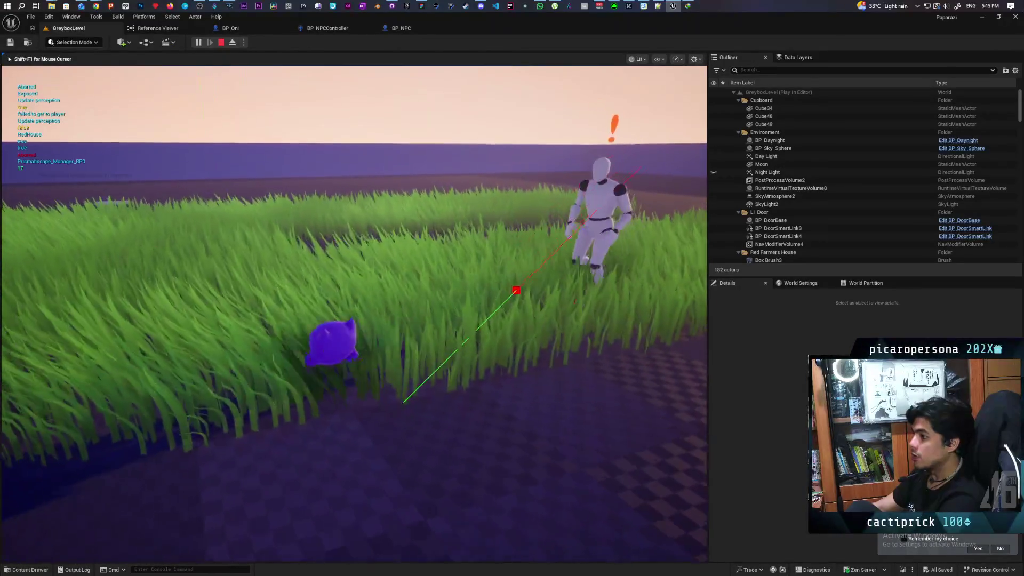
pyautogui.press('w')
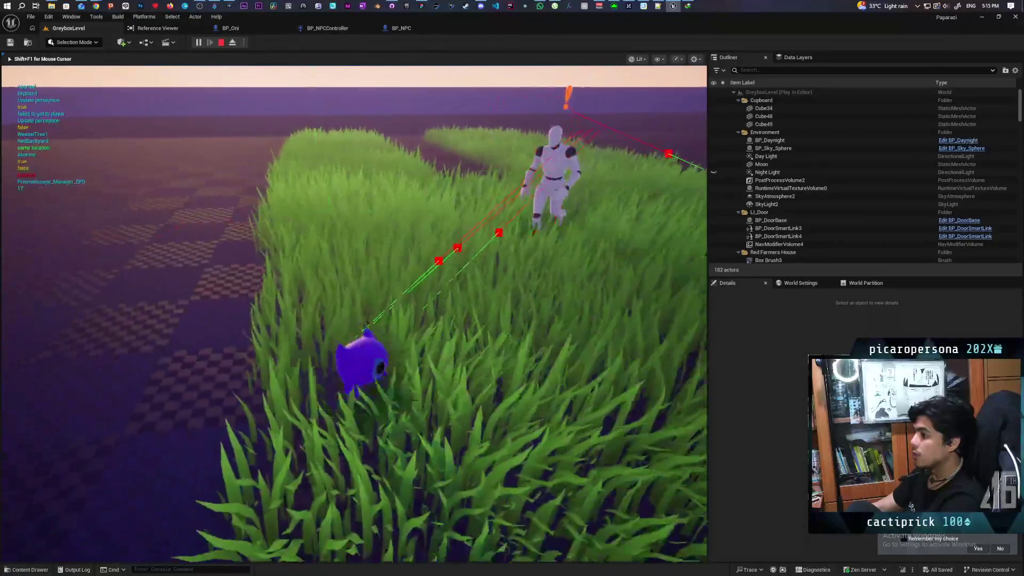
pyautogui.press('w')
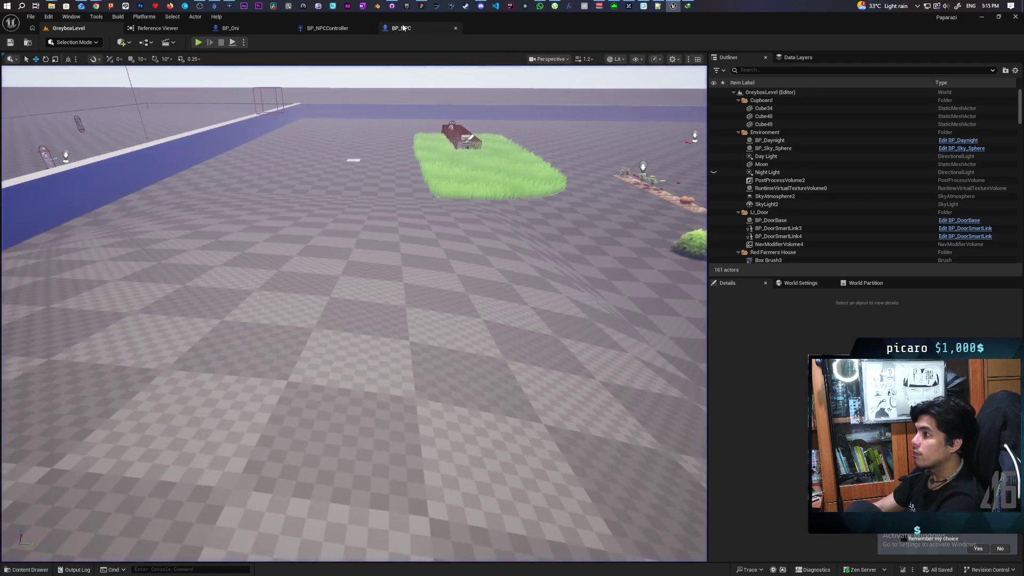
# Review BP_NPC and BP_Oni's NPC Sight Close Range section, then return to BP_NPCController's Perception graph
pyautogui.click(402, 30)
pyautogui.scroll(-6, 549, 267)
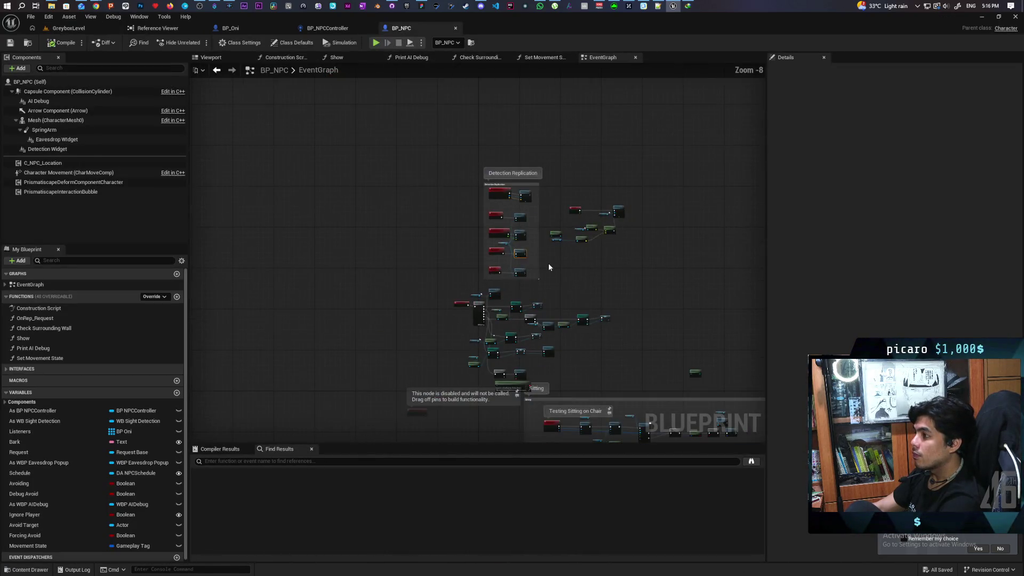
pyautogui.click(325, 29)
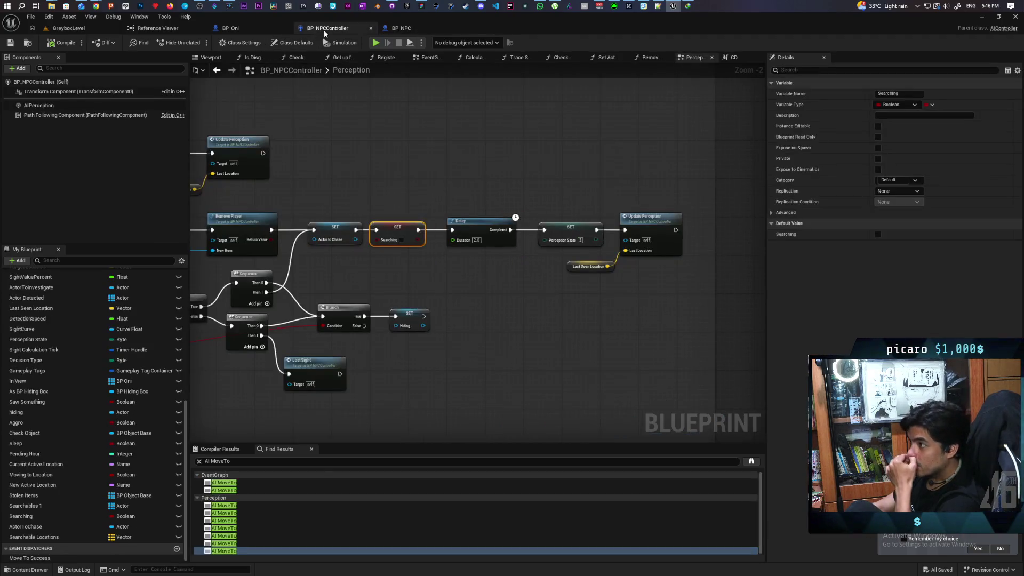
pyautogui.click(232, 29)
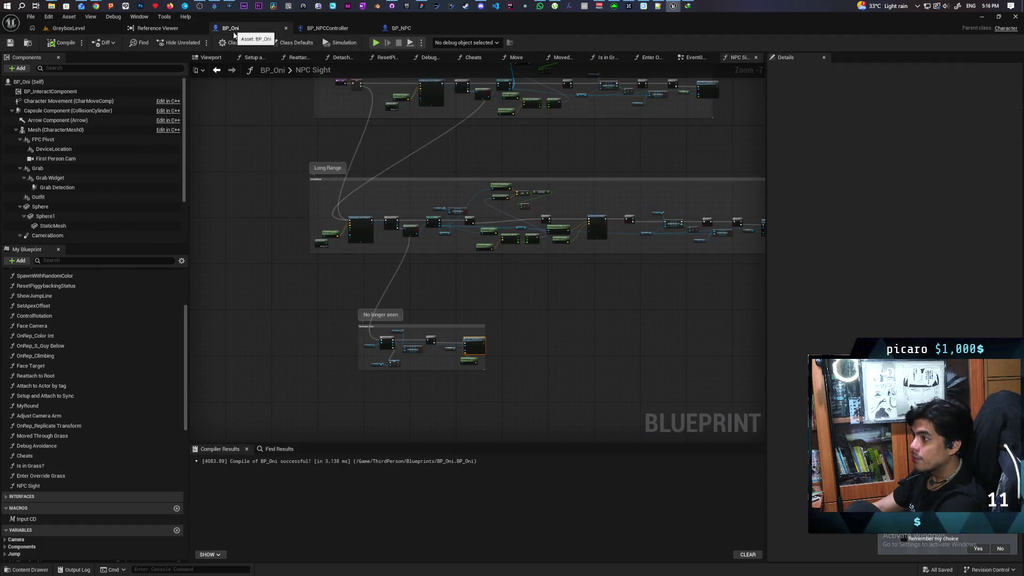
pyautogui.moveTo(640, 208)
pyautogui.mouseDown()
pyautogui.moveTo(517, 359)
pyautogui.moveTo(542, 269)
pyautogui.mouseUp()
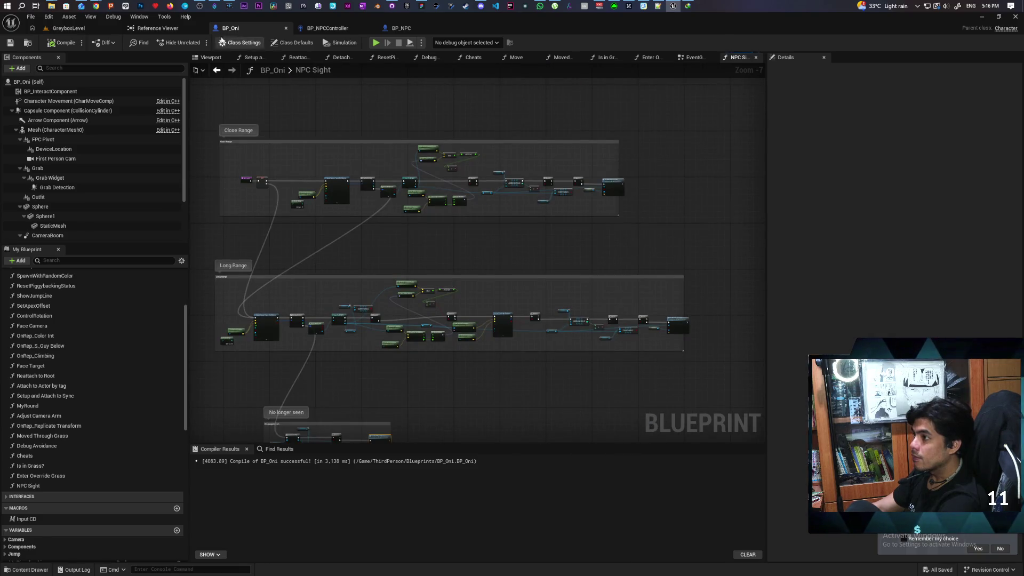
pyautogui.click(326, 29)
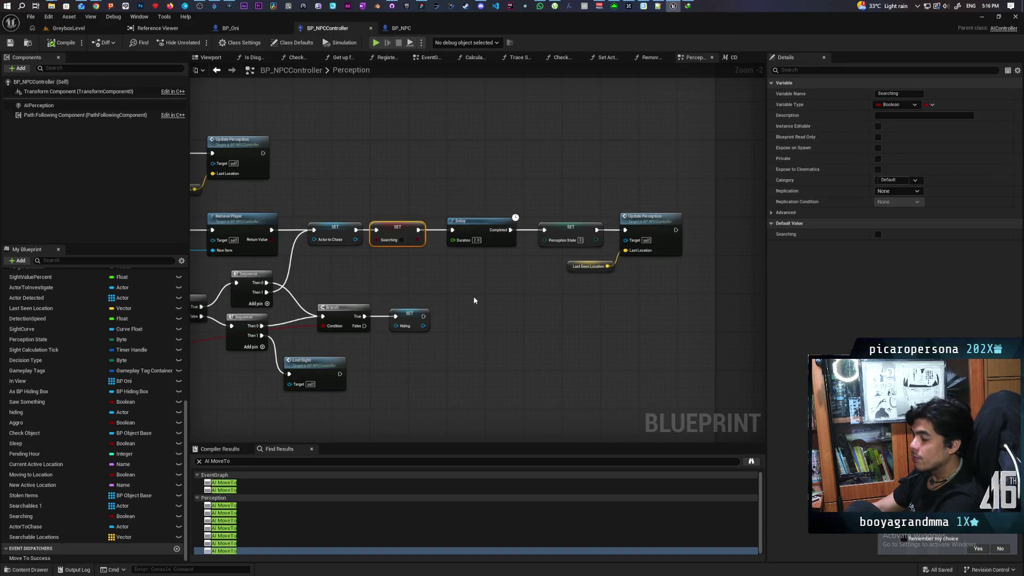
pyautogui.scroll(-6, 474, 300)
pyautogui.scroll(3, 473, 296)
pyautogui.scroll(-1, 555, 309)
pyautogui.scroll(2, 555, 309)
pyautogui.moveTo(525, 304); pyautogui.dragTo(700, 398)
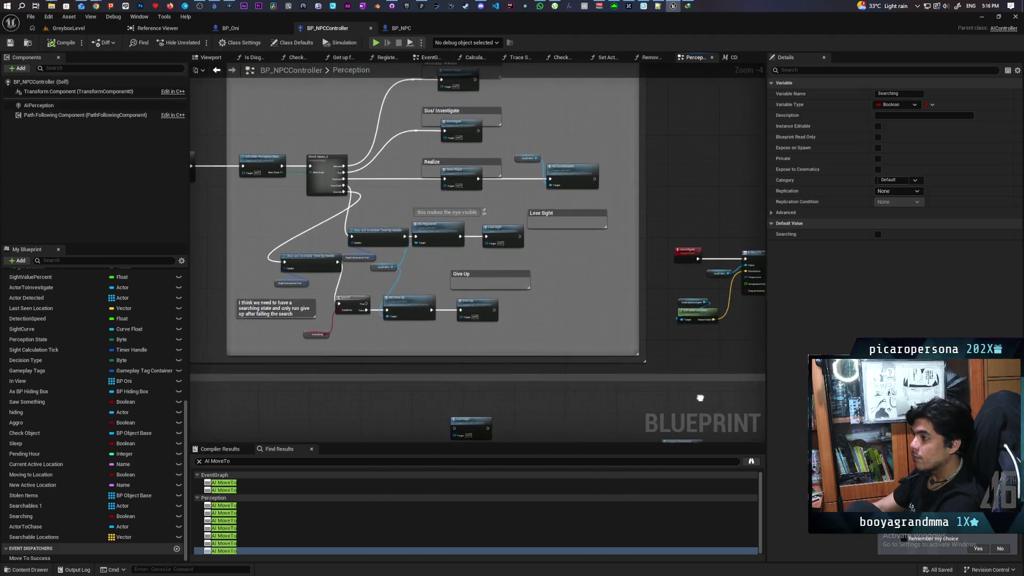
pyautogui.scroll(-4, 700, 398)
pyautogui.scroll(4, 693, 395)
pyautogui.moveTo(471, 316)
pyautogui.mouseDown()
pyautogui.moveTo(599, 313)
pyautogui.moveTo(550, 361)
pyautogui.mouseUp()
pyautogui.scroll(2, 505, 305)
pyautogui.scroll(-4, 641, 293)
pyautogui.scroll(3, 552, 322)
pyautogui.moveTo(552, 322); pyautogui.dragTo(553, 271)
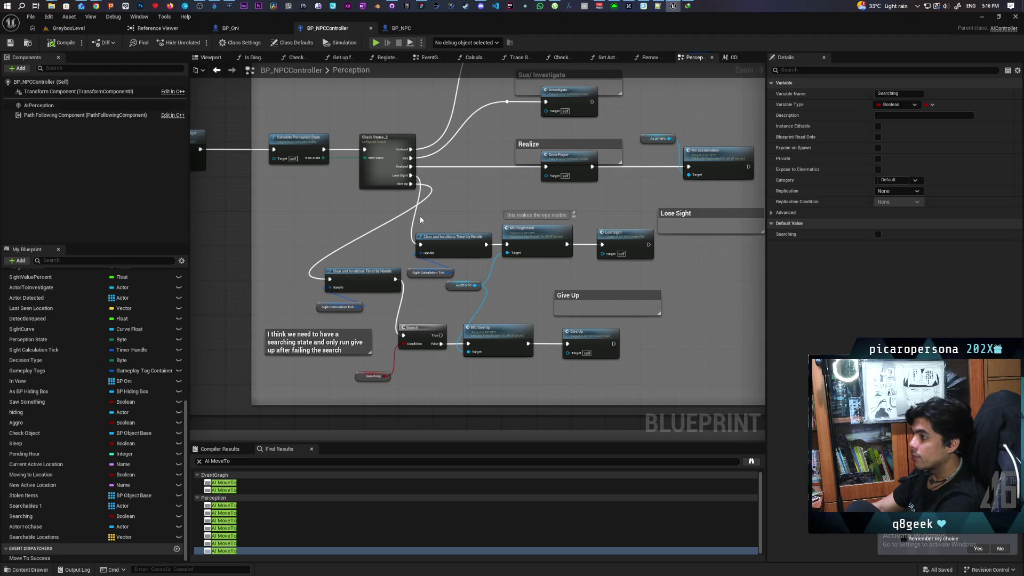
pyautogui.moveTo(594, 273); pyautogui.dragTo(610, 275)
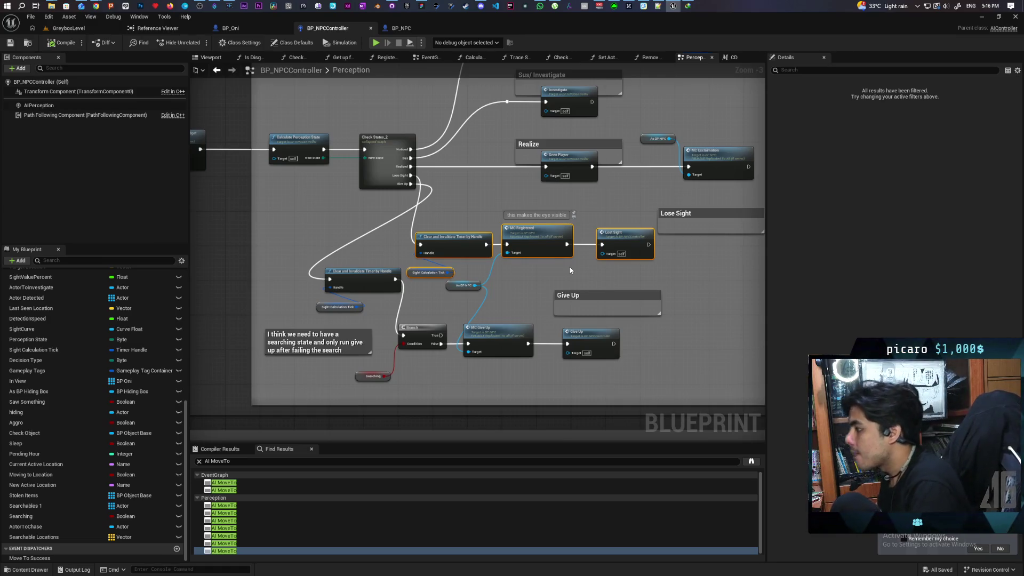
pyautogui.scroll(-4, 467, 213)
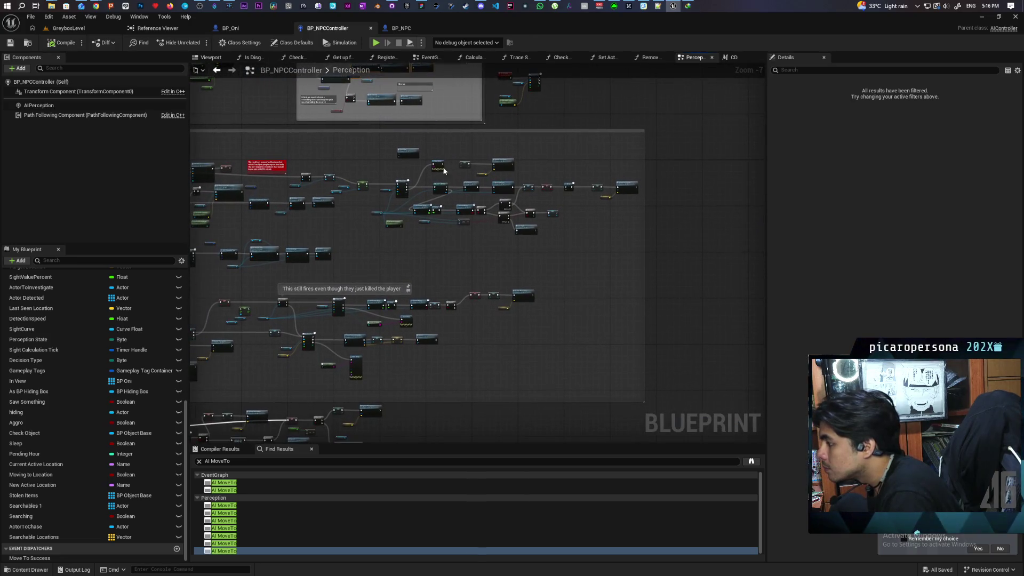
pyautogui.moveTo(386, 205)
pyautogui.mouseDown()
pyautogui.moveTo(401, 243)
pyautogui.moveTo(394, 199)
pyautogui.mouseUp()
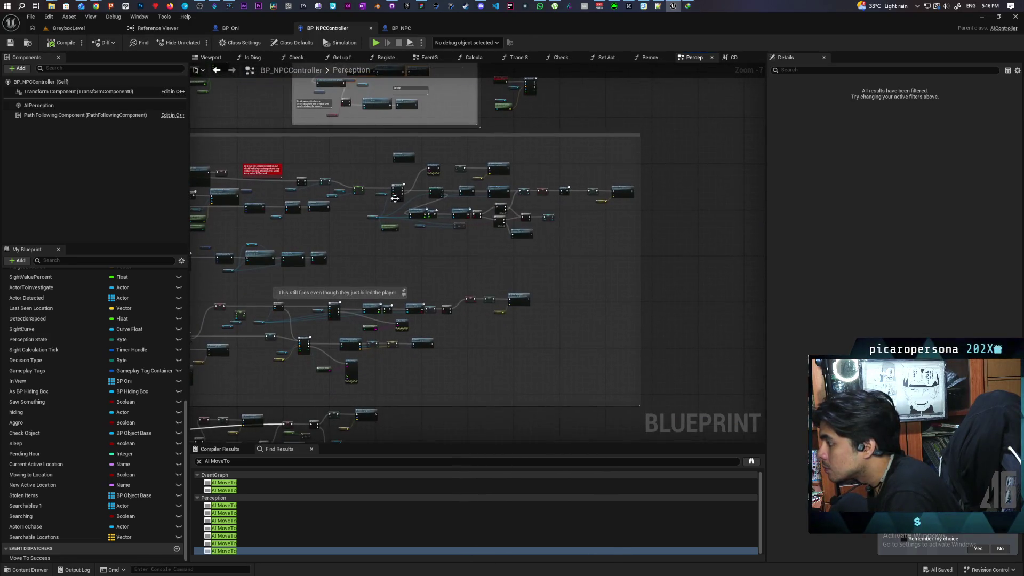
pyautogui.scroll(2, 456, 206)
pyautogui.scroll(-3, 559, 244)
pyautogui.moveTo(532, 196); pyautogui.dragTo(502, 312)
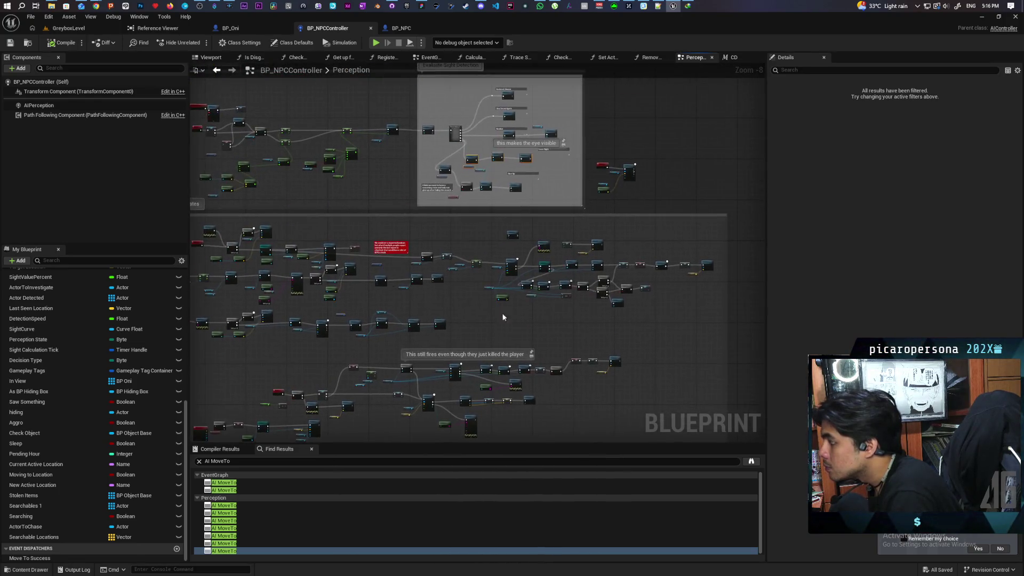
pyautogui.scroll(4, 609, 251)
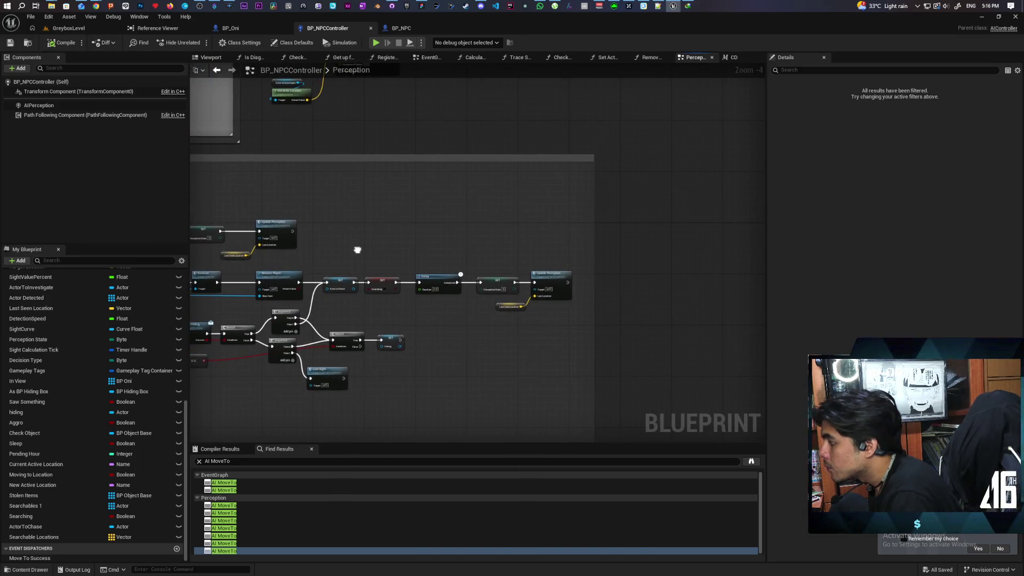
pyautogui.moveTo(411, 247)
pyautogui.mouseDown()
pyautogui.moveTo(382, 242)
pyautogui.moveTo(534, 214)
pyautogui.mouseUp()
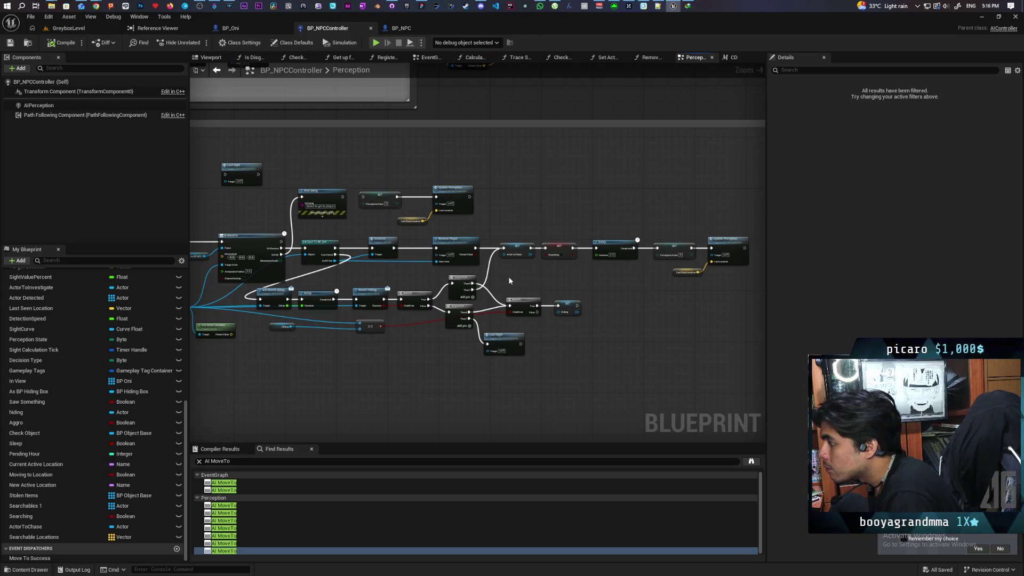
pyautogui.scroll(4, 501, 270)
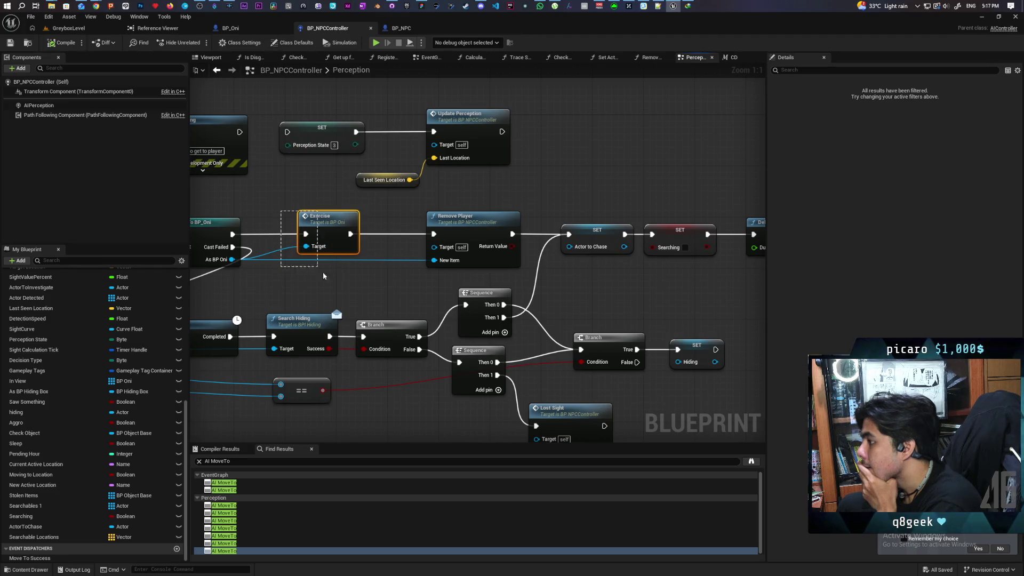
# Survey the Perception graph from Remove Player across the Evaluate Sight Detection and state-check nodes
pyautogui.moveTo(327, 277); pyautogui.dragTo(340, 283)
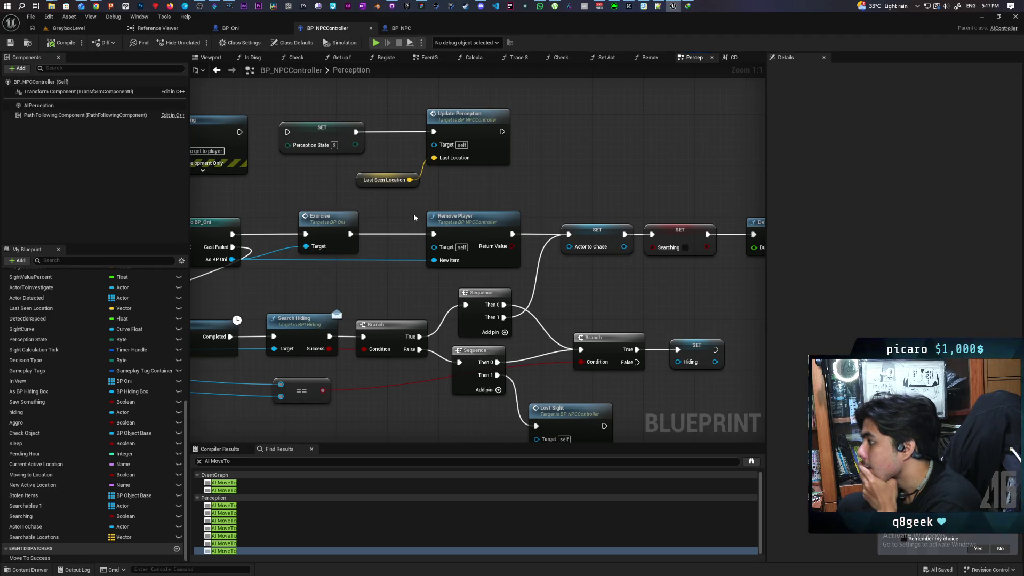
pyautogui.moveTo(437, 275); pyautogui.dragTo(437, 275)
pyautogui.moveTo(589, 279)
pyautogui.mouseDown()
pyautogui.moveTo(467, 290)
pyautogui.moveTo(453, 251)
pyautogui.mouseUp()
pyautogui.scroll(-6, 454, 252)
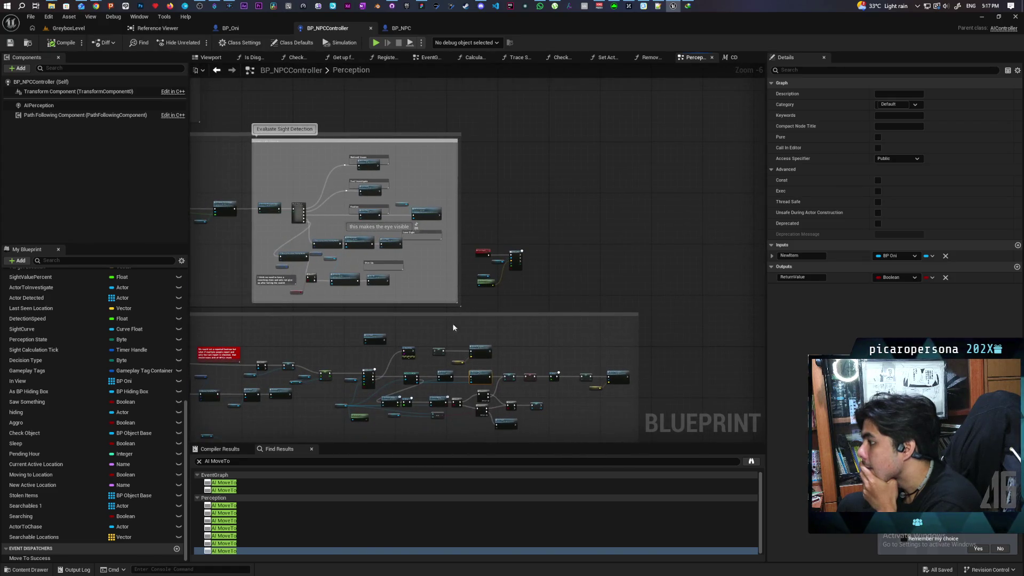
pyautogui.moveTo(454, 328); pyautogui.dragTo(528, 301)
pyautogui.scroll(3, 438, 228)
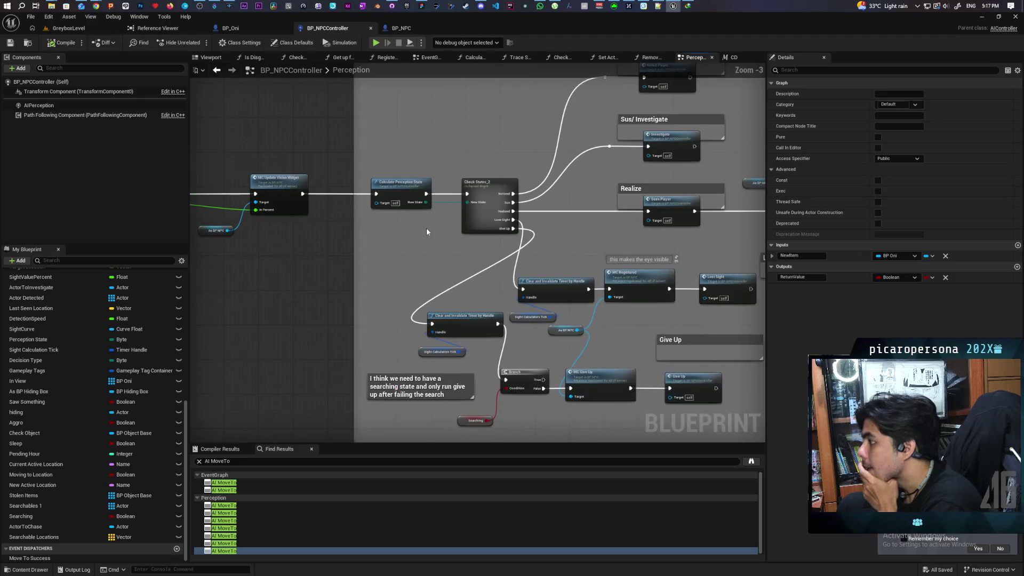
pyautogui.moveTo(427, 232)
pyautogui.mouseDown()
pyautogui.moveTo(348, 235)
pyautogui.moveTo(329, 217)
pyautogui.moveTo(316, 250)
pyautogui.moveTo(525, 243)
pyautogui.mouseUp()
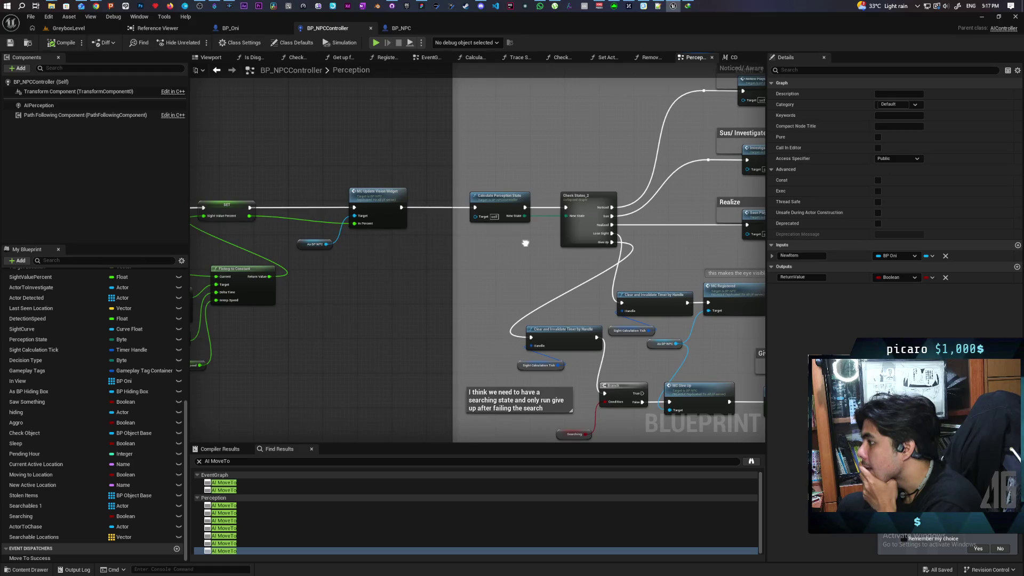
pyautogui.scroll(-5, 526, 243)
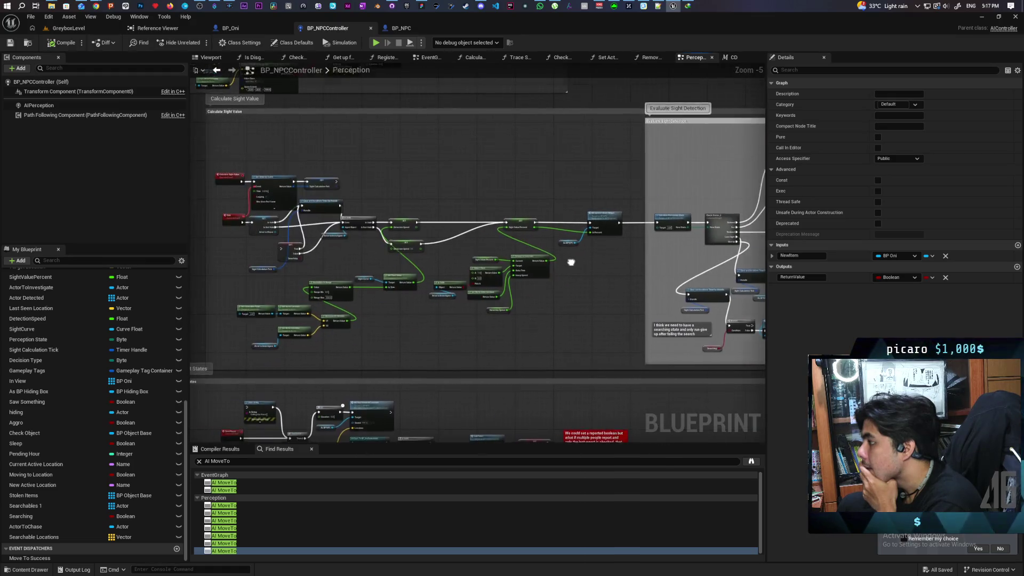
pyautogui.scroll(5, 536, 245)
# Put an F9 breakpoint on the Exorcise node and return to the GreyboxLevel editor
pyautogui.click(469, 243)
pyautogui.press('F9')
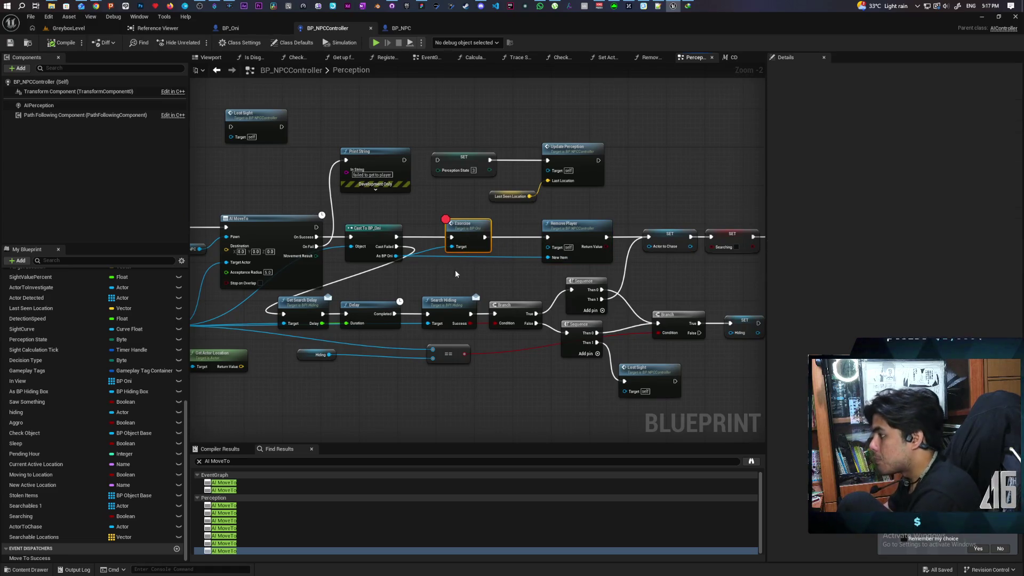
pyautogui.click(75, 28)
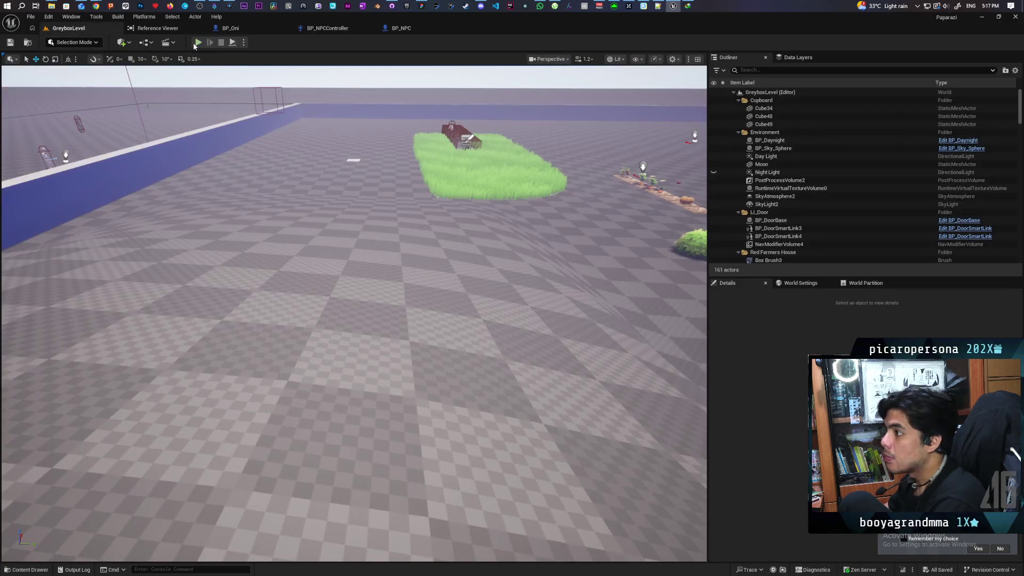
# Play the level and walk the character through the grass into the white NPC's line of sight
pyautogui.hotkey('alt', 'p')
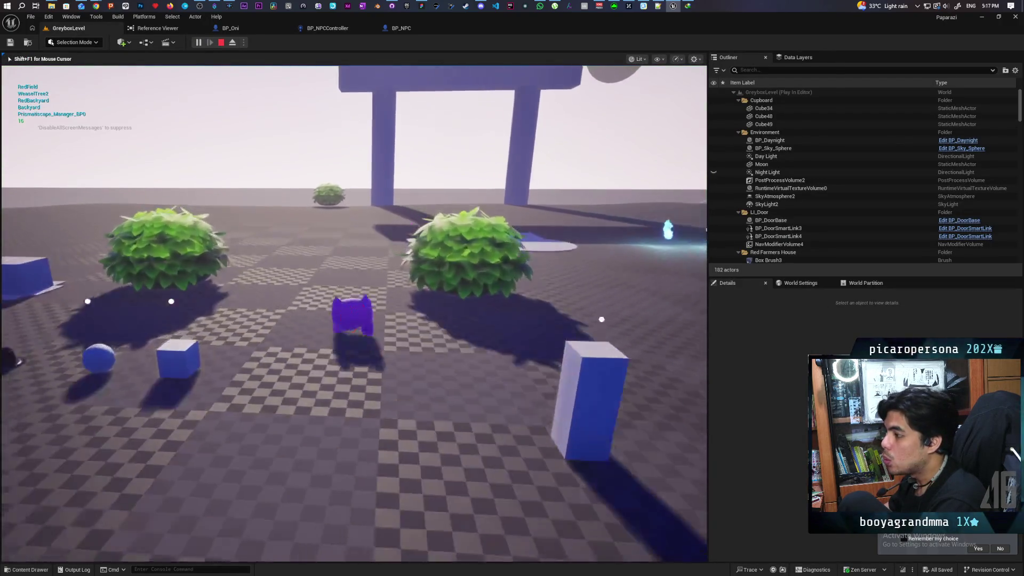
pyautogui.press('w')
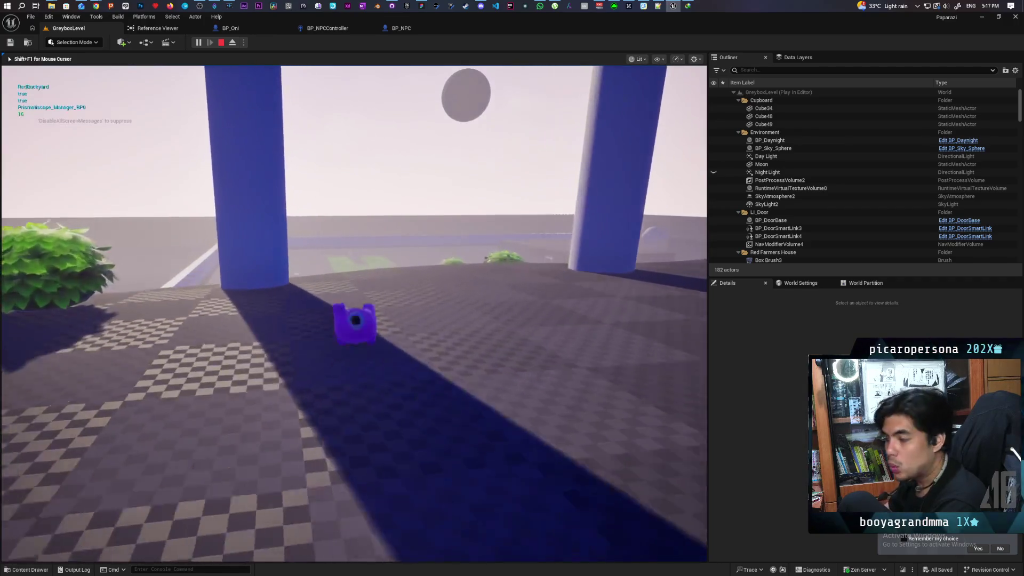
pyautogui.press('w')
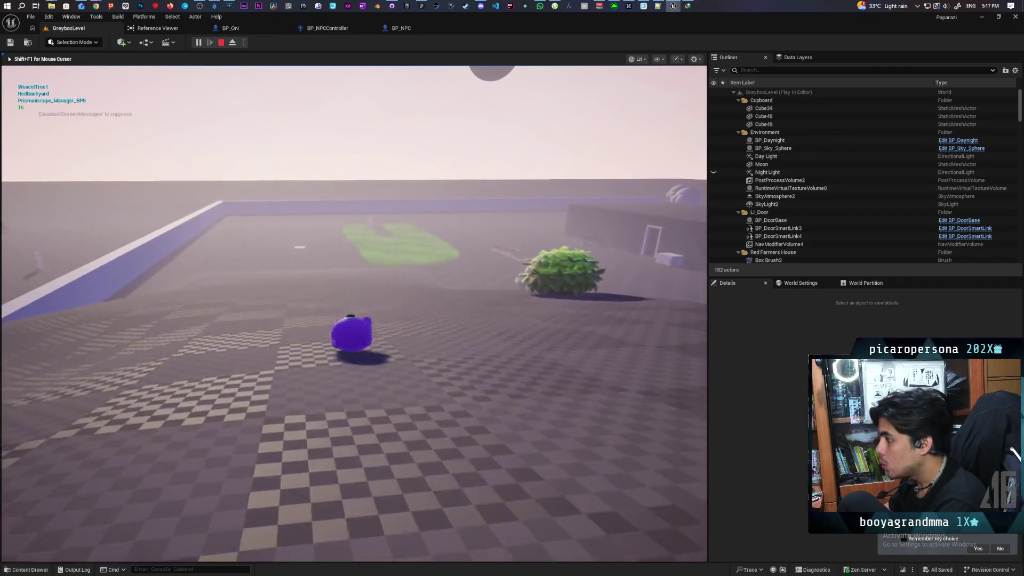
pyautogui.press('w')
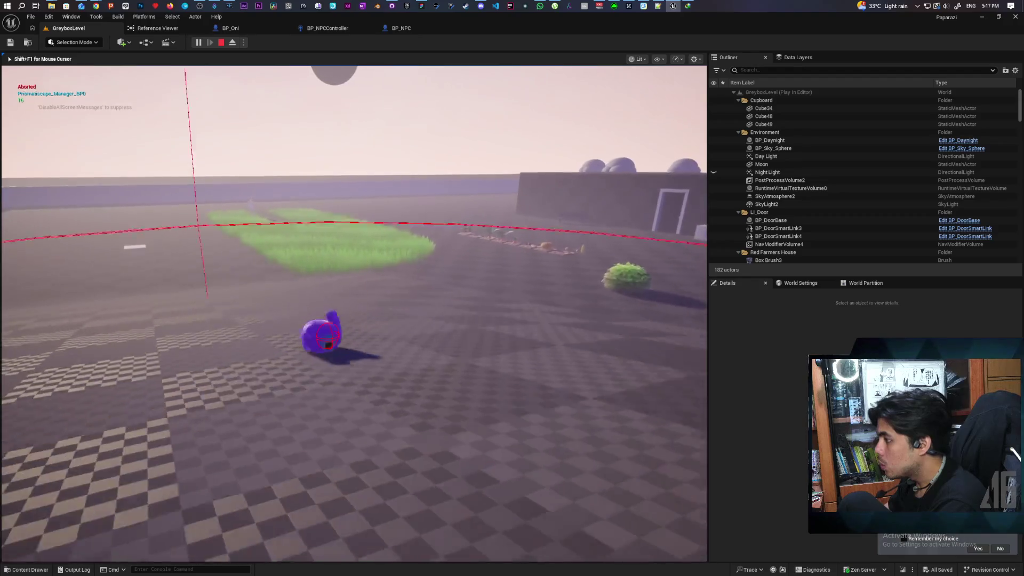
pyautogui.press('w')
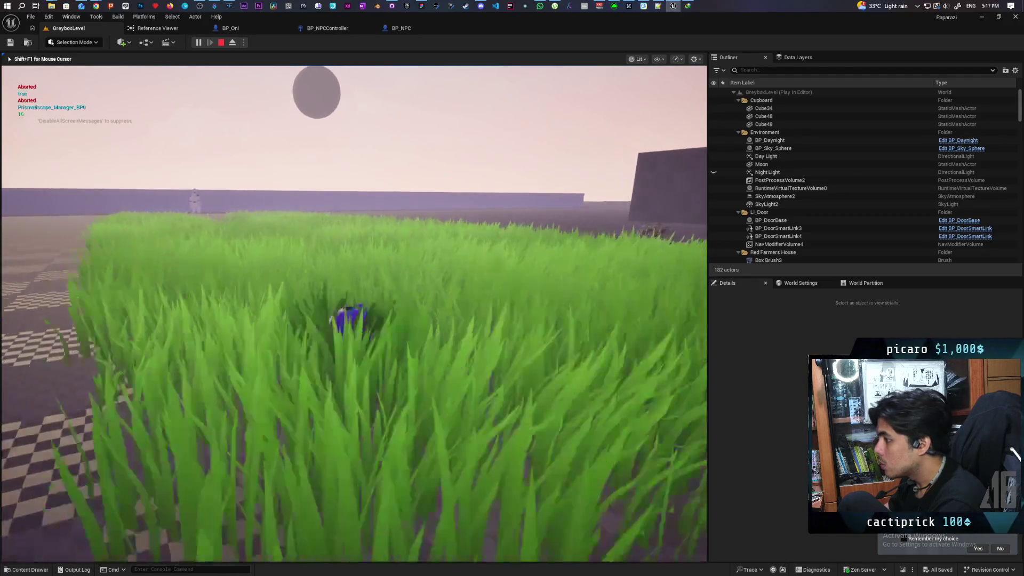
pyautogui.press('w')
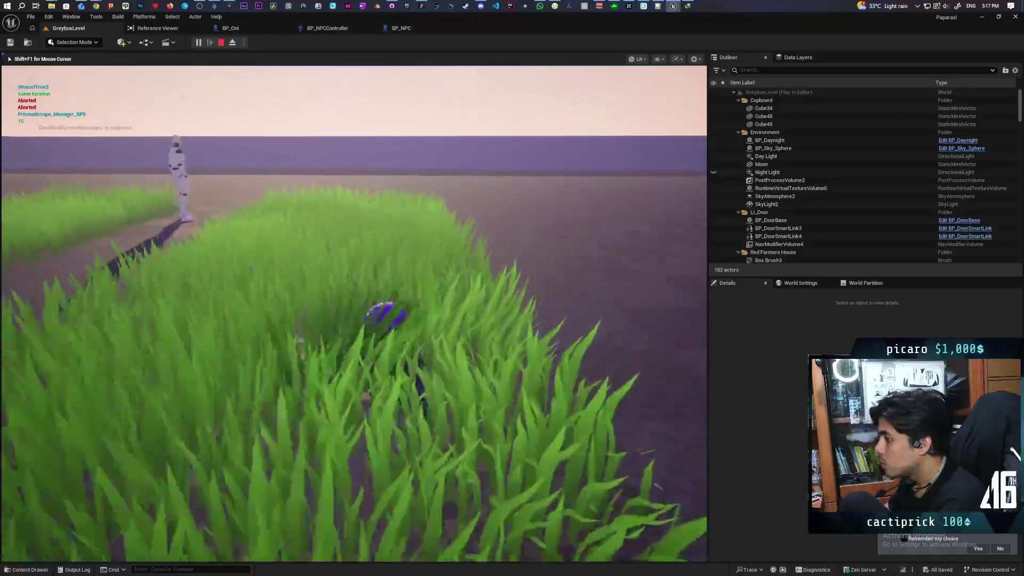
pyautogui.press('w')
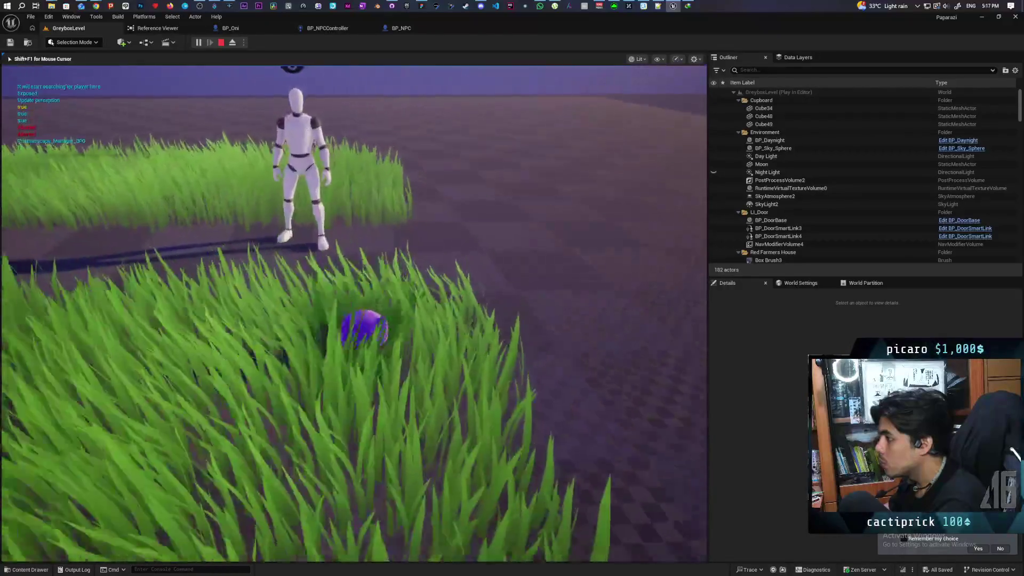
pyautogui.press('w')
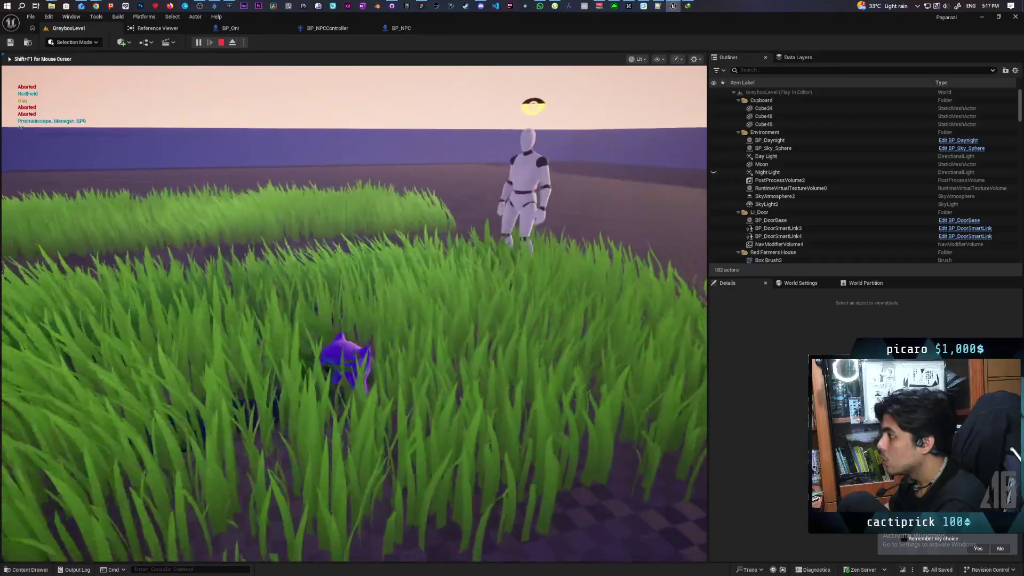
pyautogui.press('w')
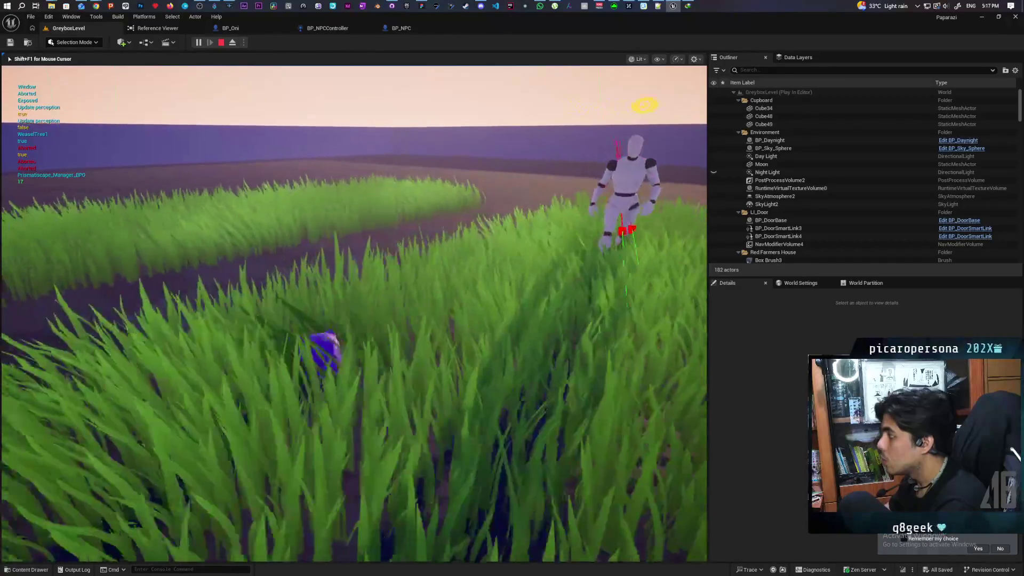
pyautogui.press('w')
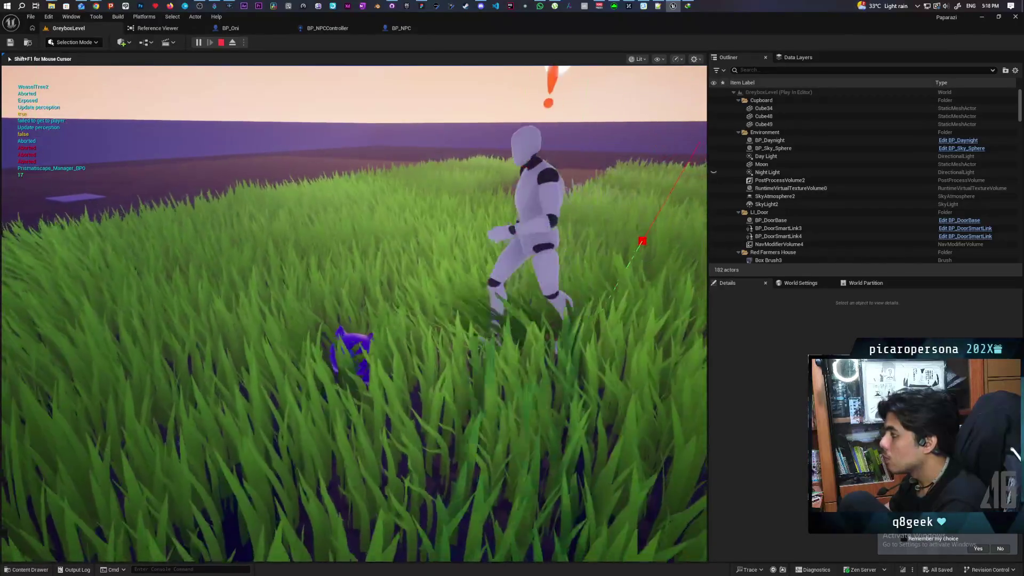
pyautogui.scroll(-3, 257, 236)
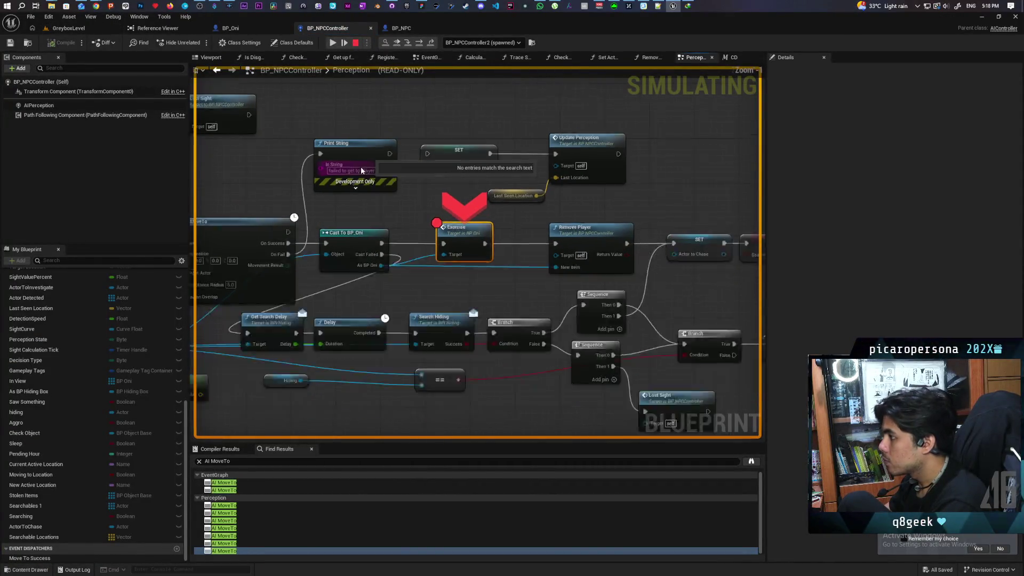
# Inspect the Tick event, resume play, and check the Actor to Chase getter's value
pyautogui.scroll(2, 608, 344)
pyautogui.scroll(-2, 608, 345)
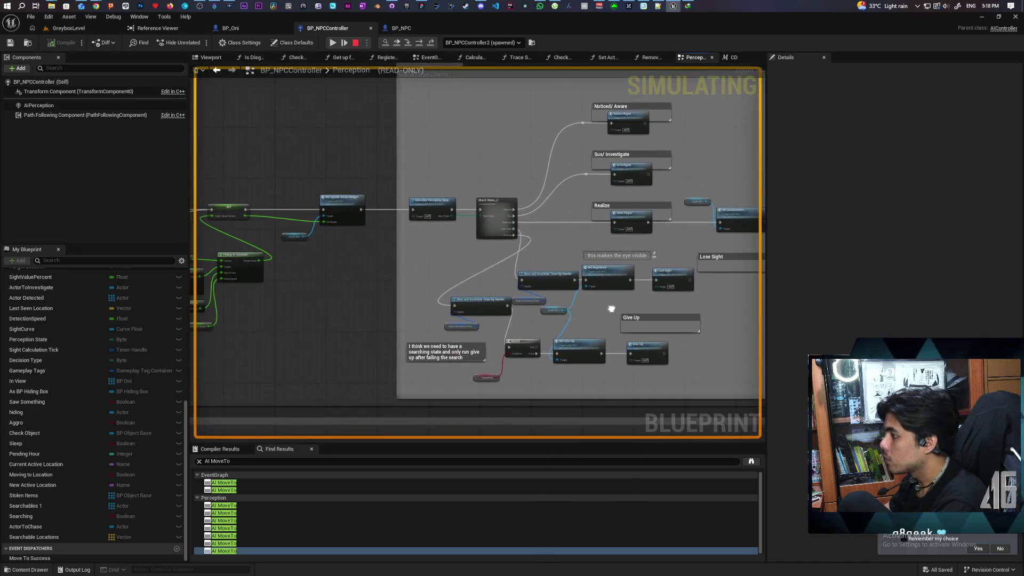
pyautogui.scroll(2, 558, 265)
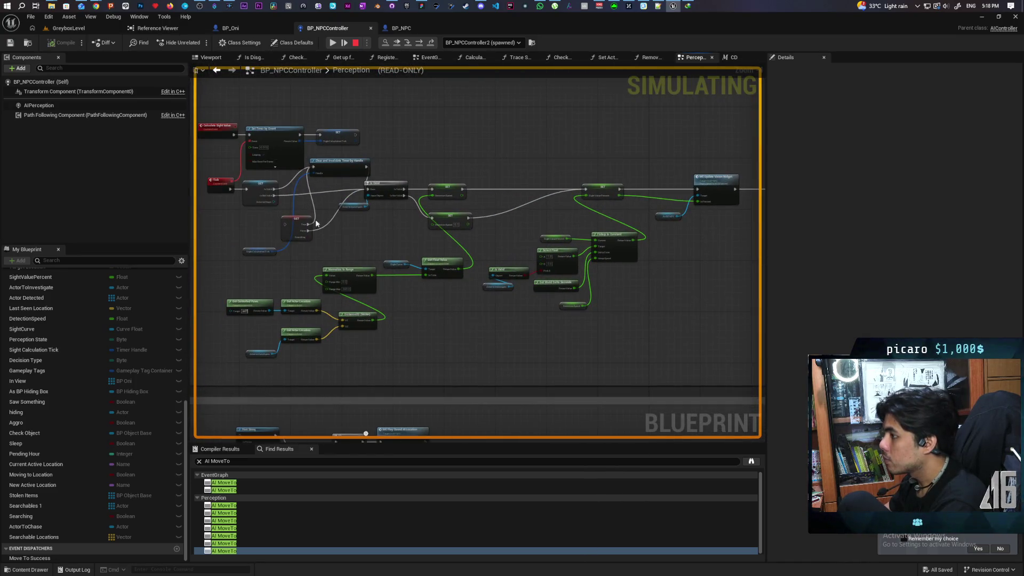
pyautogui.click(221, 187)
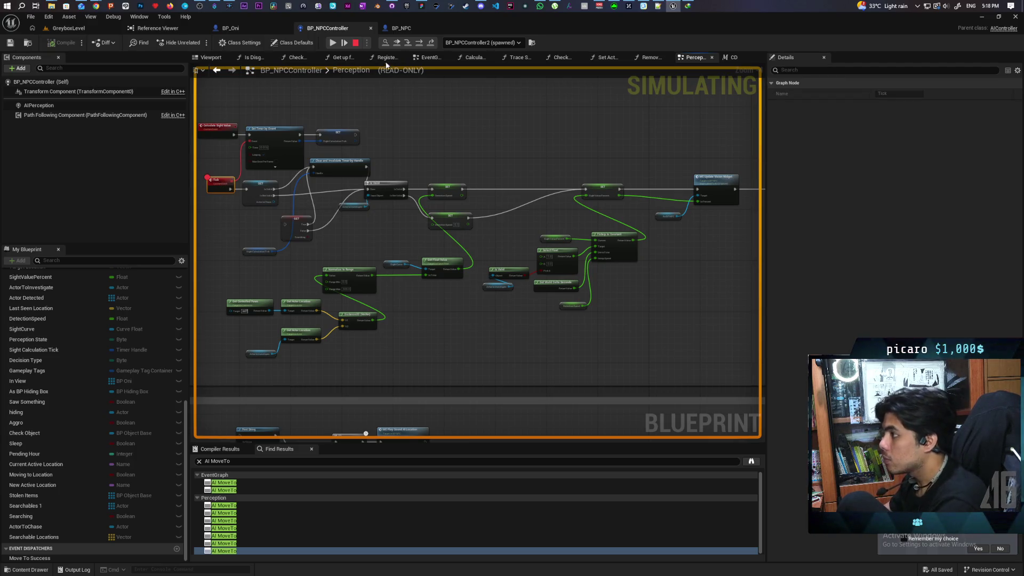
pyautogui.click(395, 42)
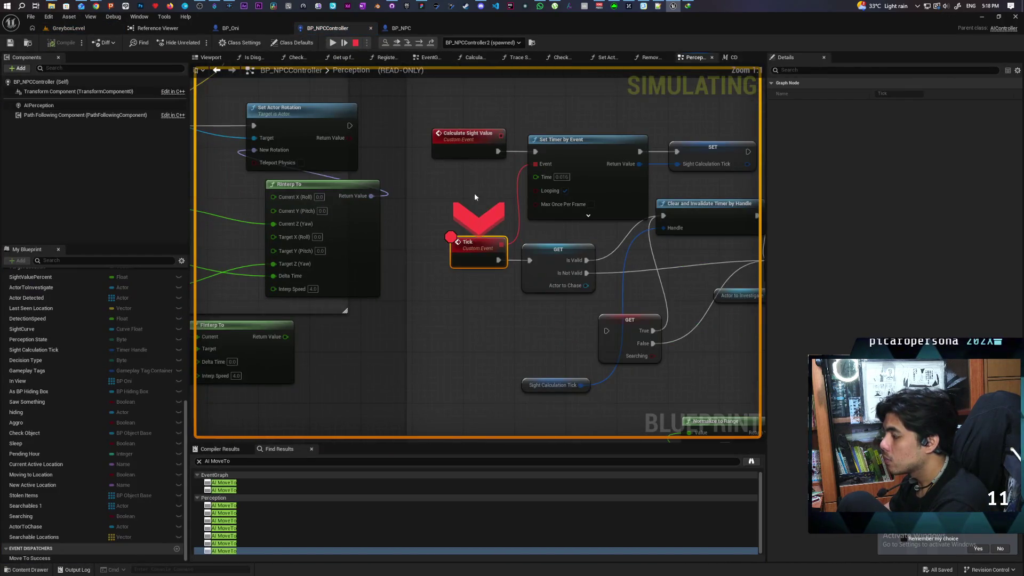
pyautogui.moveTo(586, 288)
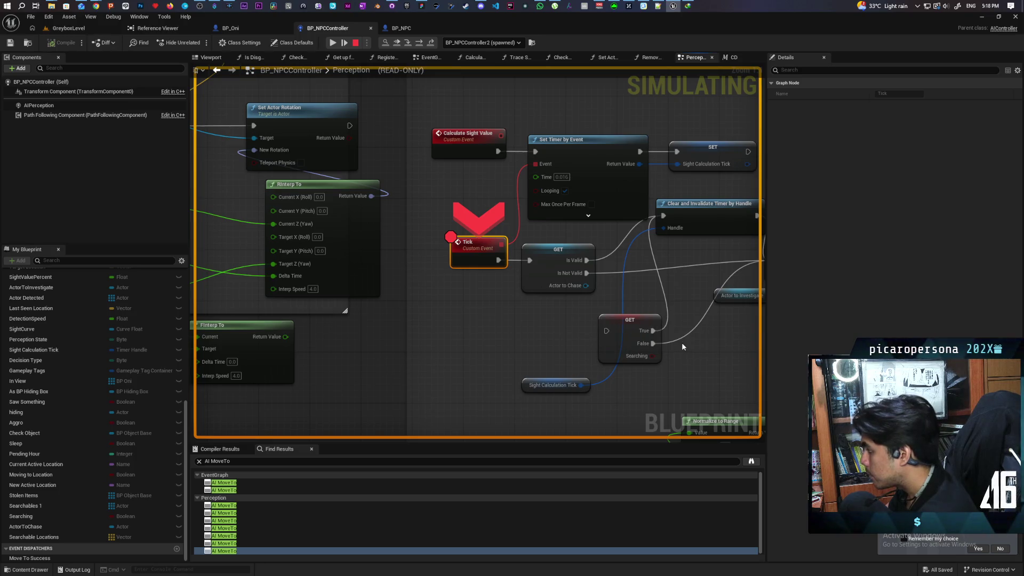
pyautogui.click(558, 266)
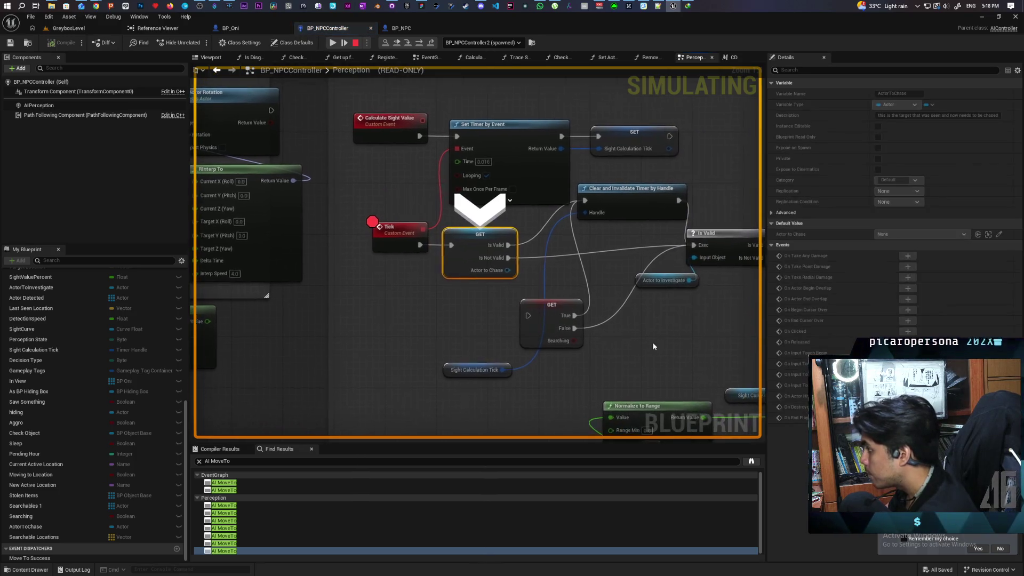
# Step over Is Valid, SET Sight Value Percent and MC Update Vision Widget, then into Calculate Perception State
pyautogui.moveTo(504, 271)
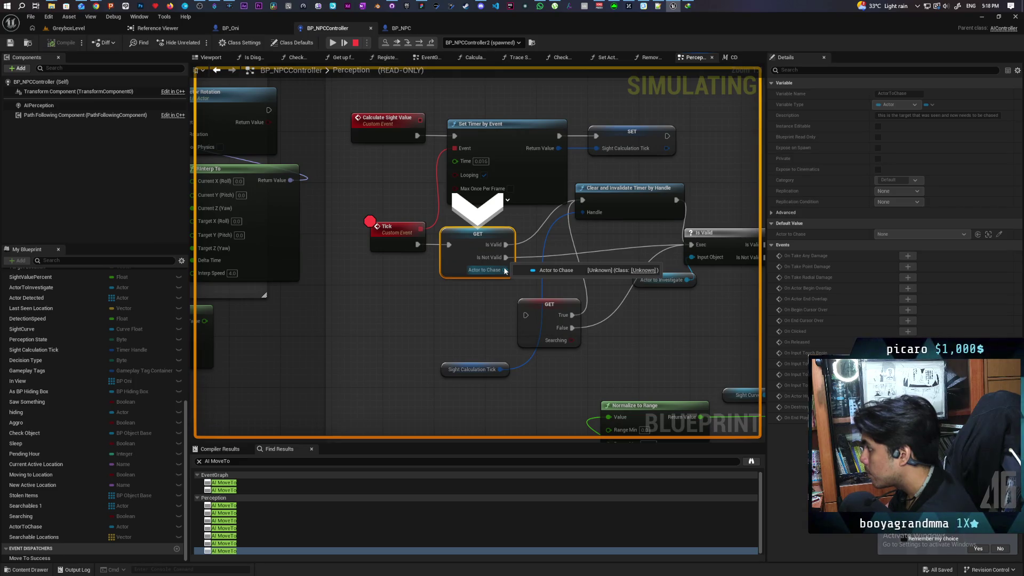
pyautogui.press('F10')
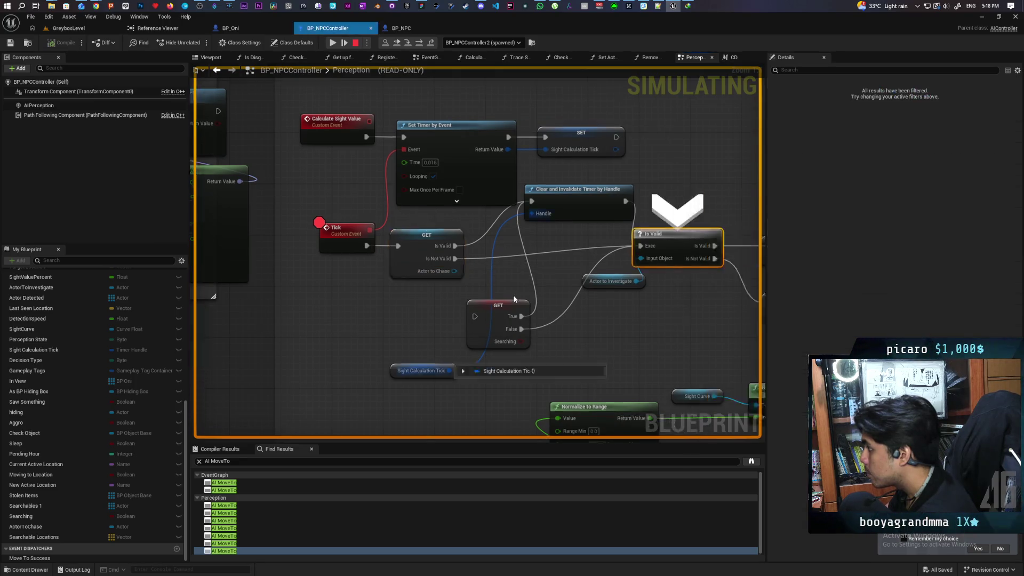
pyautogui.moveTo(436, 287)
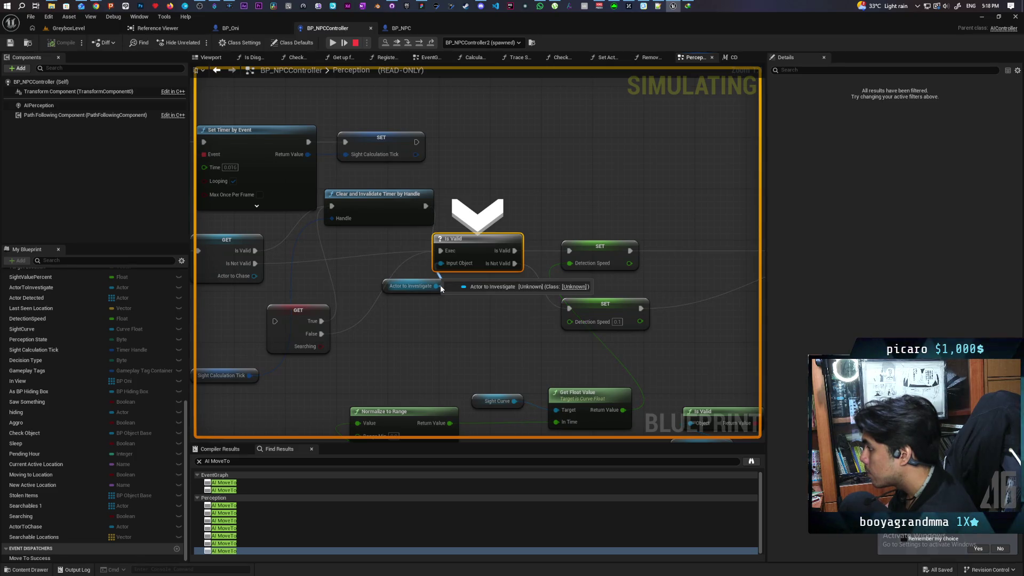
pyautogui.press('F10')
pyautogui.press('F10')
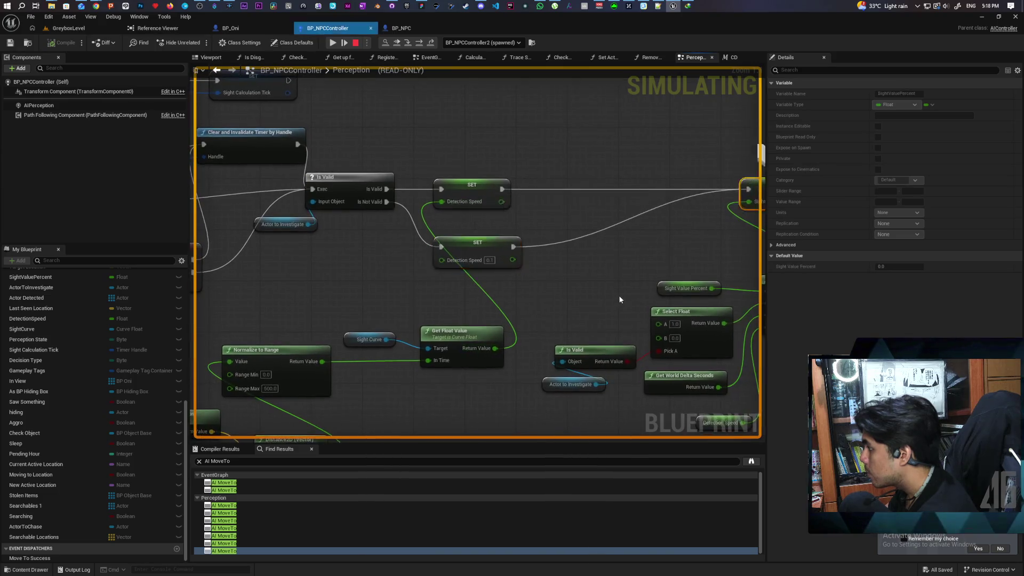
pyautogui.press('F10')
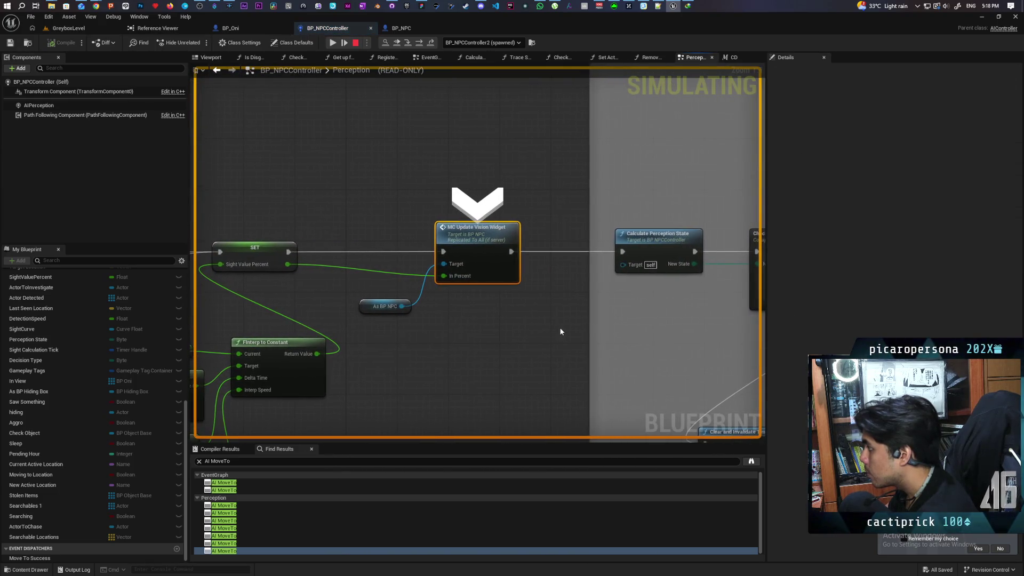
pyautogui.press('F10')
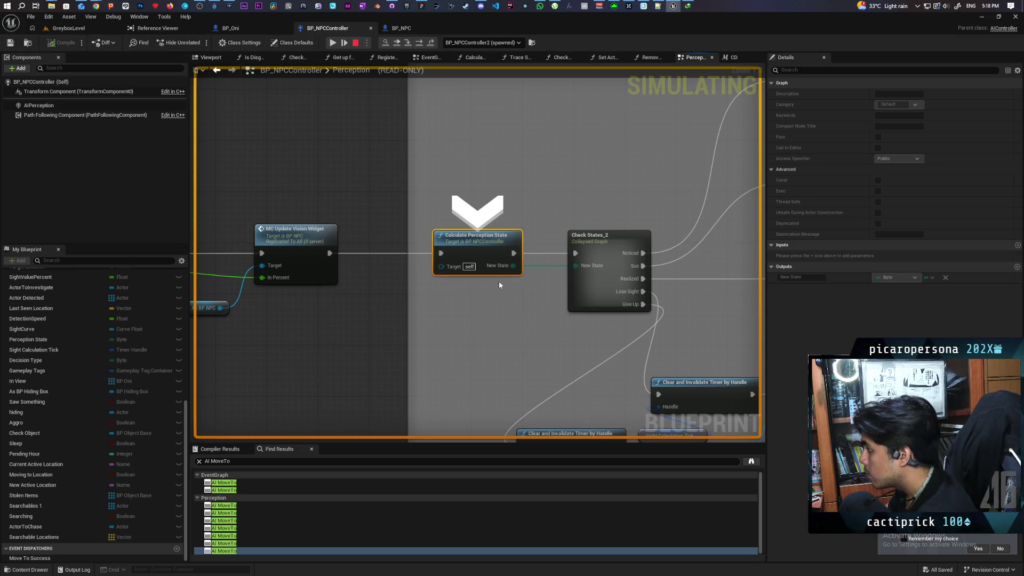
pyautogui.press('F11')
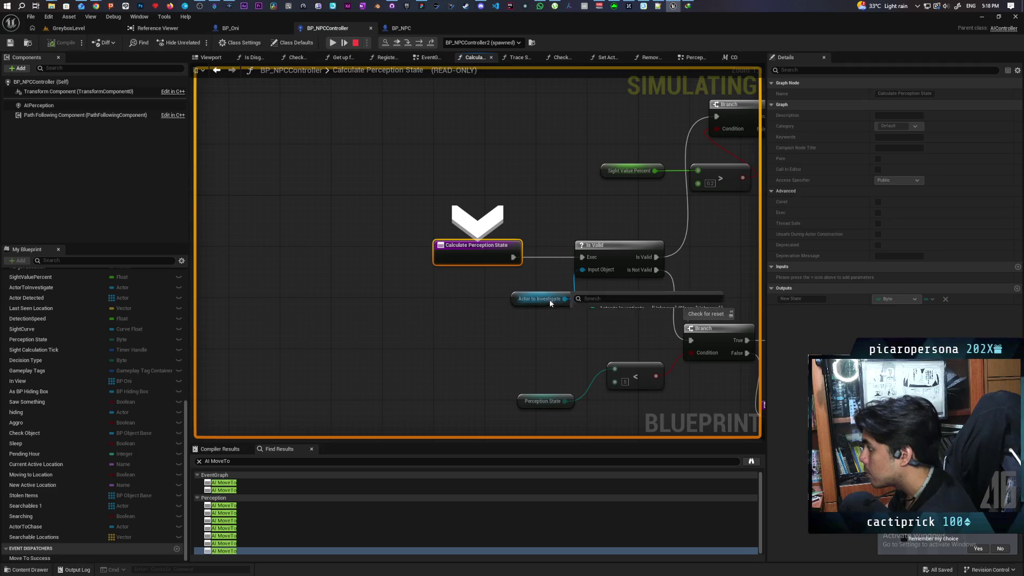
# Step through the Branch nodes to the Return Node giving state 3, back to Check States_2
pyautogui.moveTo(565, 303)
pyautogui.press('F10')
pyautogui.press('F10')
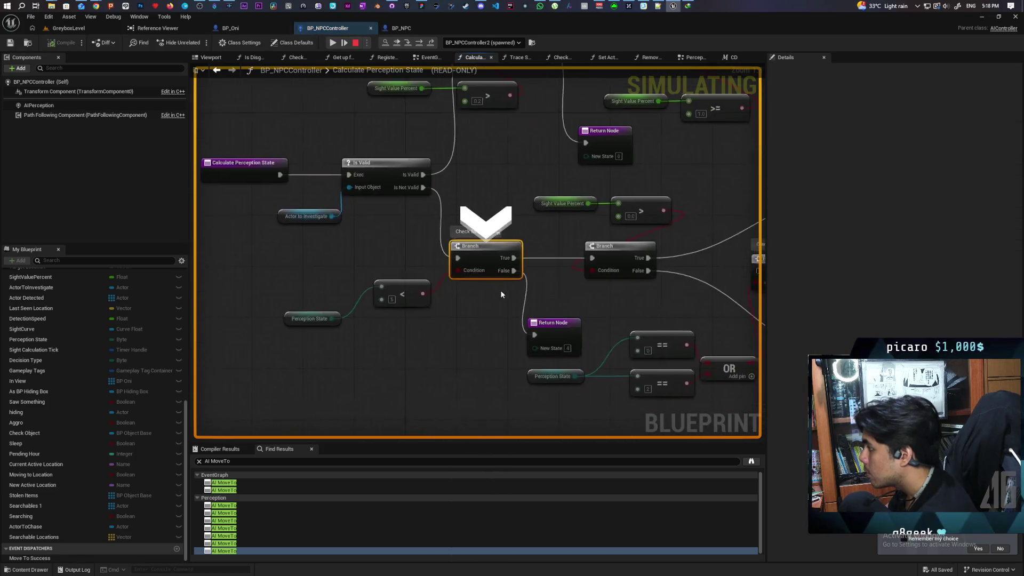
pyautogui.moveTo(392, 291)
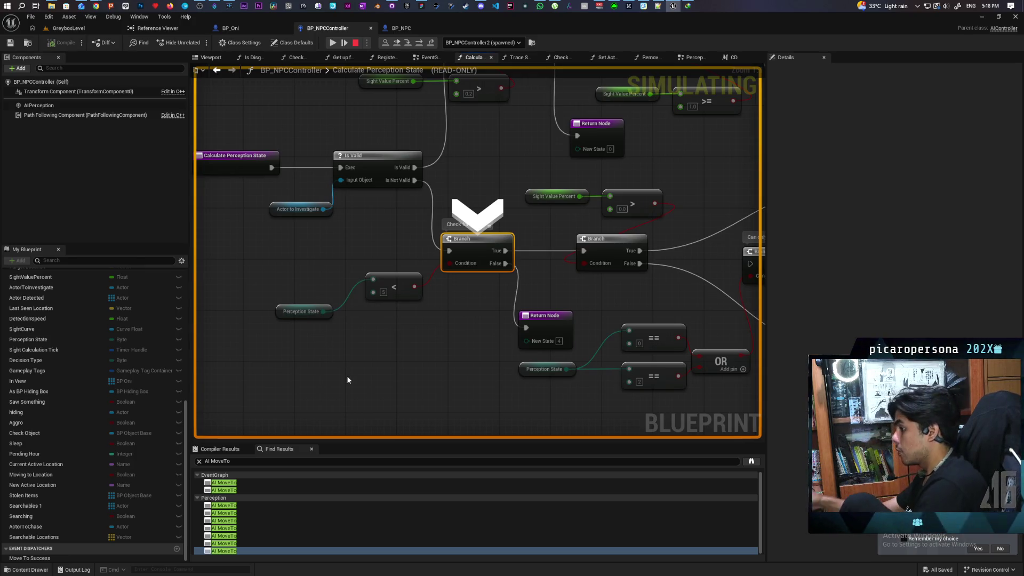
pyautogui.press('F10')
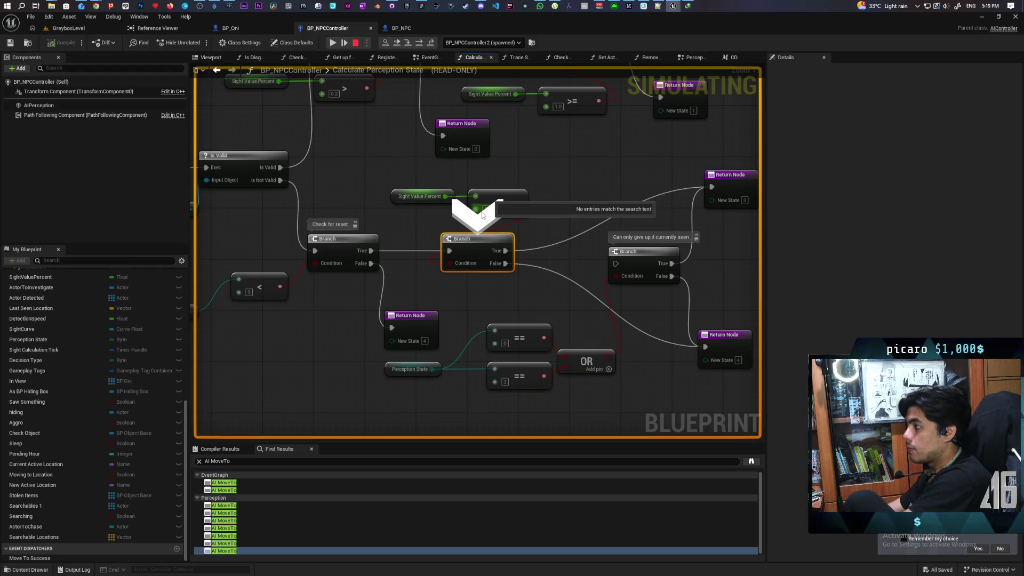
pyautogui.moveTo(482, 214)
pyautogui.mouseDown()
pyautogui.moveTo(613, 430)
pyautogui.moveTo(501, 400)
pyautogui.moveTo(504, 410)
pyautogui.moveTo(377, 200)
pyautogui.moveTo(300, 186)
pyautogui.mouseUp()
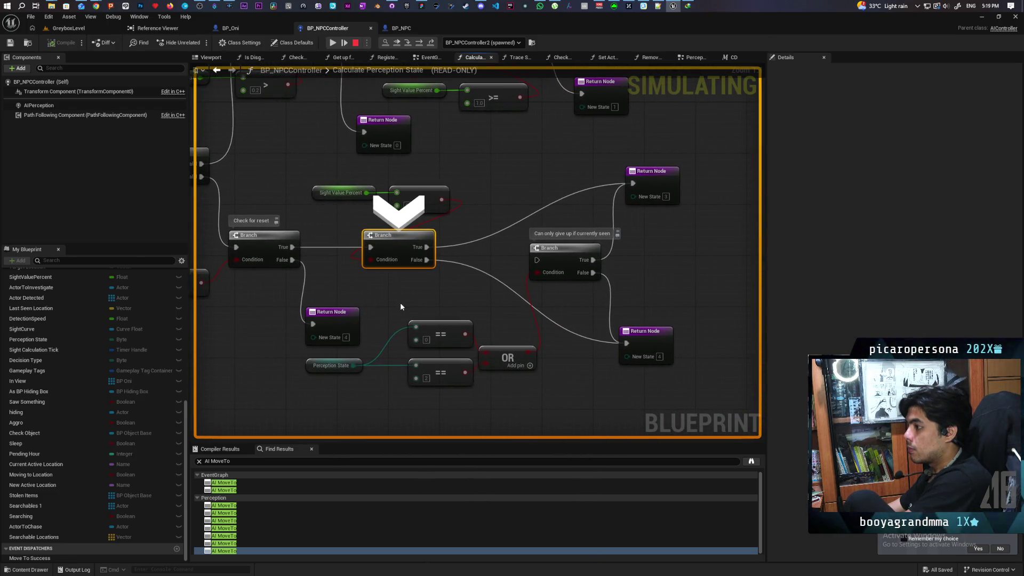
pyautogui.moveTo(405, 207)
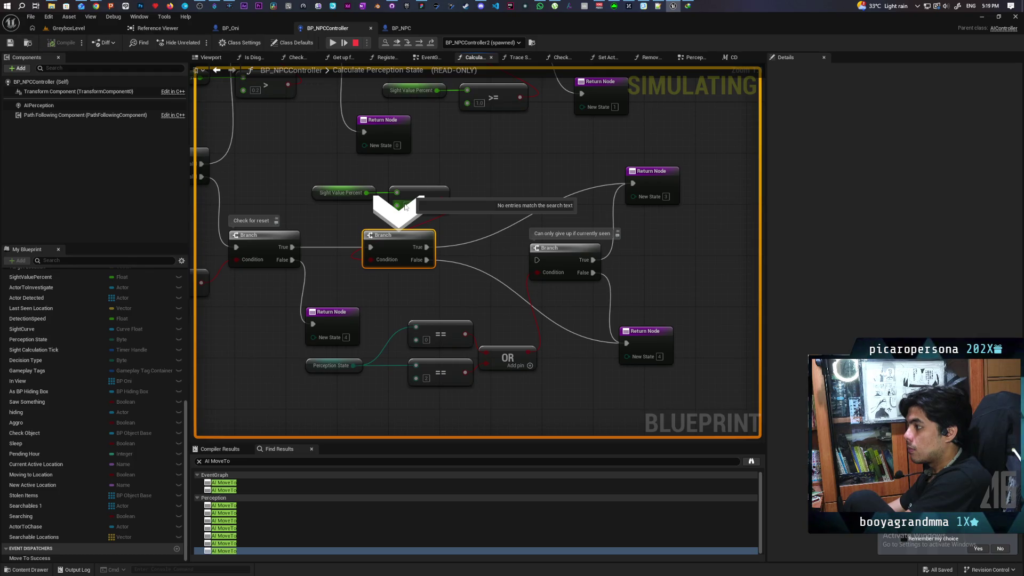
pyautogui.press('F10')
pyautogui.press('F10')
pyautogui.press('F10')
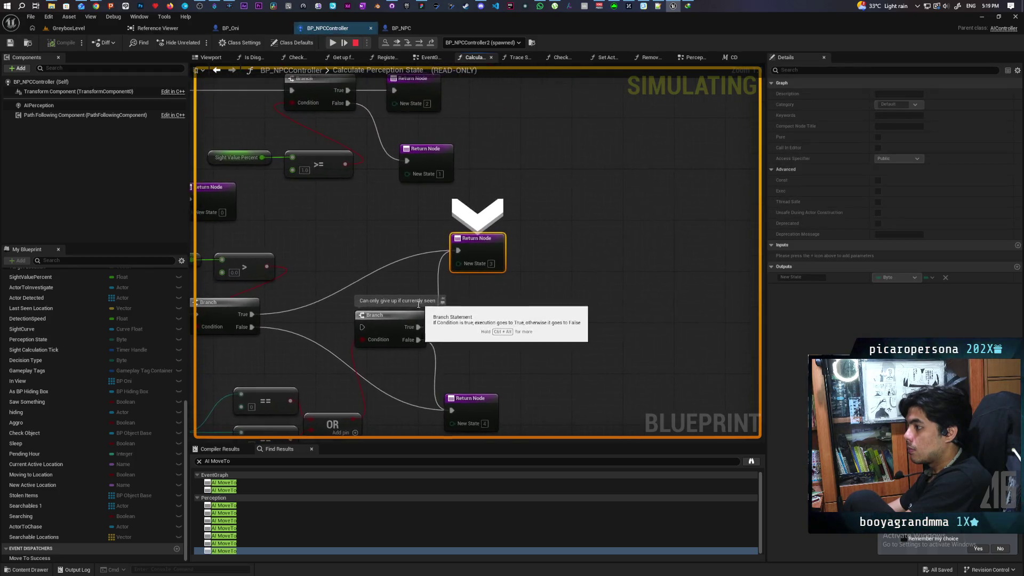
pyautogui.press('F10')
pyautogui.press('F10')
pyautogui.press('F10')
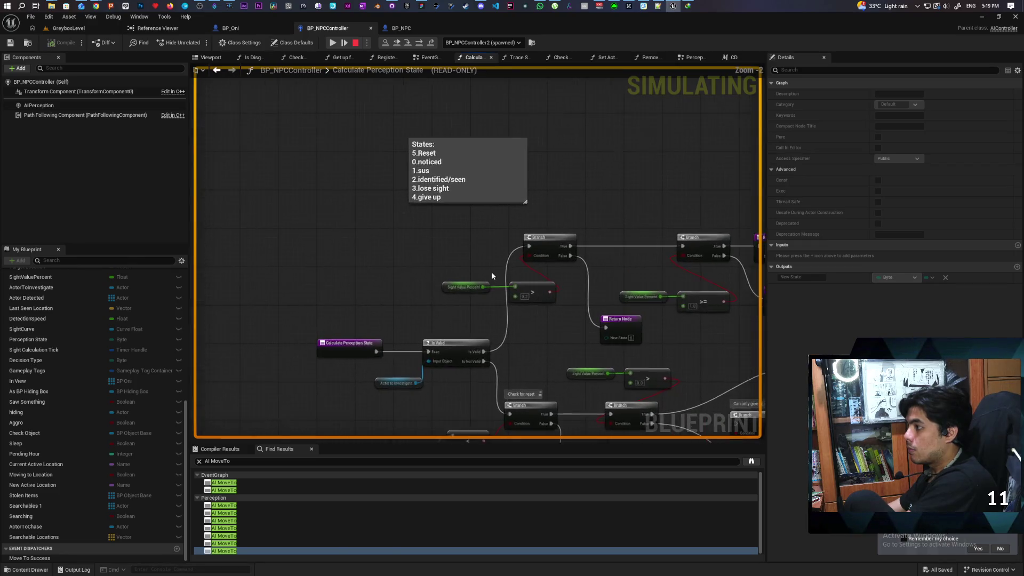
pyautogui.press('F10')
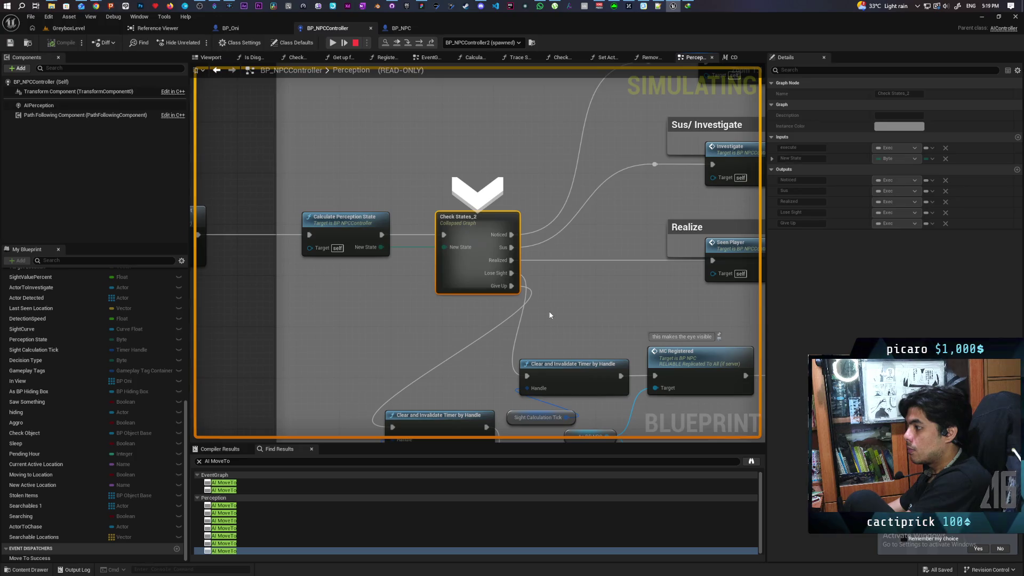
# Continue to the Tick breakpoint and step through MC Update Vision Widget to Calculate Perception State
pyautogui.press('F10')
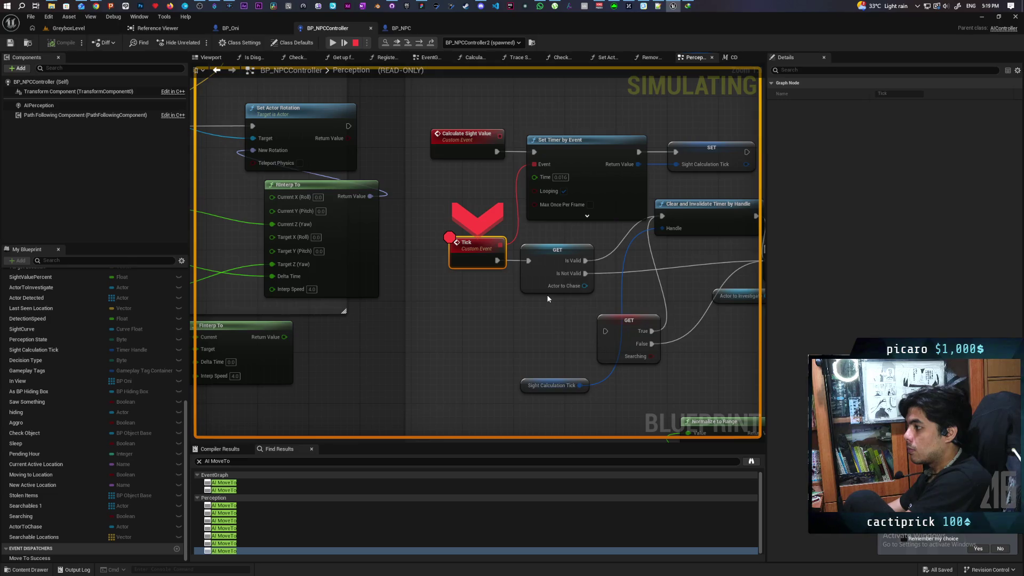
pyautogui.scroll(-4, 548, 298)
pyautogui.moveTo(556, 297)
pyautogui.mouseDown()
pyautogui.moveTo(309, 239)
pyautogui.moveTo(453, 241)
pyautogui.moveTo(320, 221)
pyautogui.moveTo(201, 228)
pyautogui.moveTo(195, 235)
pyautogui.moveTo(212, 248)
pyautogui.mouseUp()
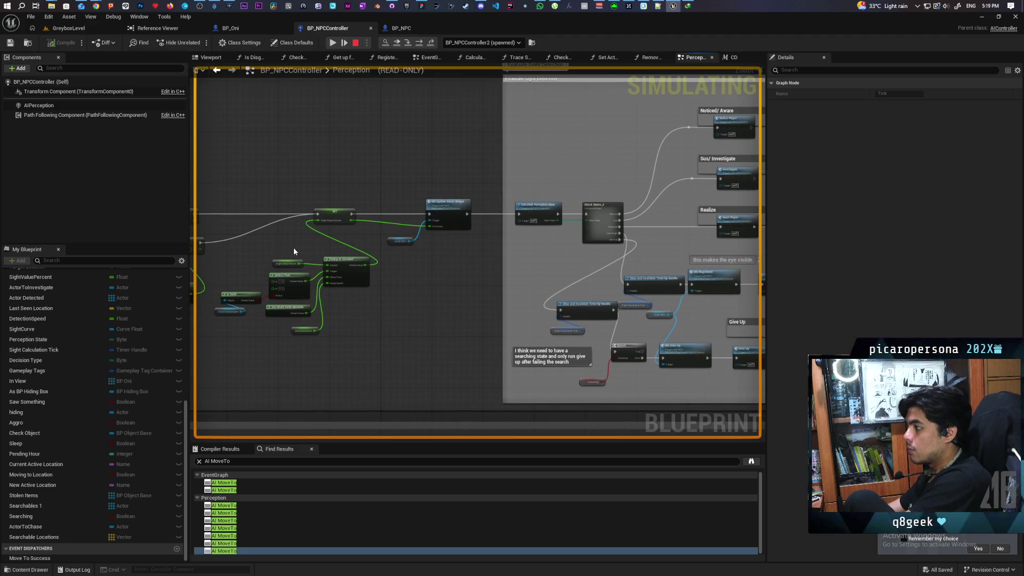
pyautogui.moveTo(574, 284); pyautogui.dragTo(487, 261)
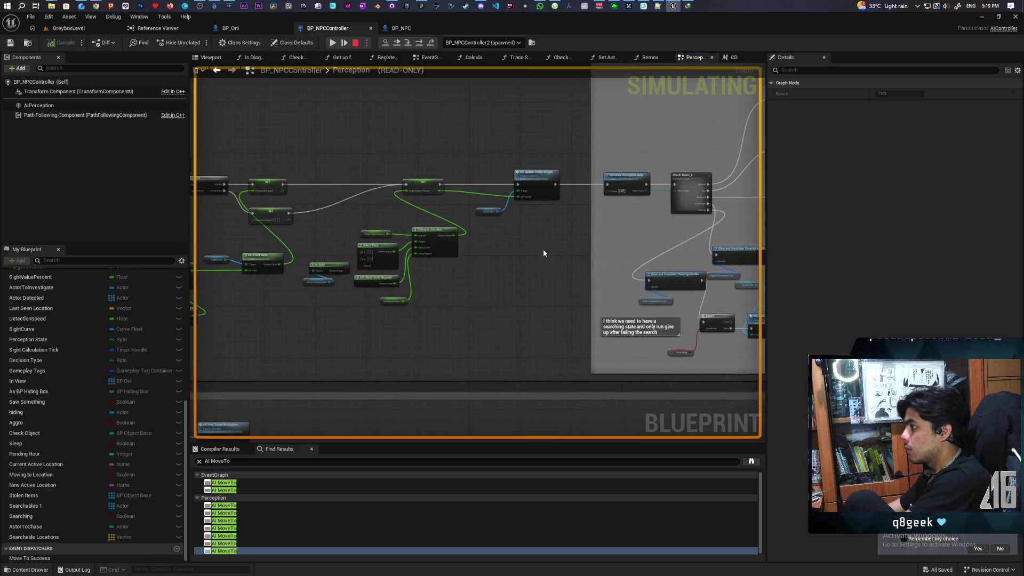
pyautogui.press('F10')
pyautogui.press('F10')
pyautogui.press('F10')
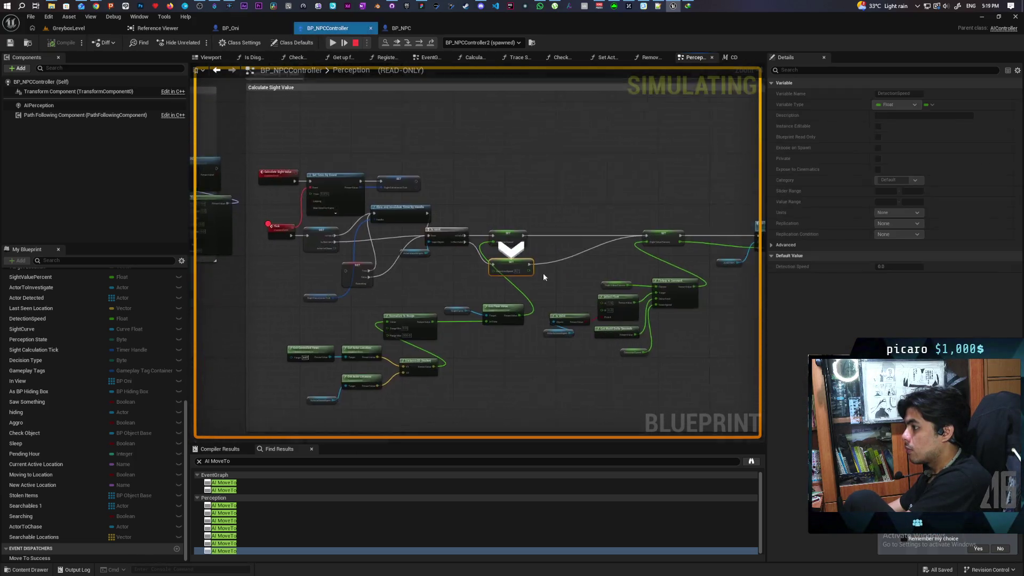
pyautogui.press('F10')
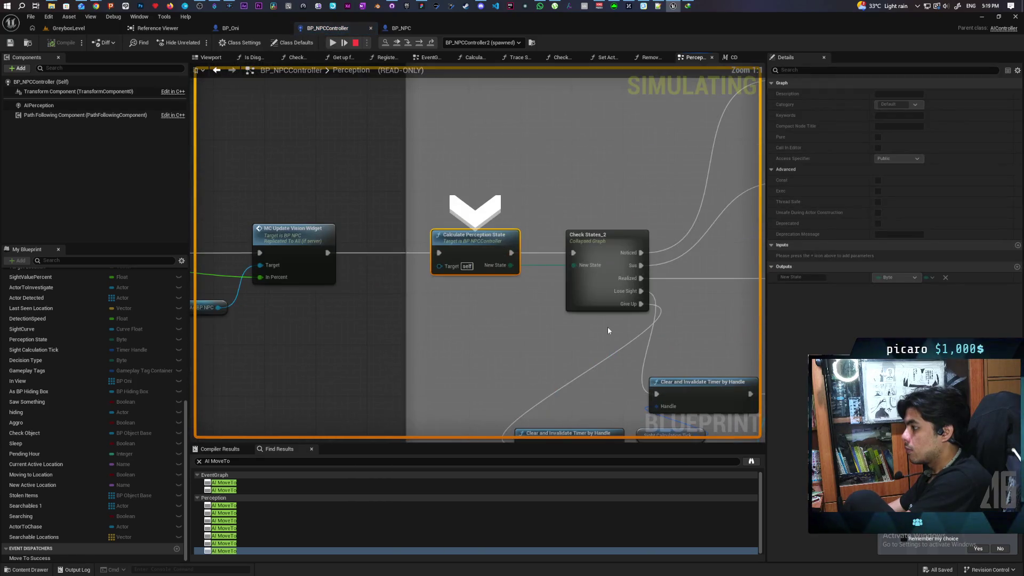
# Breakpoint Clear and Invalidate Timer by Handle, then step through Check States_2 and the Actor to Chase getter
pyautogui.press('F10')
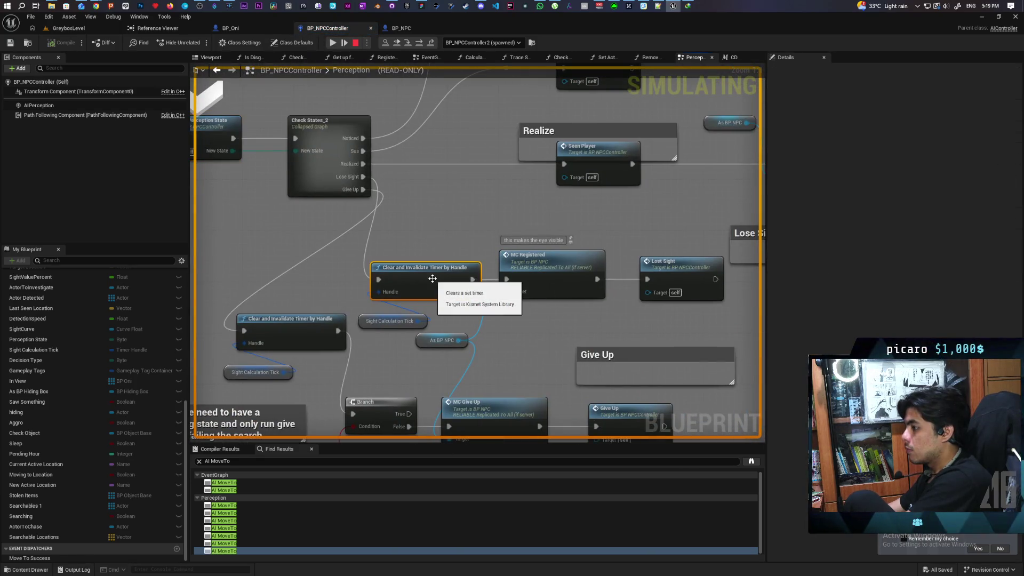
pyautogui.press('F9')
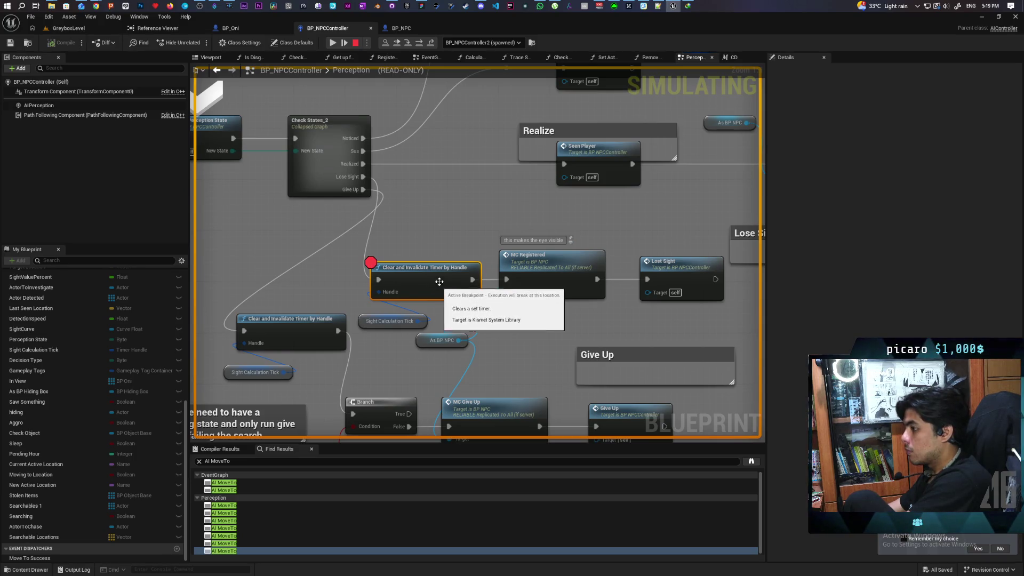
pyautogui.press('F10')
pyautogui.press('F10')
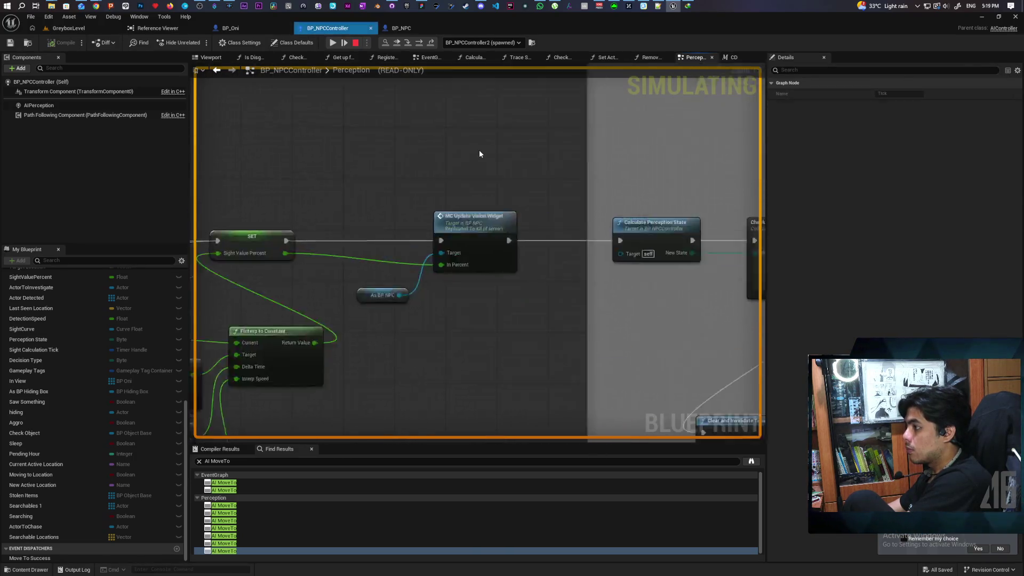
pyautogui.press('F10')
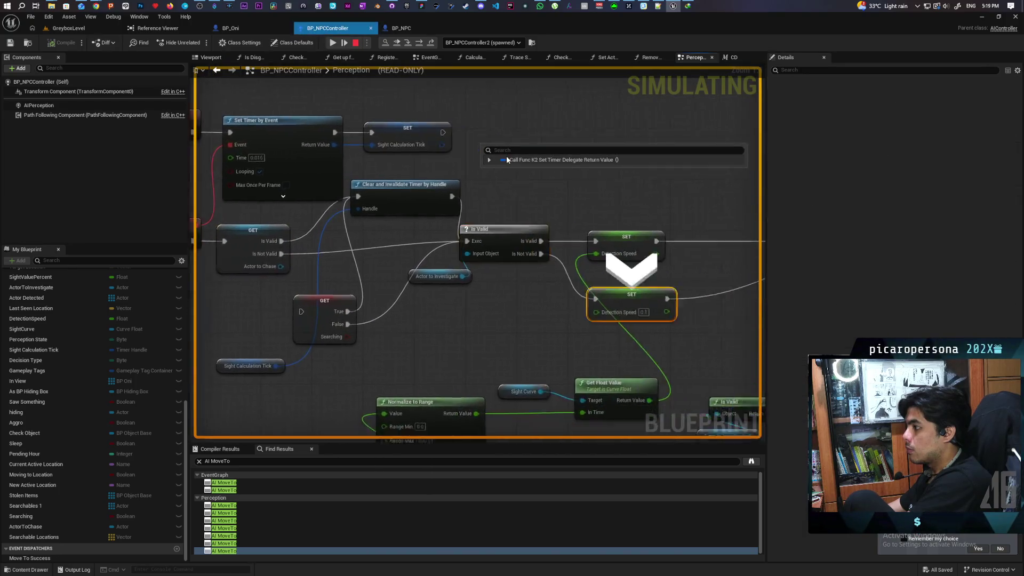
# Step with F10 through MC Update Vision Widget, Detection Speed and Check States_2 back to Tick
pyautogui.press('F10')
pyautogui.press('F10')
pyautogui.press('F10')
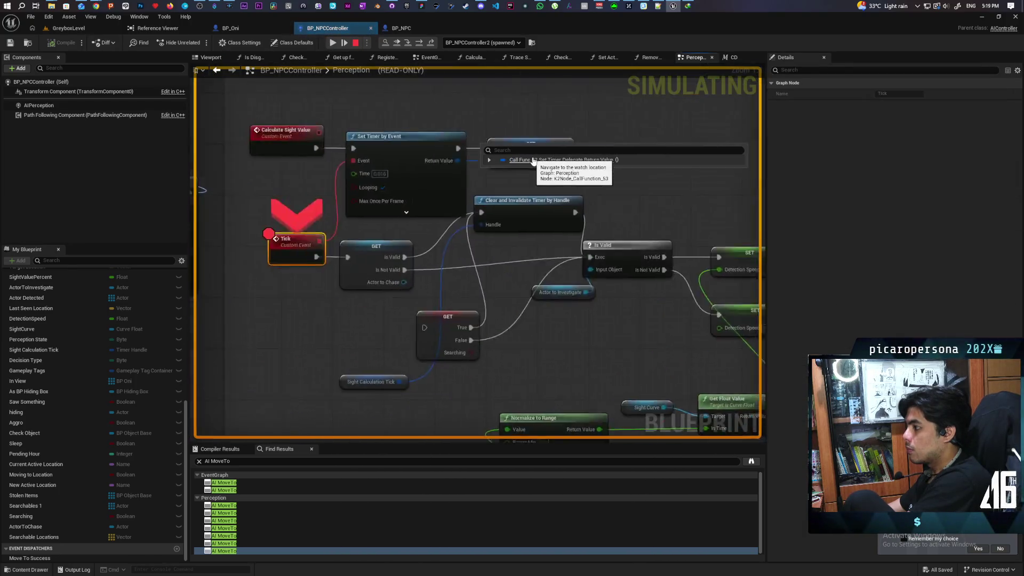
pyautogui.press('F10')
pyautogui.press('F10')
pyautogui.press('F10')
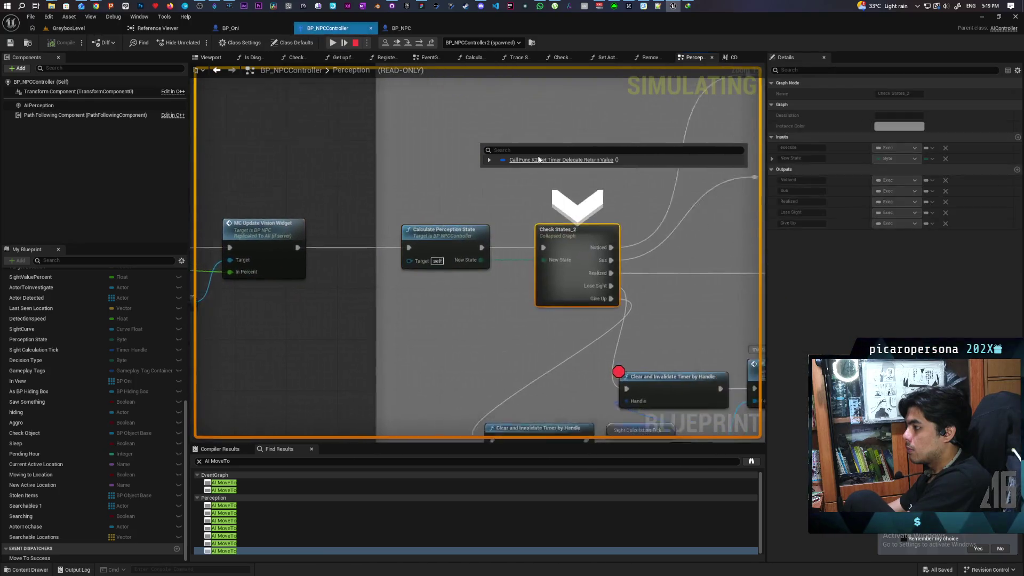
pyautogui.press('F10')
pyautogui.press('F10')
pyautogui.press('F10')
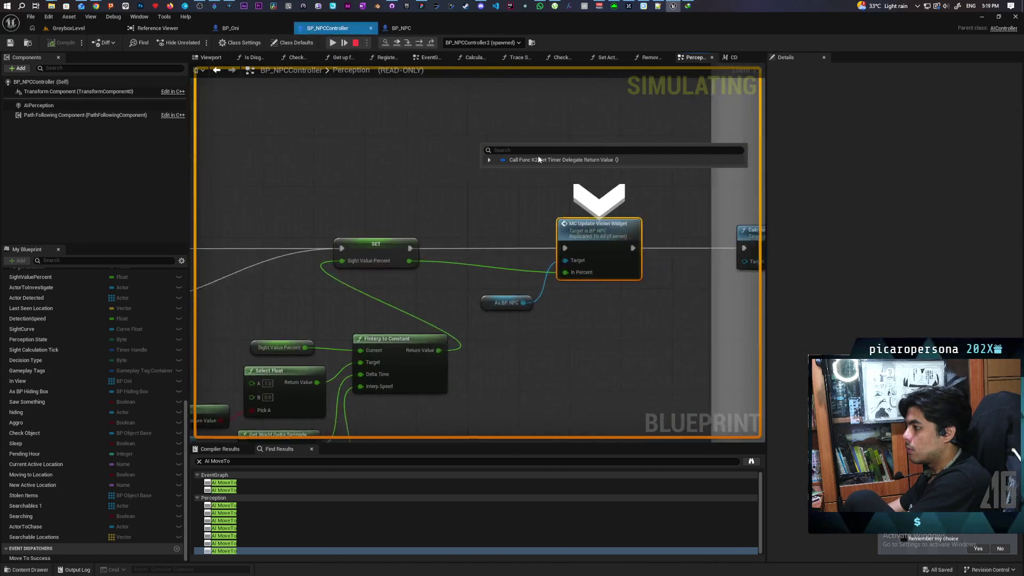
pyautogui.press('F10')
pyautogui.press('F10')
pyautogui.press('F10')
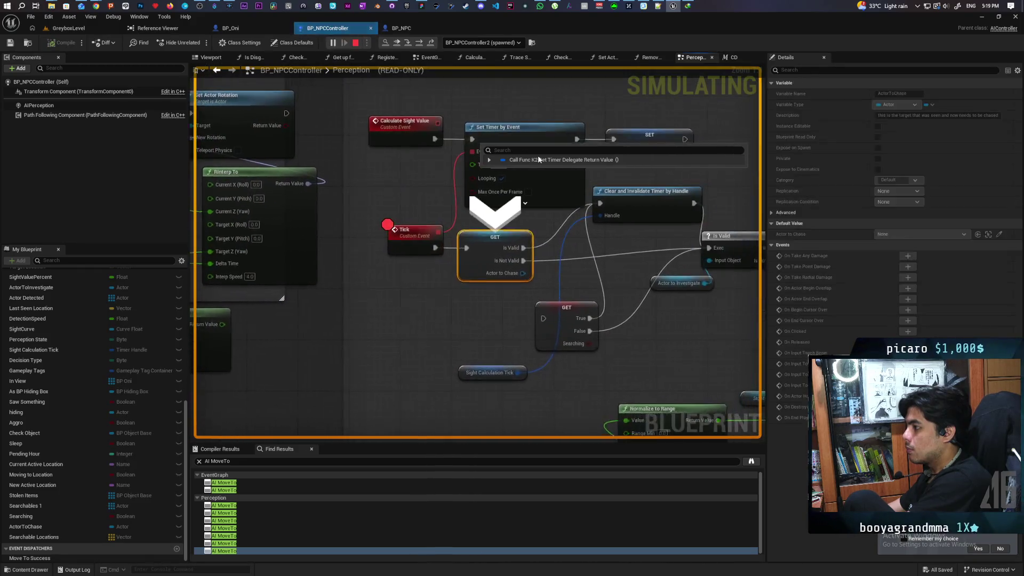
pyautogui.press('F10')
pyautogui.press('F10')
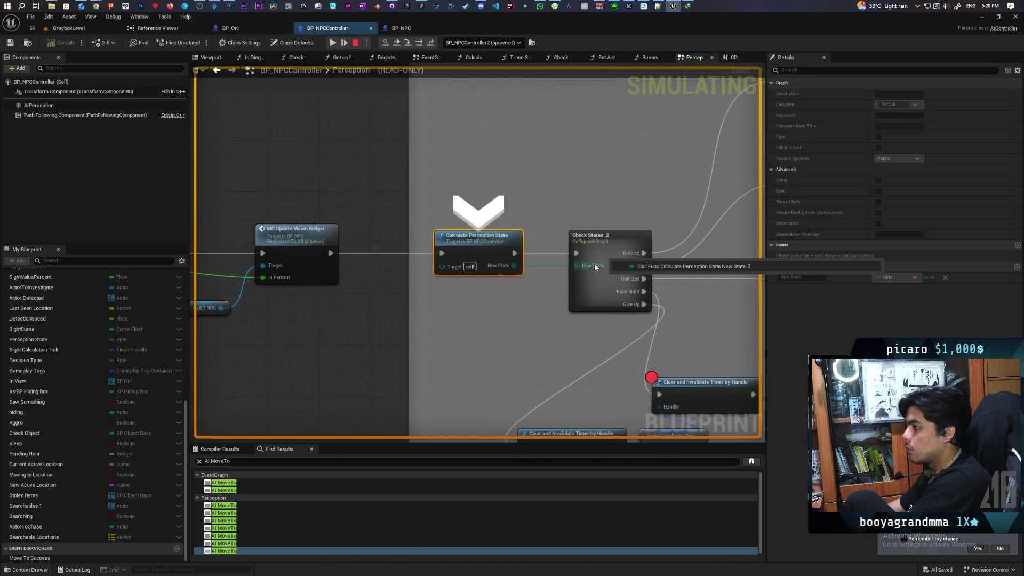
pyautogui.press('F10')
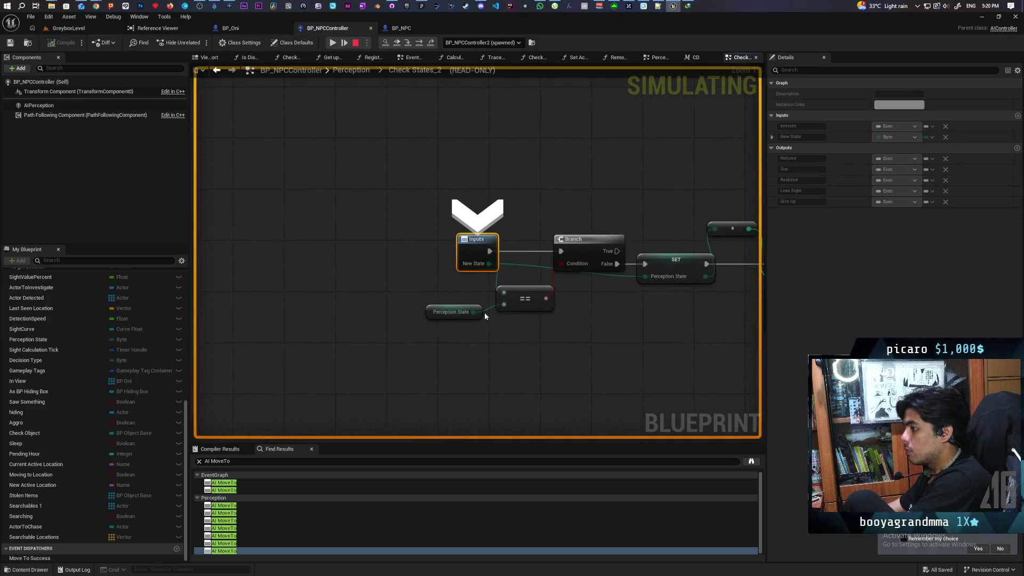
pyautogui.press('F10')
pyautogui.press('F10')
pyautogui.press('F10')
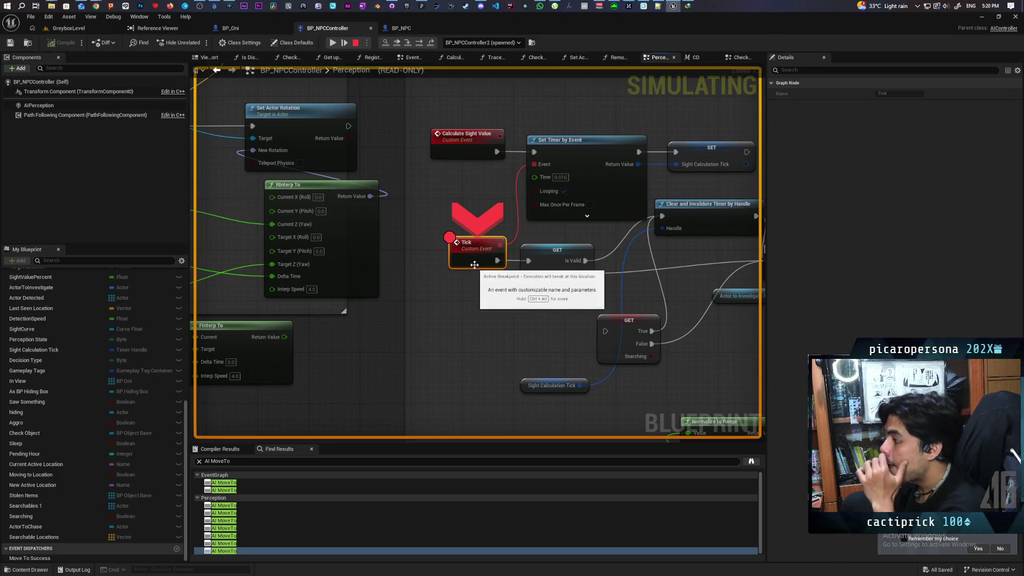
# Zoom out over the Perception graph and stop the simulation
pyautogui.scroll(-8, 474, 265)
pyautogui.moveTo(376, 177); pyautogui.dragTo(318, 140)
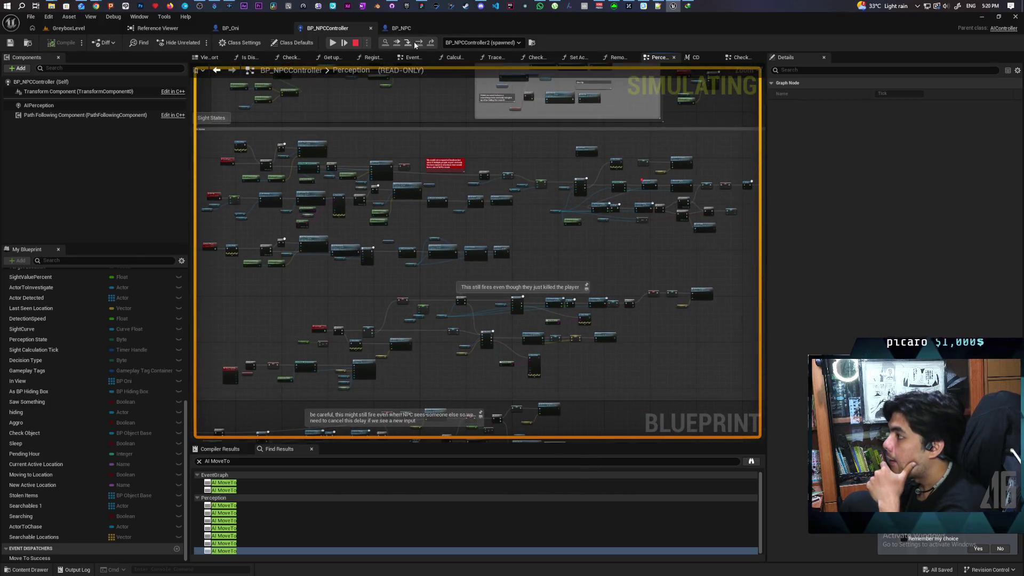
pyautogui.press('Escape')
pyautogui.scroll(-2, 471, 234)
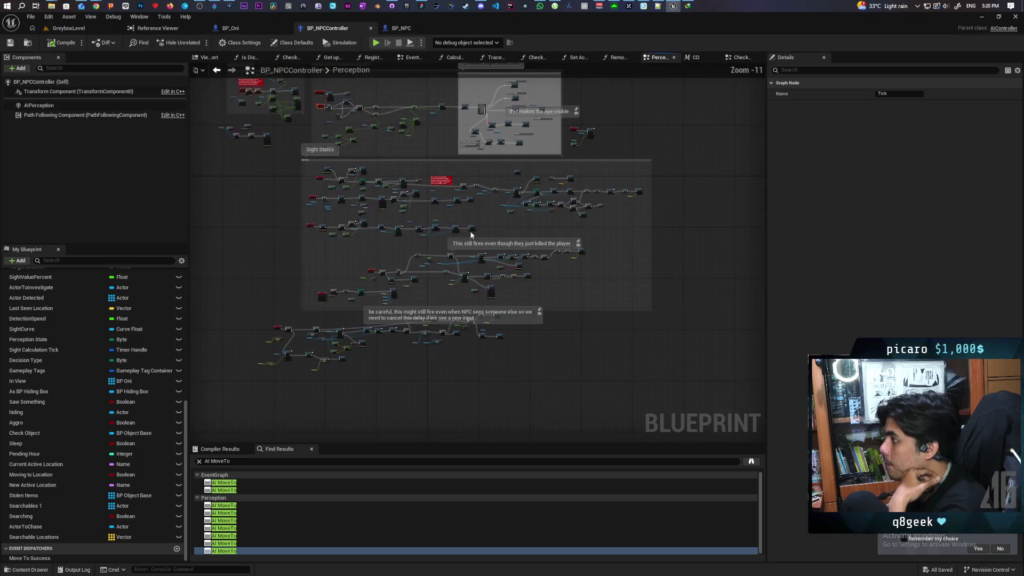
# Pan across the Perception graph from the AI MoveTo chain to the Exorcise and Remove Player nodes
pyautogui.scroll(5, 420, 258)
pyautogui.moveTo(559, 263); pyautogui.dragTo(455, 211)
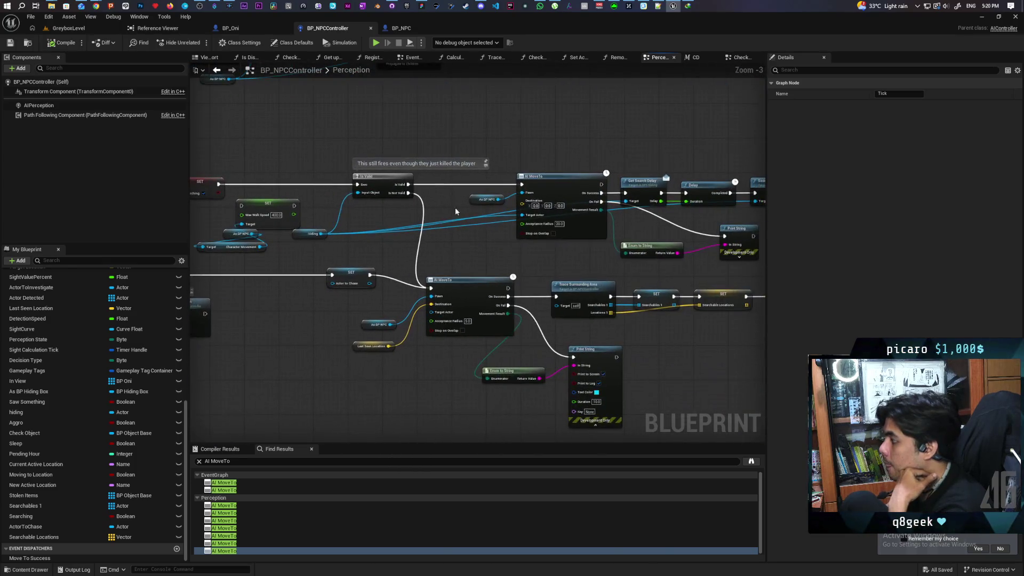
pyautogui.scroll(-4, 596, 178)
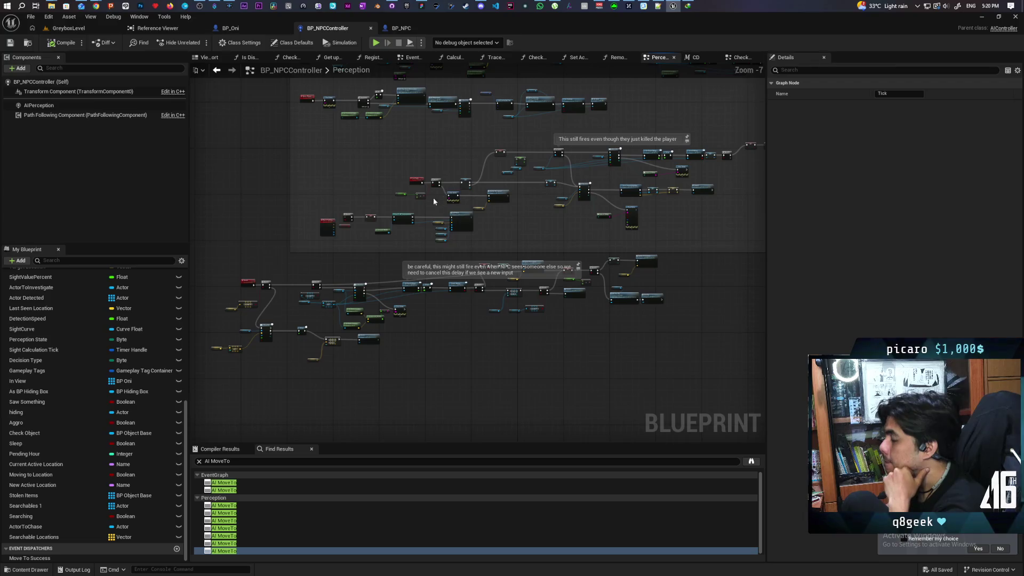
pyautogui.scroll(4, 581, 177)
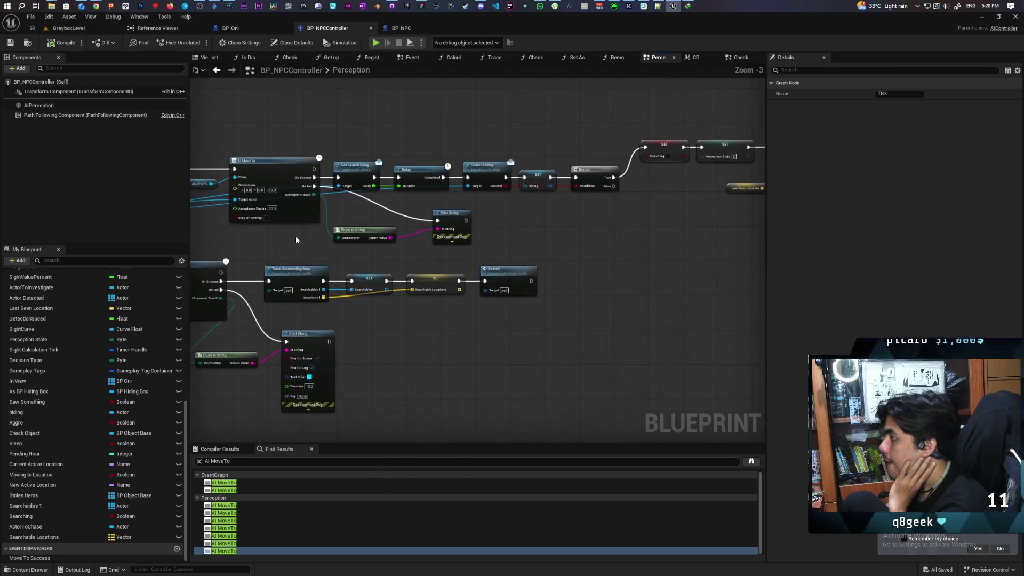
pyautogui.scroll(3, 436, 213)
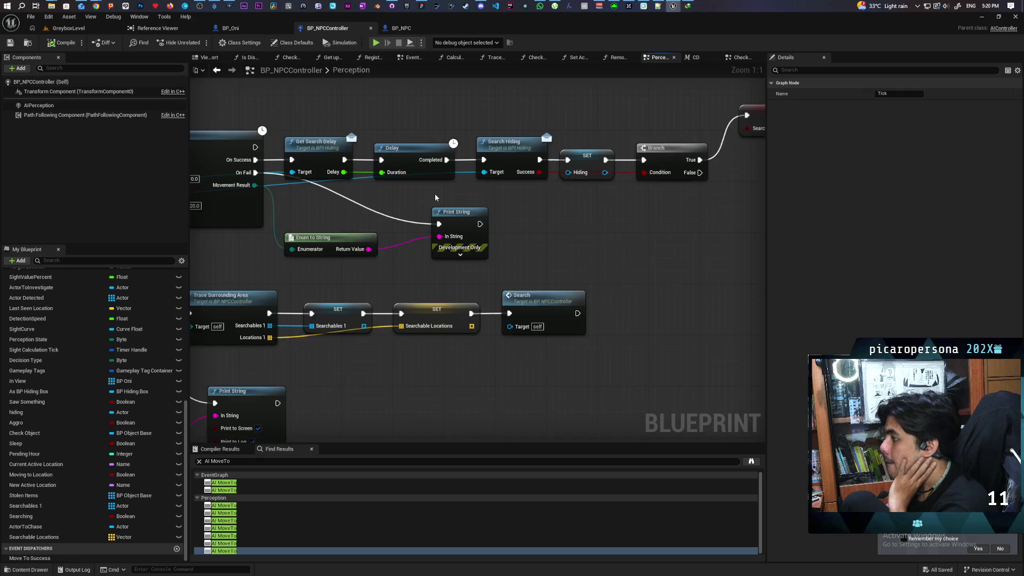
pyautogui.scroll(-6, 435, 197)
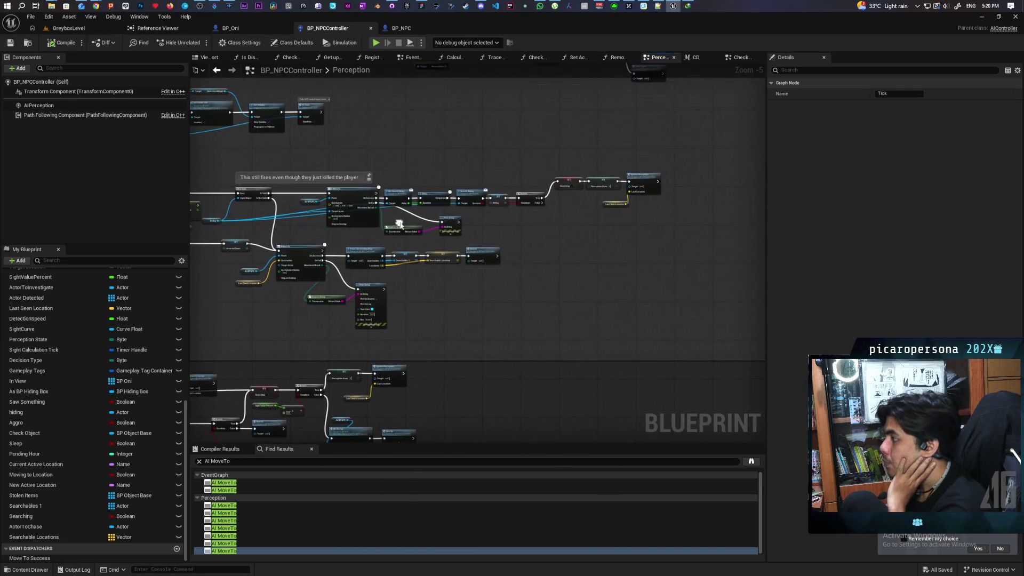
pyautogui.scroll(2, 510, 214)
pyautogui.moveTo(466, 207); pyautogui.dragTo(476, 228)
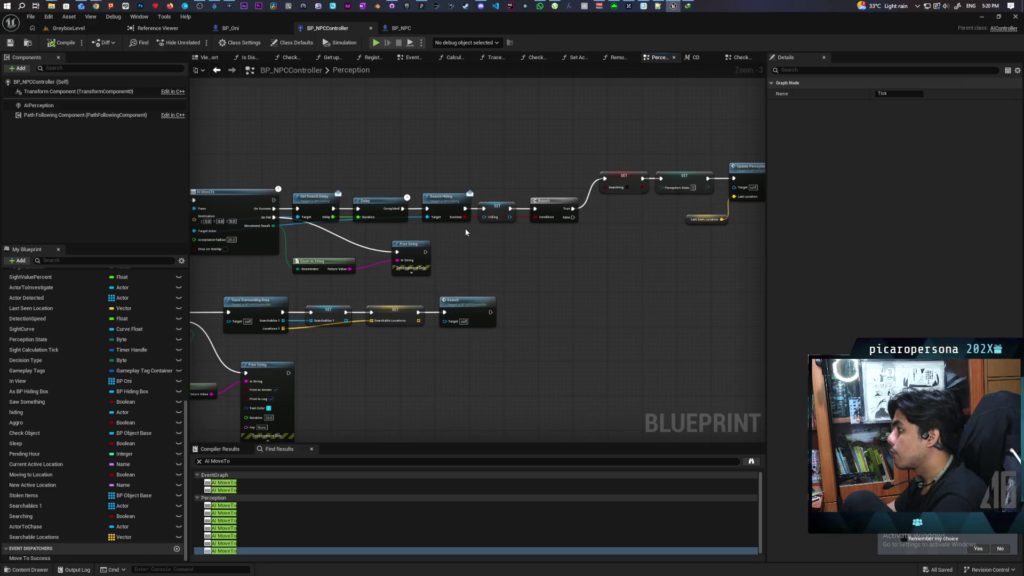
pyautogui.moveTo(617, 230)
pyautogui.mouseDown()
pyautogui.moveTo(571, 231)
pyautogui.moveTo(681, 231)
pyautogui.moveTo(681, 251)
pyautogui.mouseUp()
pyautogui.moveTo(463, 274)
pyautogui.mouseDown()
pyautogui.moveTo(548, 271)
pyautogui.moveTo(341, 279)
pyautogui.mouseUp()
pyautogui.scroll(-3, 448, 236)
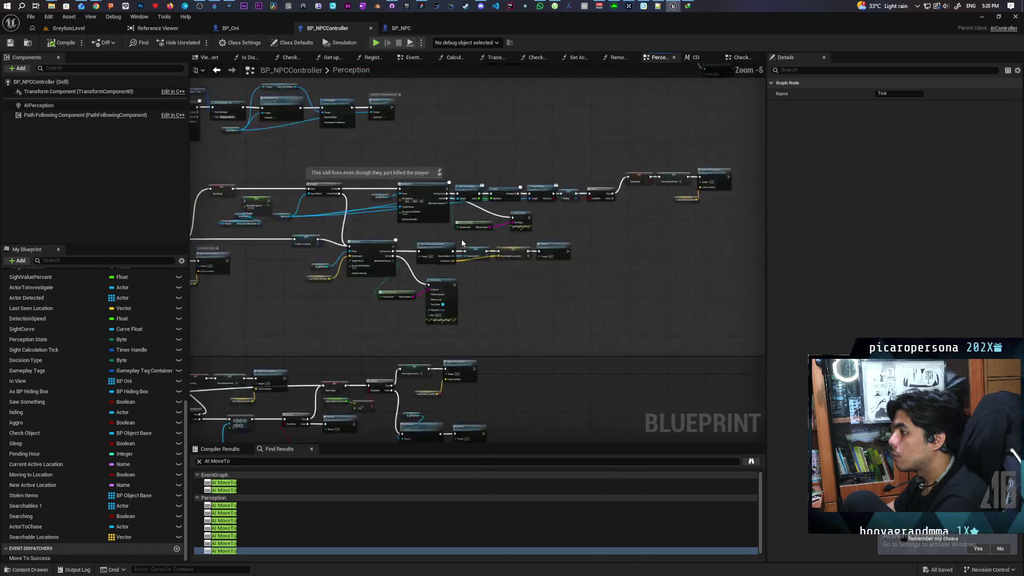
pyautogui.scroll(5, 445, 233)
pyautogui.moveTo(561, 253)
pyautogui.mouseDown()
pyautogui.moveTo(353, 285)
pyautogui.moveTo(608, 268)
pyautogui.mouseUp()
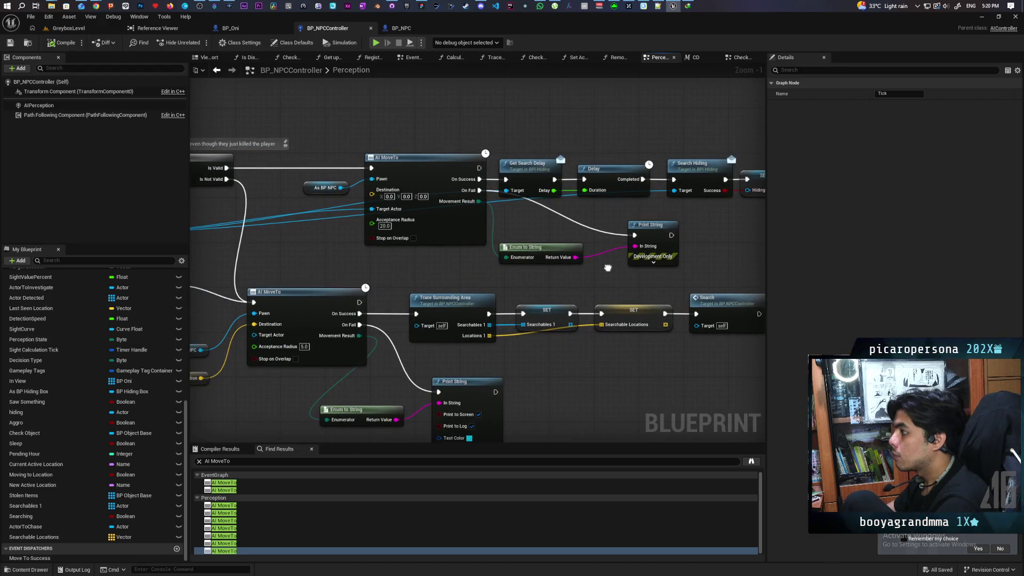
pyautogui.scroll(-4, 599, 274)
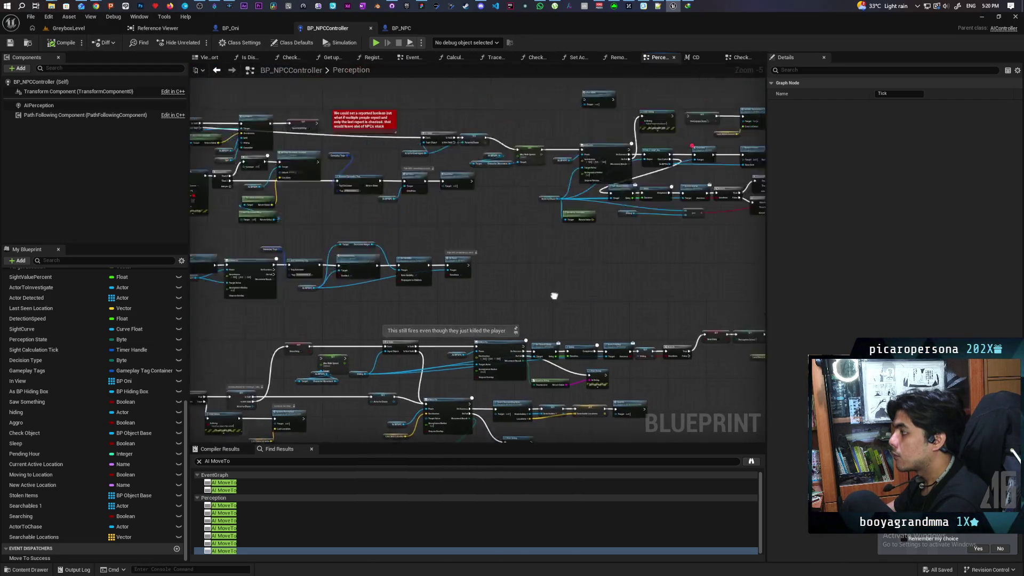
pyautogui.scroll(4, 485, 325)
pyautogui.moveTo(571, 273)
pyautogui.mouseDown()
pyautogui.moveTo(363, 327)
pyautogui.moveTo(370, 361)
pyautogui.moveTo(530, 328)
pyautogui.moveTo(292, 319)
pyautogui.moveTo(527, 310)
pyautogui.moveTo(367, 328)
pyautogui.mouseUp()
pyautogui.scroll(-2, 370, 361)
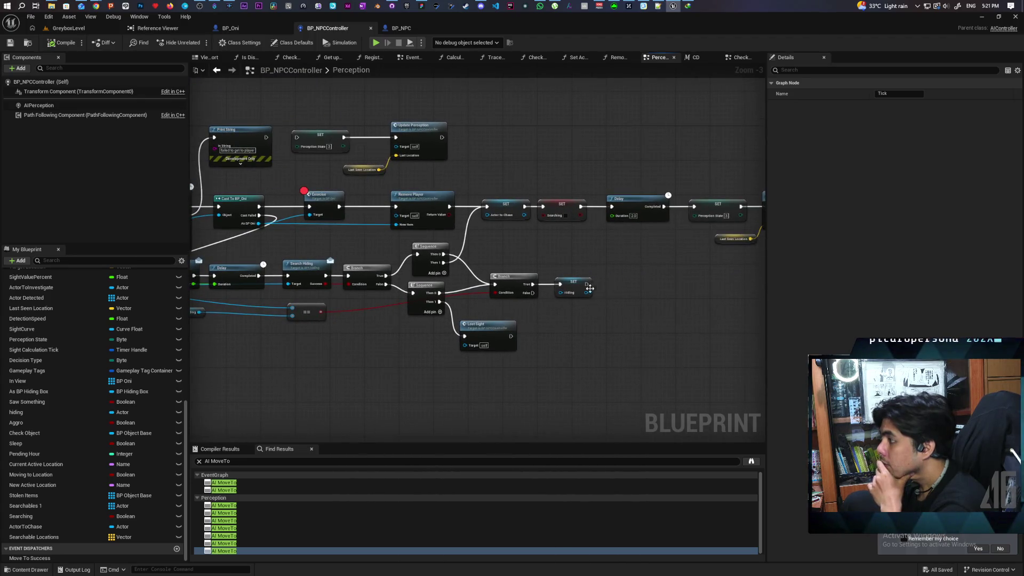
# Wire Delay's Completed pin straight into Update Perception, bypassing the Perception State setter
pyautogui.moveTo(219, 287)
pyautogui.mouseDown()
pyautogui.moveTo(575, 267)
pyautogui.moveTo(478, 291)
pyautogui.moveTo(713, 304)
pyautogui.moveTo(603, 305)
pyautogui.moveTo(685, 310)
pyautogui.mouseUp()
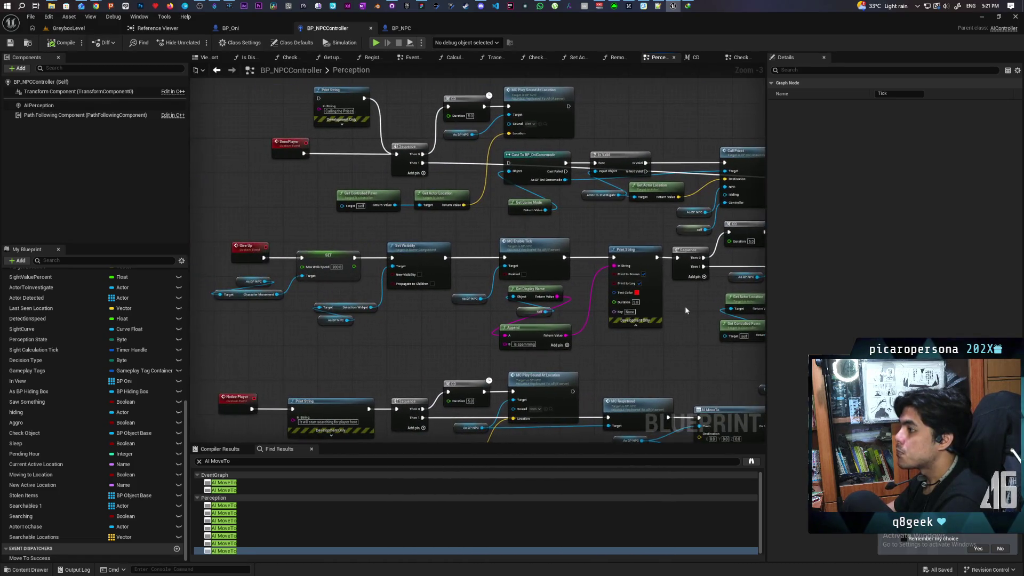
pyautogui.moveTo(595, 290); pyautogui.dragTo(214, 293)
pyautogui.moveTo(596, 315); pyautogui.dragTo(286, 329)
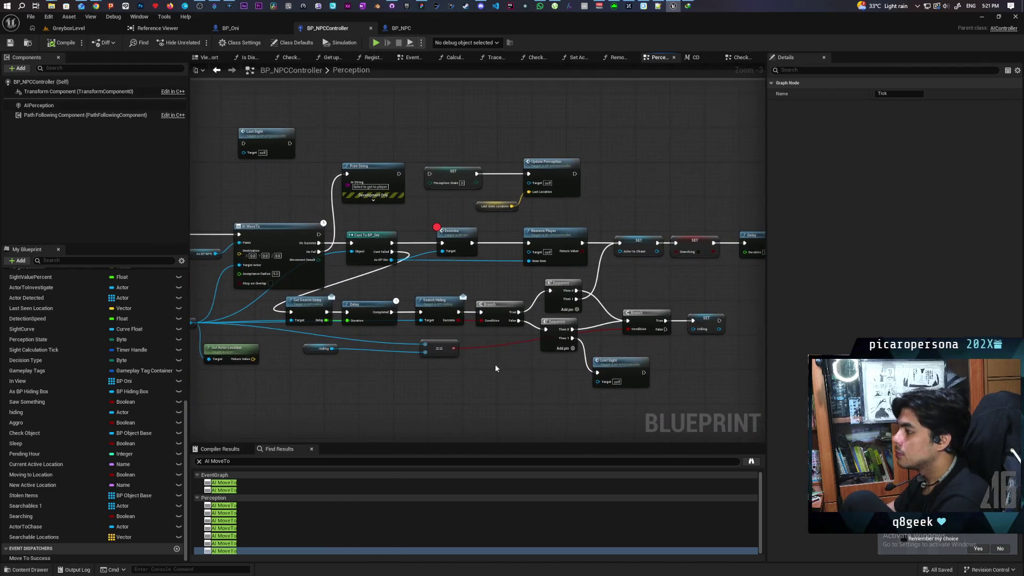
pyautogui.moveTo(495, 363); pyautogui.dragTo(302, 336)
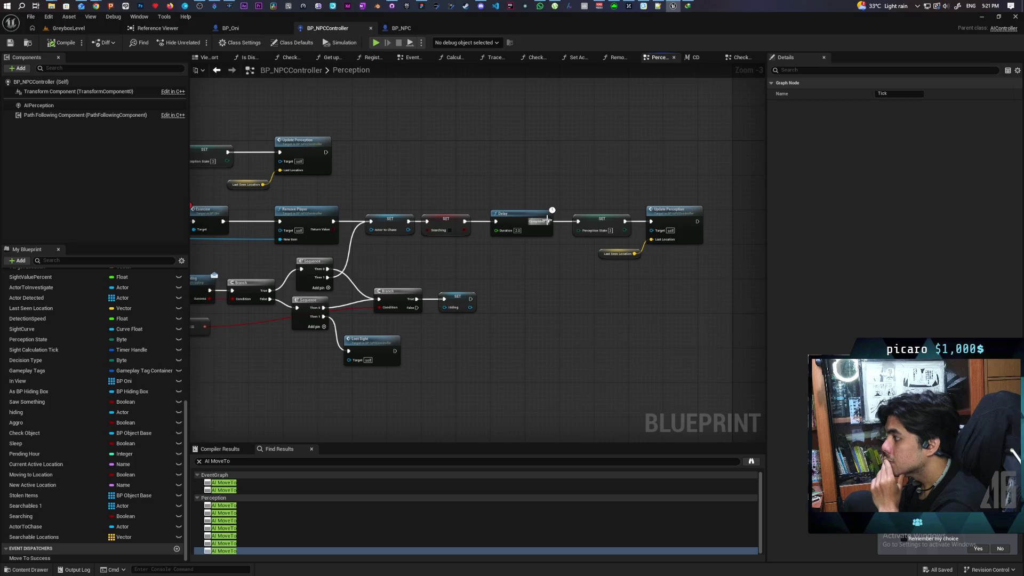
pyautogui.moveTo(650, 223); pyautogui.dragTo(601, 181)
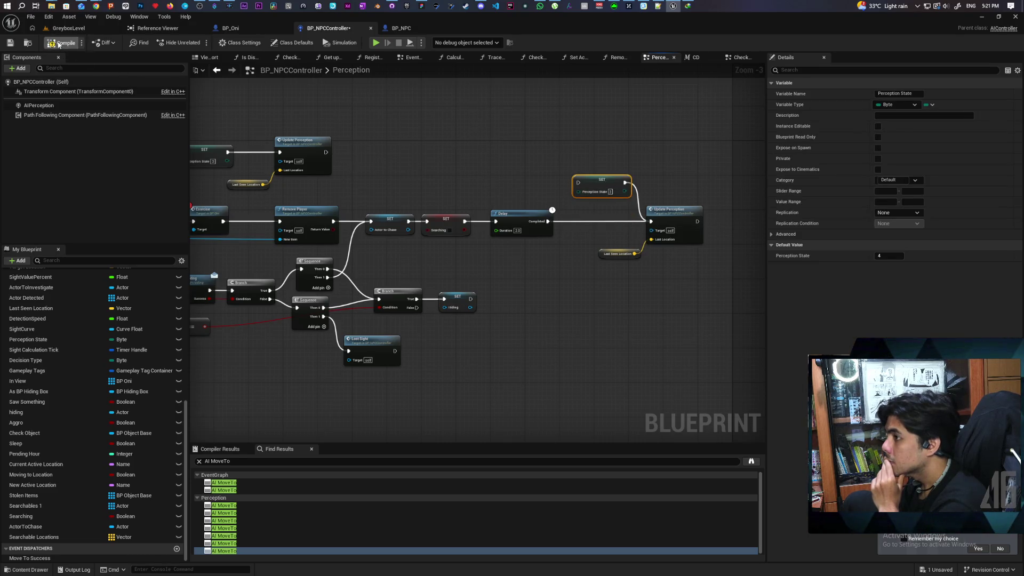
# Save BP_NPCController and switch back to the GreyboxLevel level editor
pyautogui.hotkey('ctrl', 's')
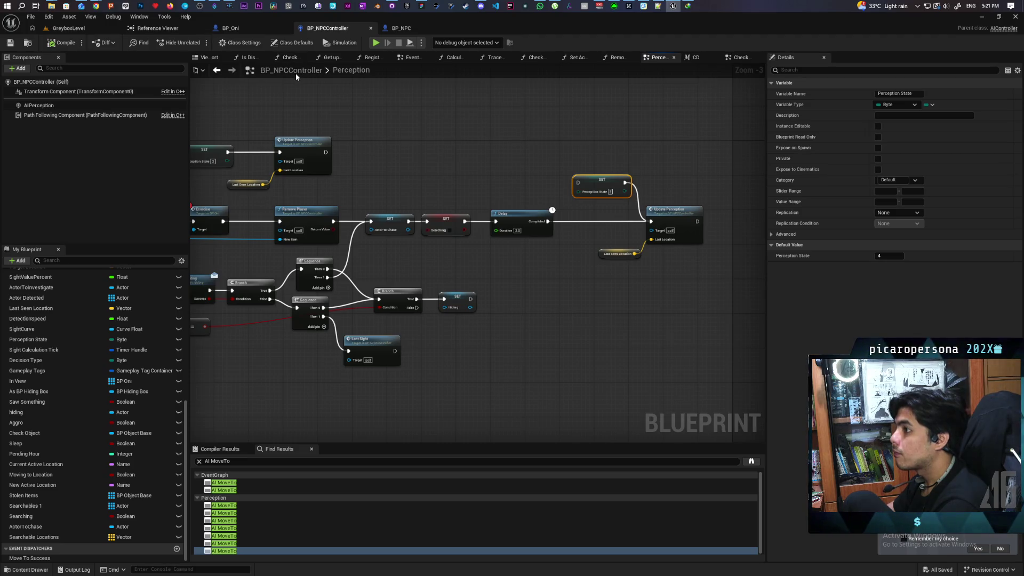
pyautogui.click(87, 30)
# Play the level and walk the character forward into the tall grass until the Tick breakpoint pauses
pyautogui.click(201, 43)
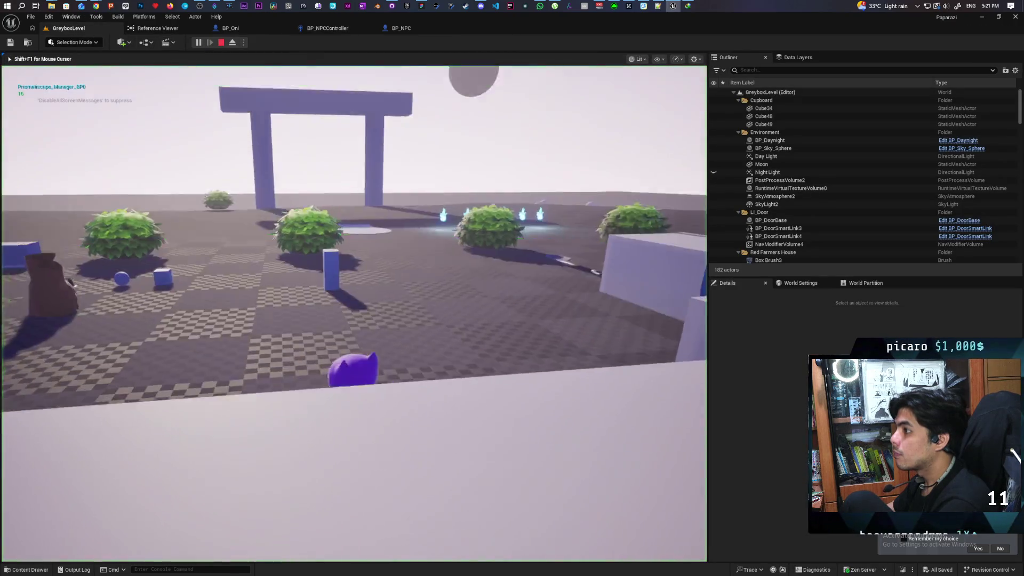
pyautogui.press('w')
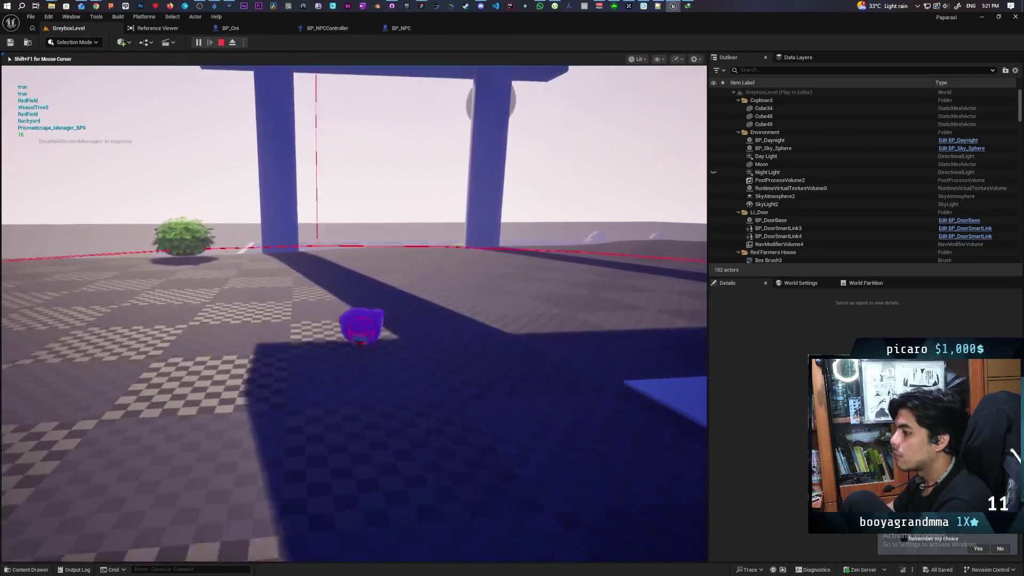
pyautogui.press('w')
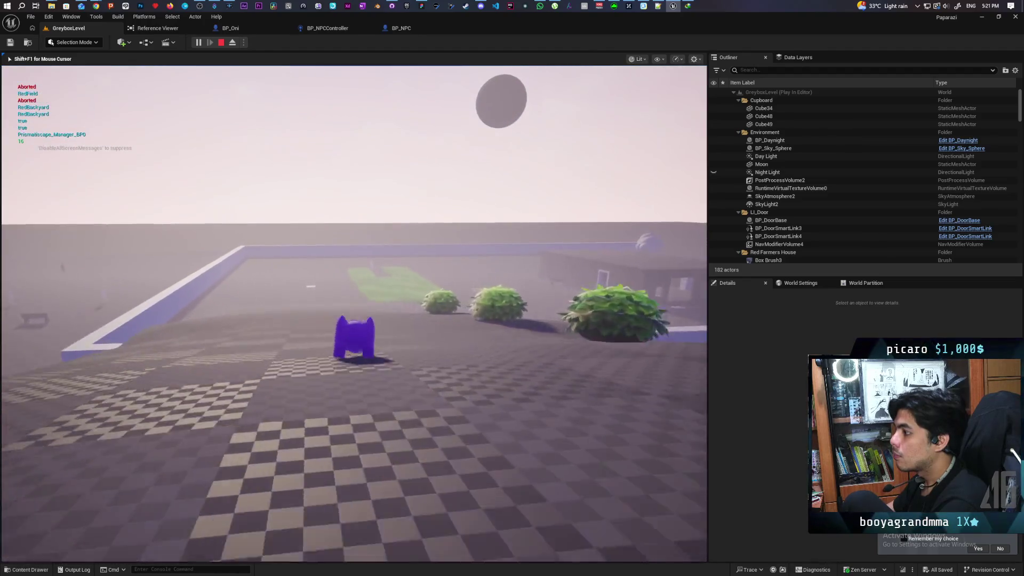
pyautogui.press('w')
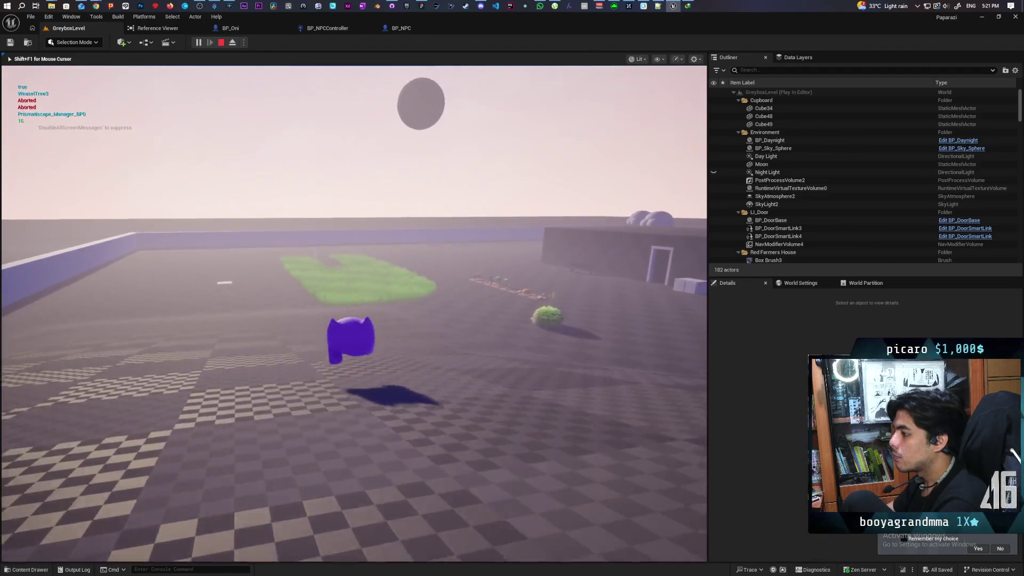
pyautogui.press('w')
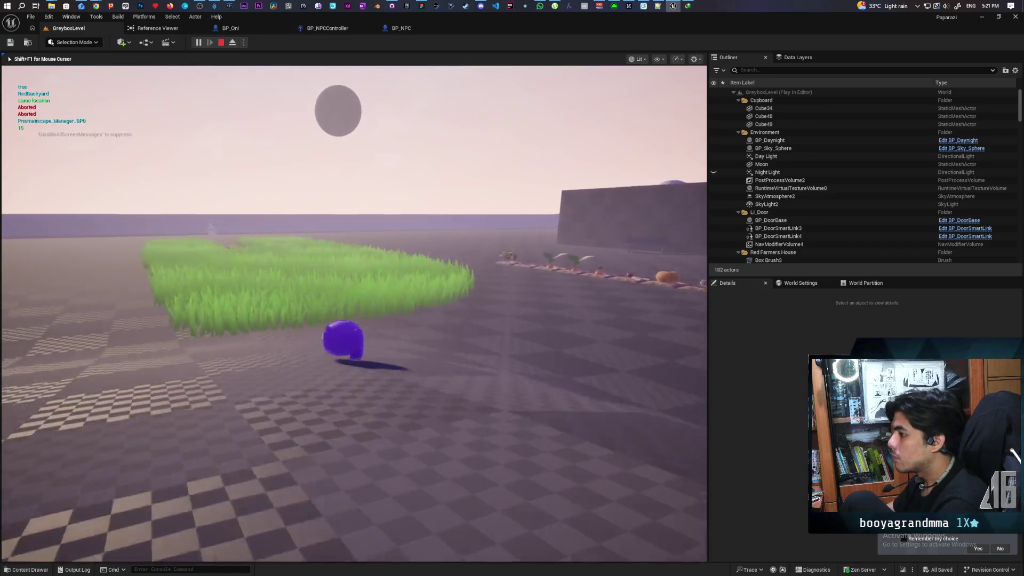
pyautogui.press('w')
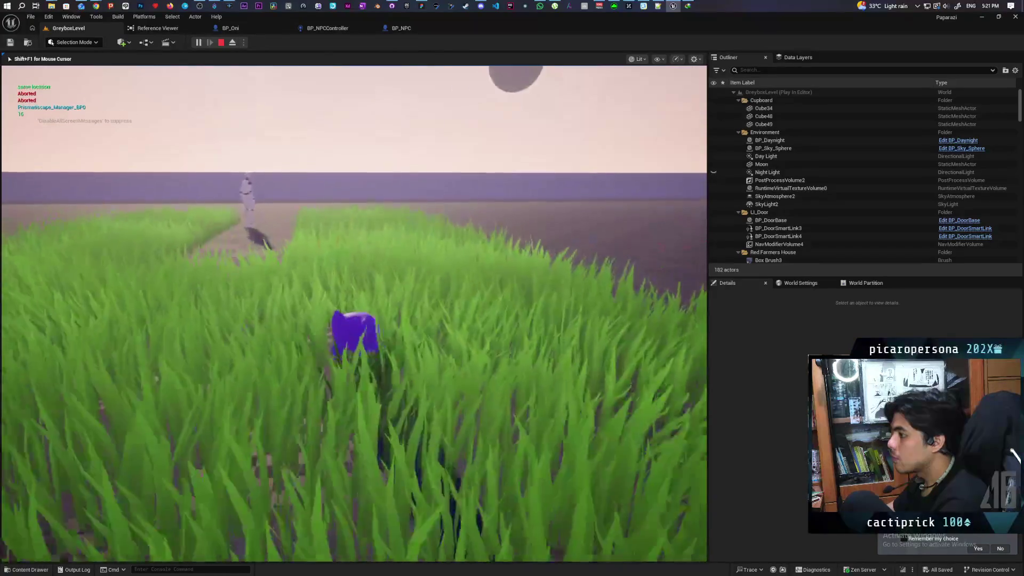
pyautogui.press('w')
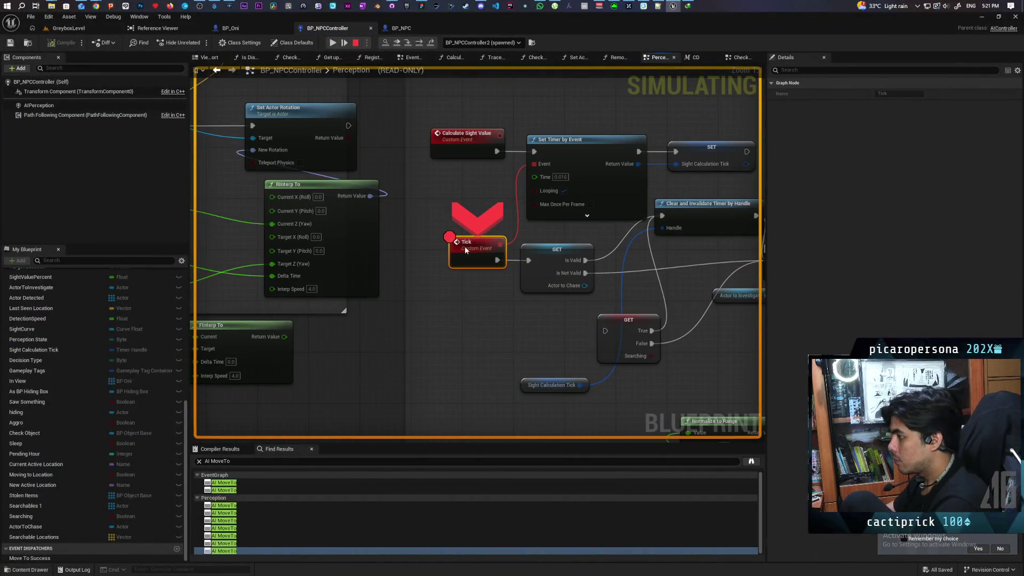
# Step over the perception nodes past the Exorcise breakpoint, then resume the paused game
pyautogui.click(396, 47)
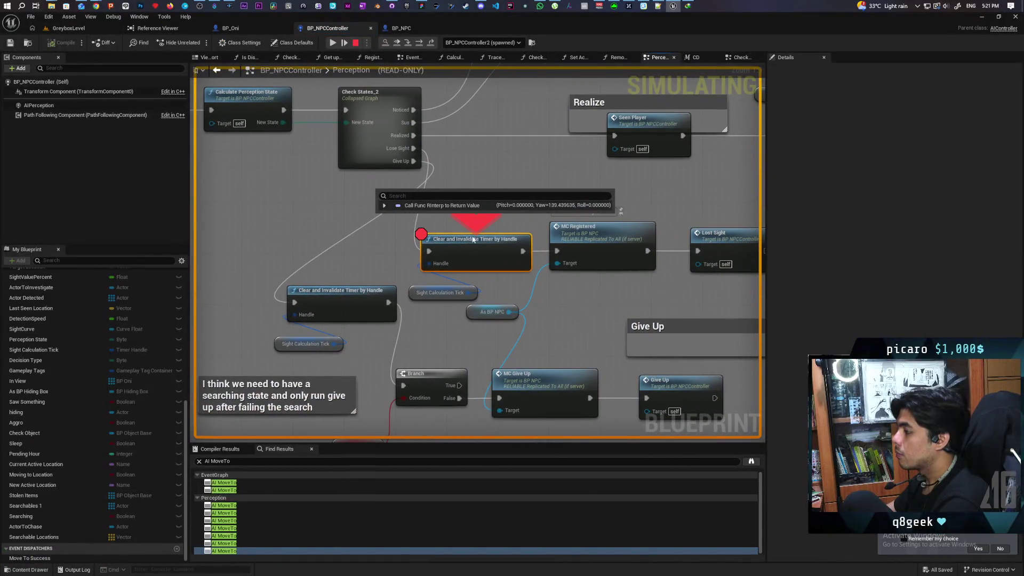
pyautogui.click(398, 42)
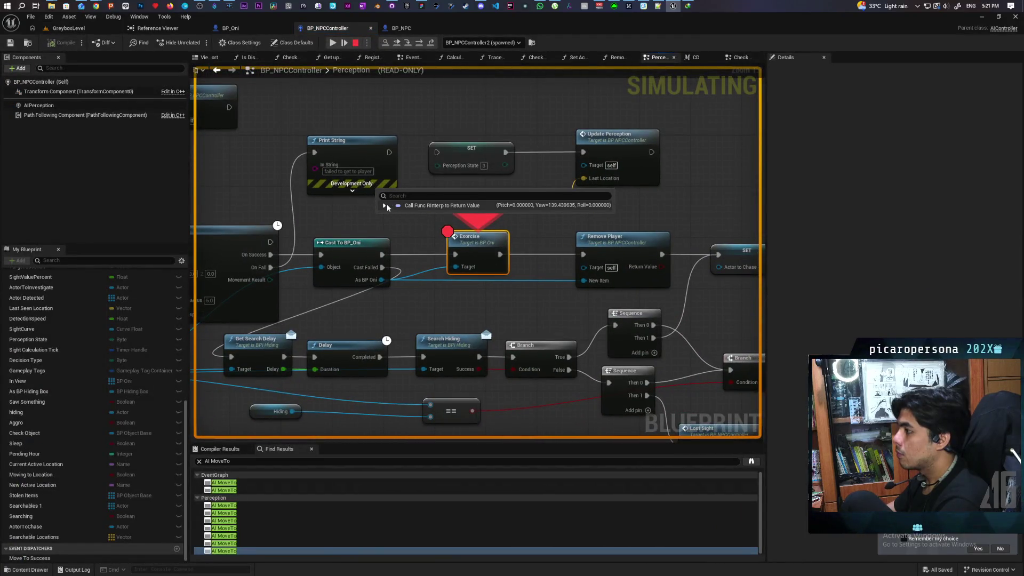
pyautogui.rightClick(411, 239)
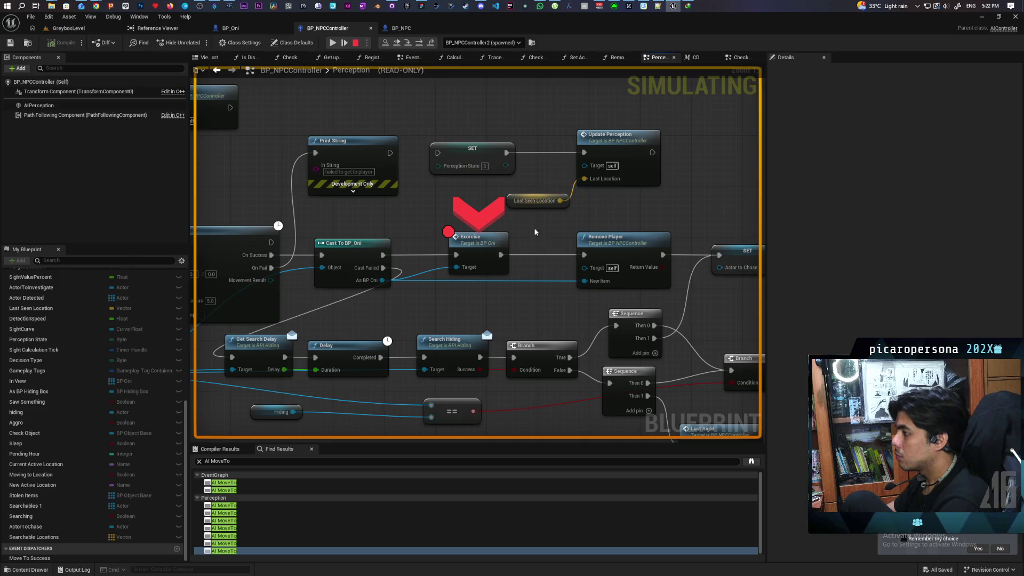
pyautogui.click(401, 44)
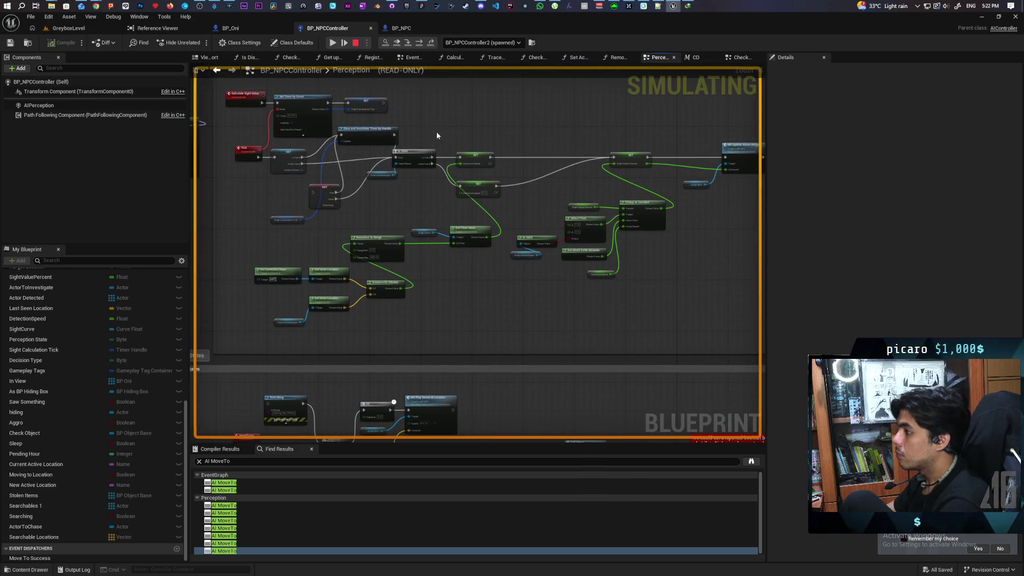
pyautogui.click(334, 43)
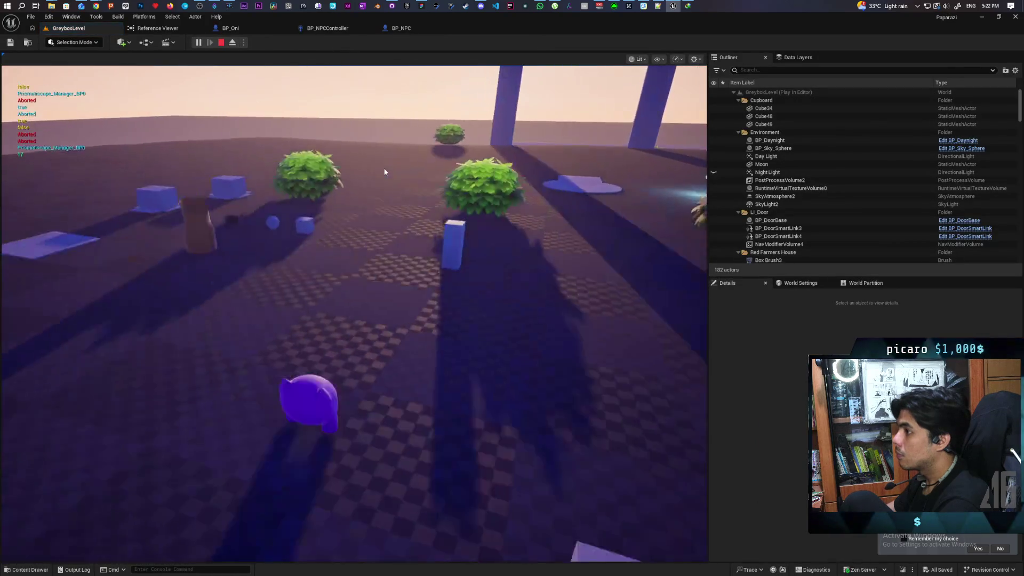
# Return control to the running game, then end the play session with Esc
pyautogui.click(384, 172)
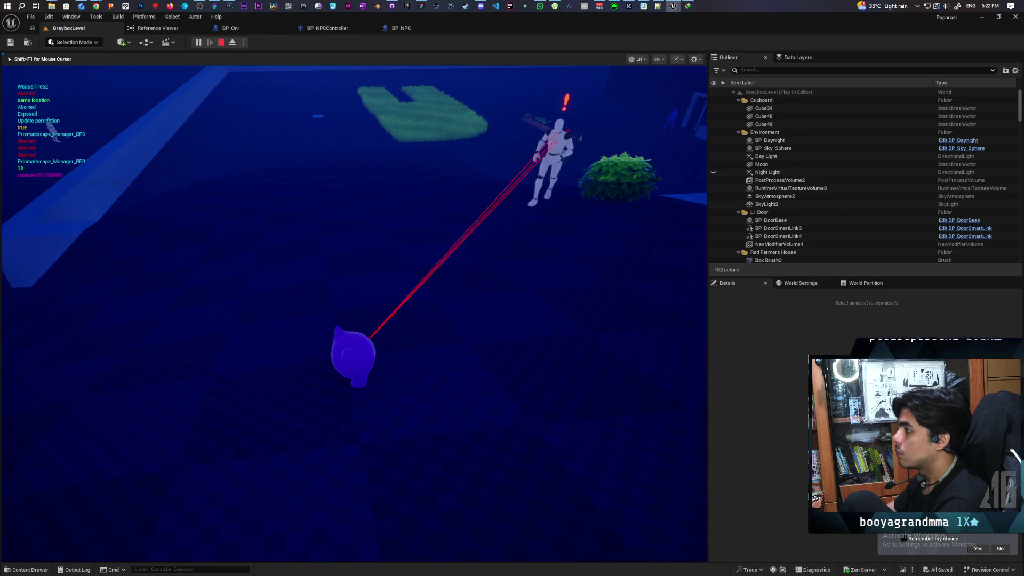
pyautogui.press('Escape')
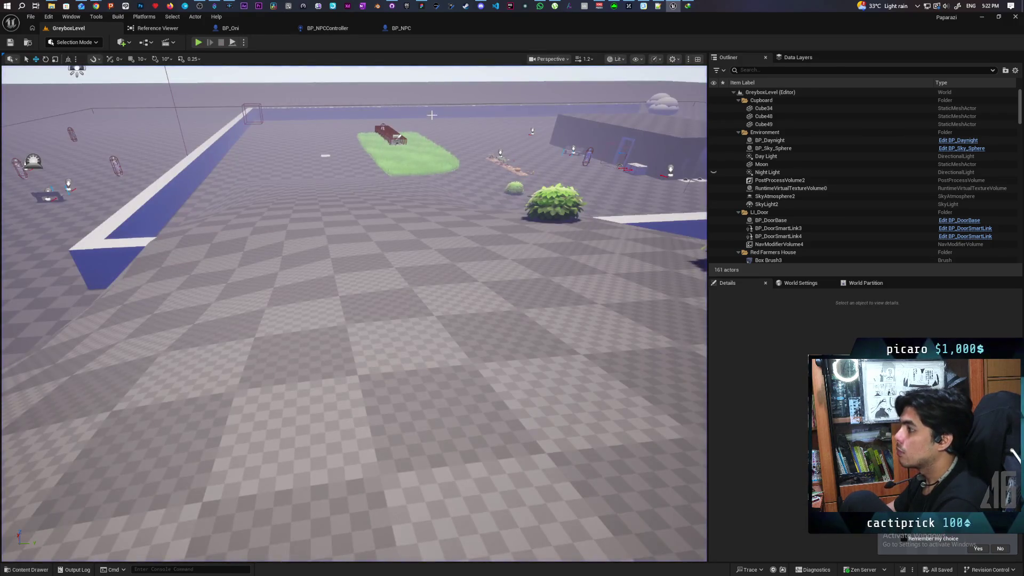
# Review BP_NPC, BP_Oni and BP_NPCController's Perception graph Enter/Exit View group, then return to BP_Oni
pyautogui.click(402, 29)
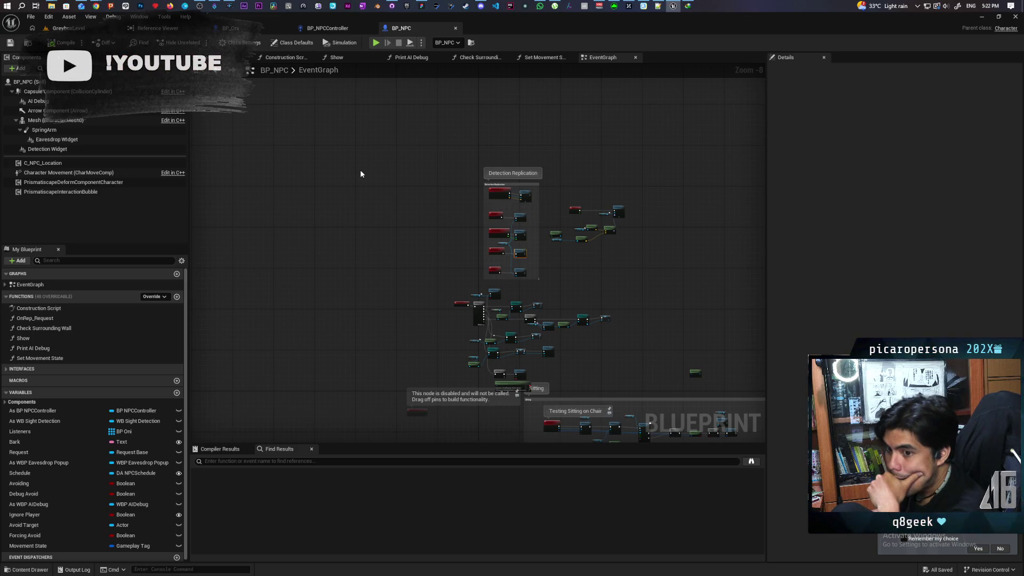
pyautogui.click(252, 26)
pyautogui.click(325, 27)
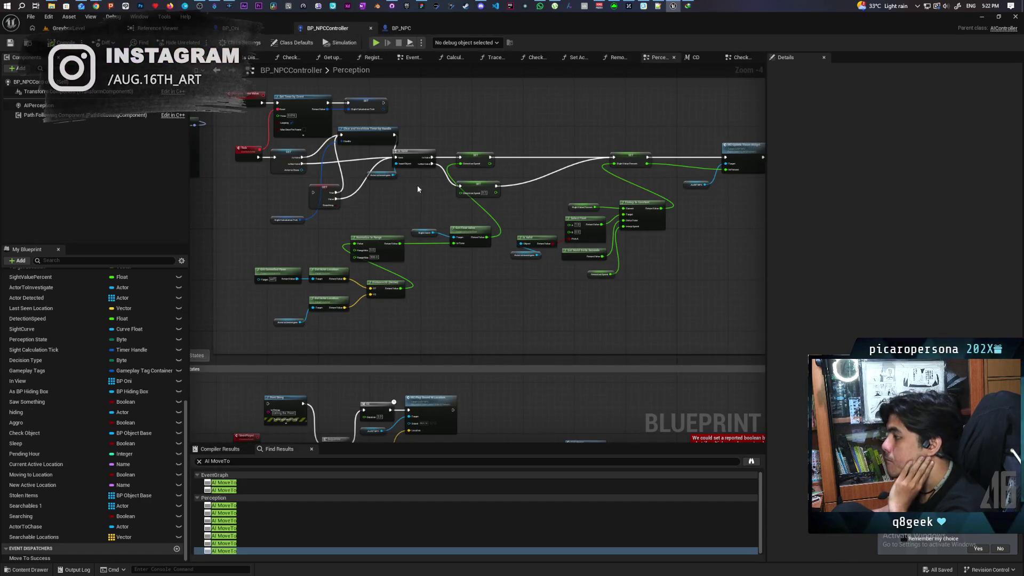
pyautogui.scroll(5, 408, 179)
pyautogui.scroll(-8, 409, 180)
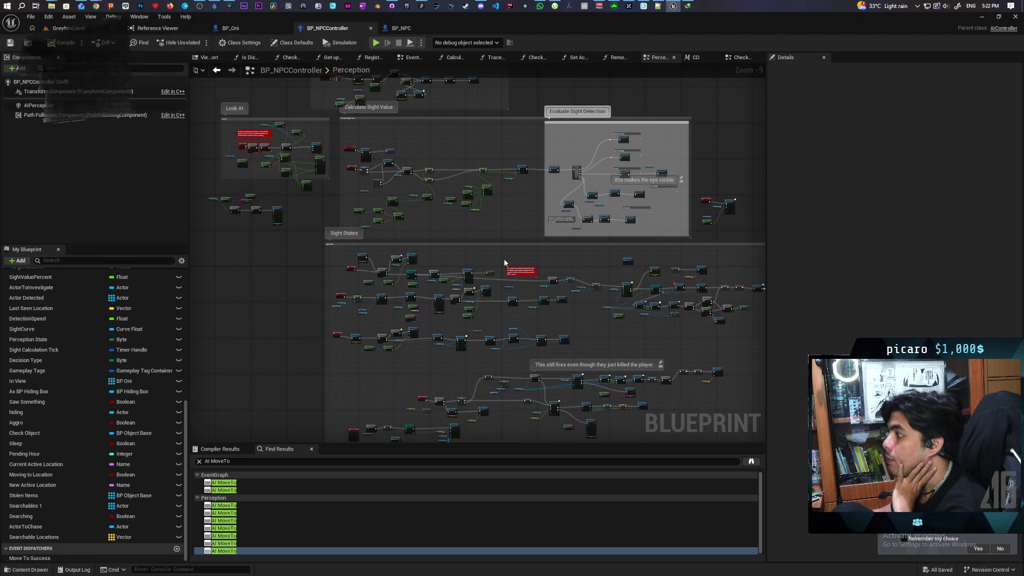
pyautogui.scroll(4, 502, 235)
pyautogui.scroll(-4, 500, 236)
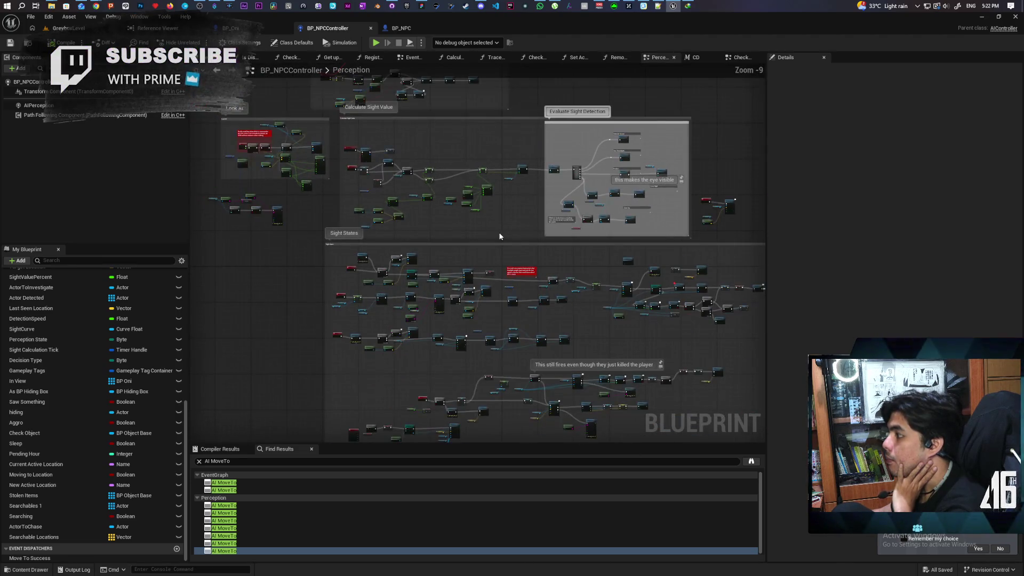
pyautogui.moveTo(482, 185); pyautogui.dragTo(484, 295)
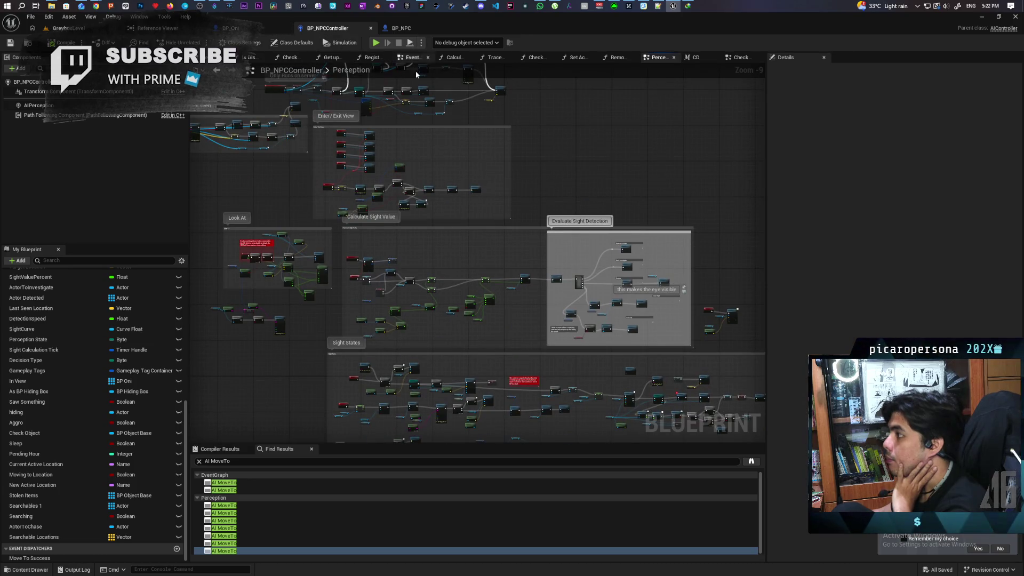
pyautogui.scroll(-1, 455, 235)
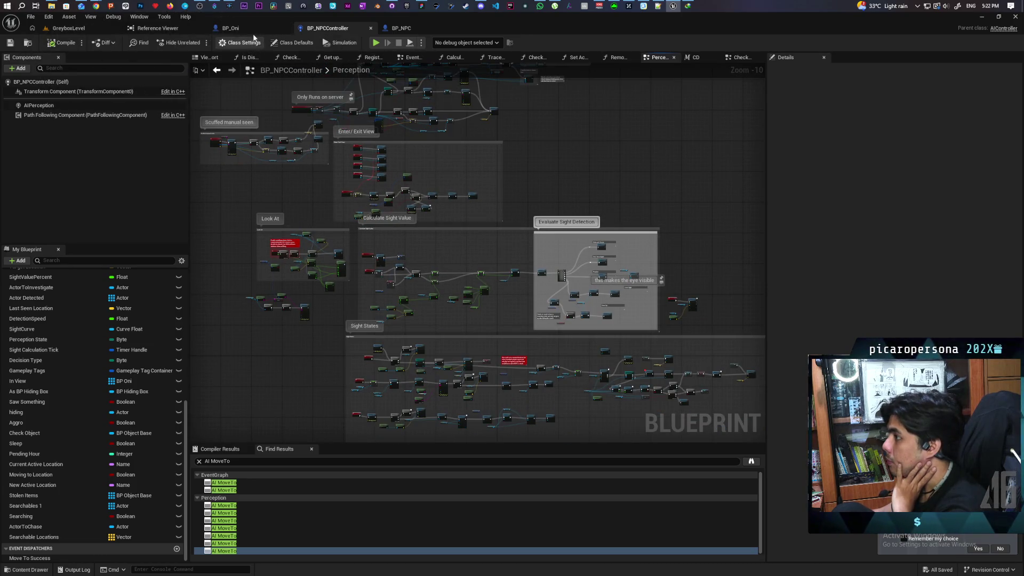
pyautogui.click(250, 29)
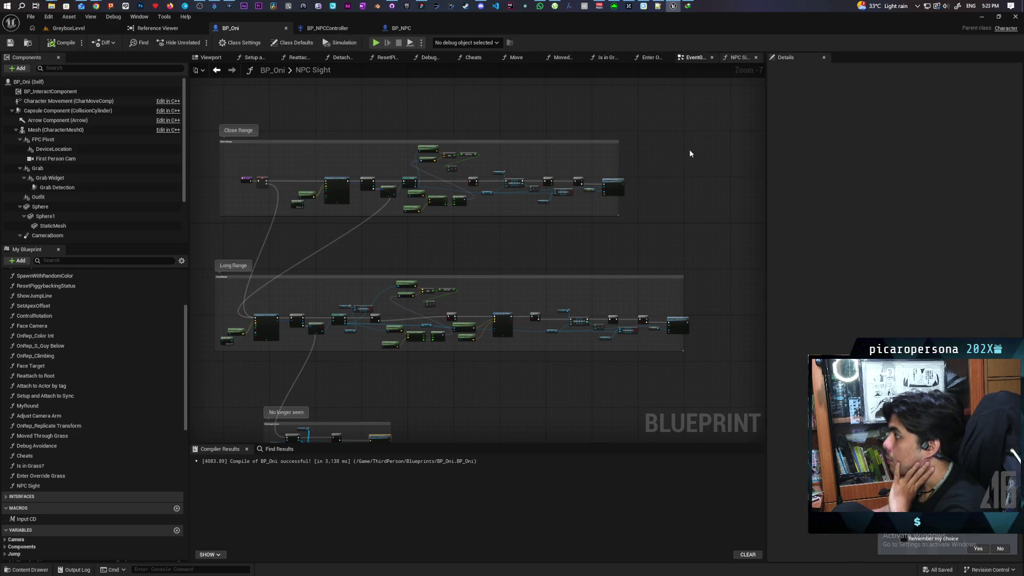
# Open BP_Oni's EventGraph and center the view on the Kill and Revive nodes
pyautogui.click(690, 57)
pyautogui.scroll(-8, 628, 200)
pyautogui.moveTo(663, 40); pyautogui.dragTo(540, 229)
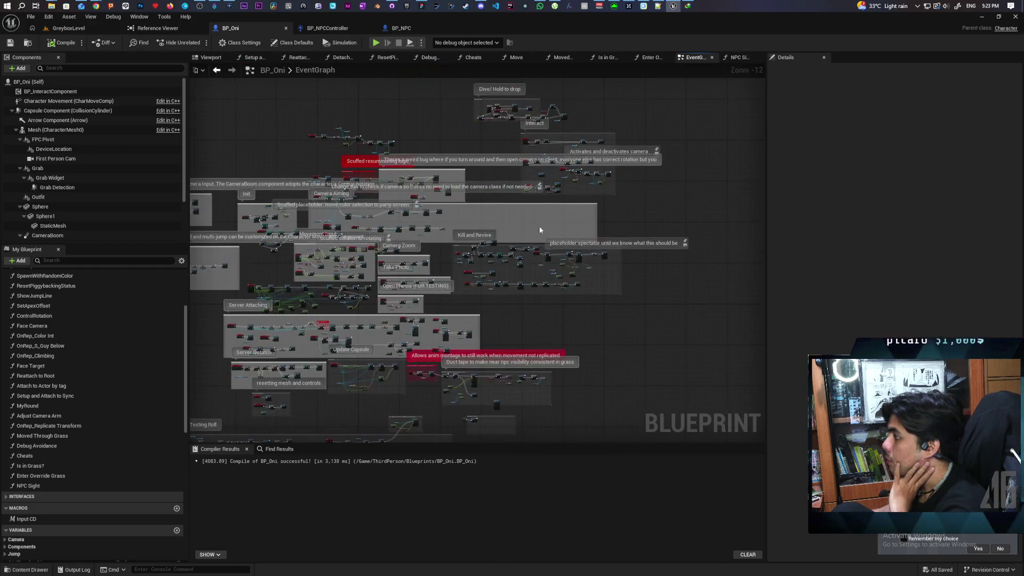
pyautogui.scroll(10, 549, 257)
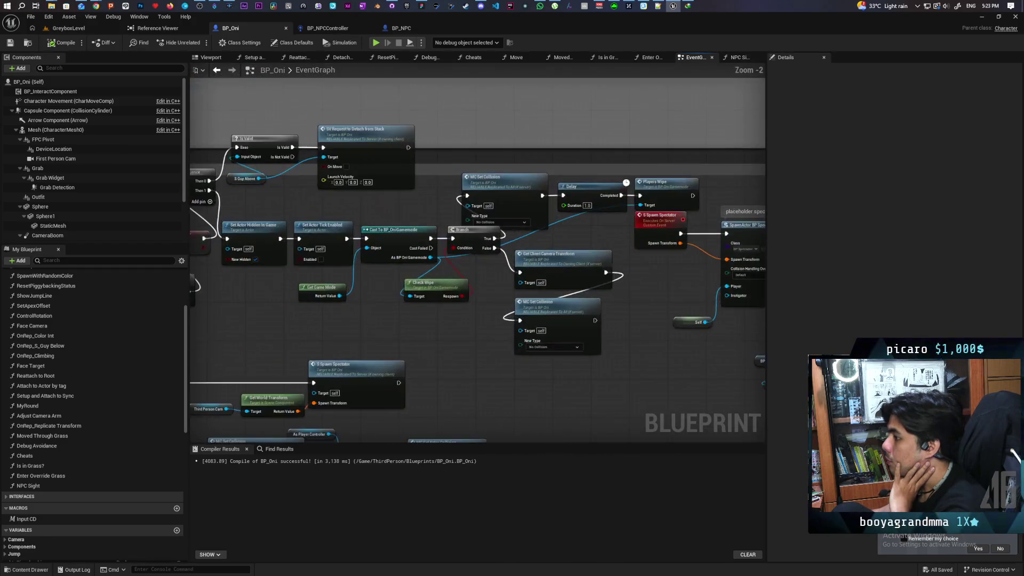
pyautogui.moveTo(589, 293); pyautogui.dragTo(599, 286)
pyautogui.moveTo(511, 338)
pyautogui.mouseDown()
pyautogui.moveTo(578, 371)
pyautogui.moveTo(548, 382)
pyautogui.moveTo(595, 328)
pyautogui.mouseUp()
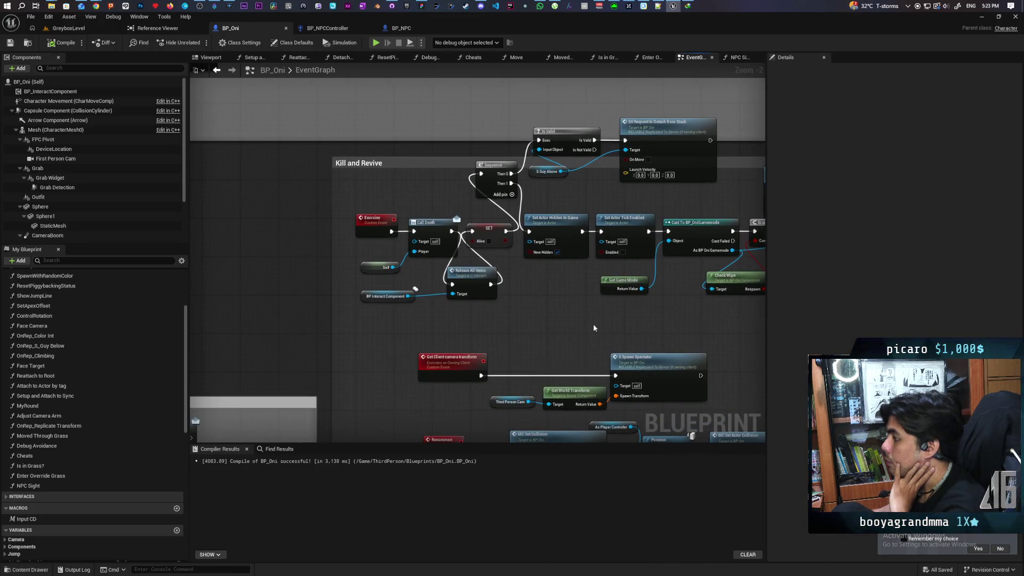
pyautogui.scroll(-3, 594, 327)
pyautogui.scroll(3, 583, 290)
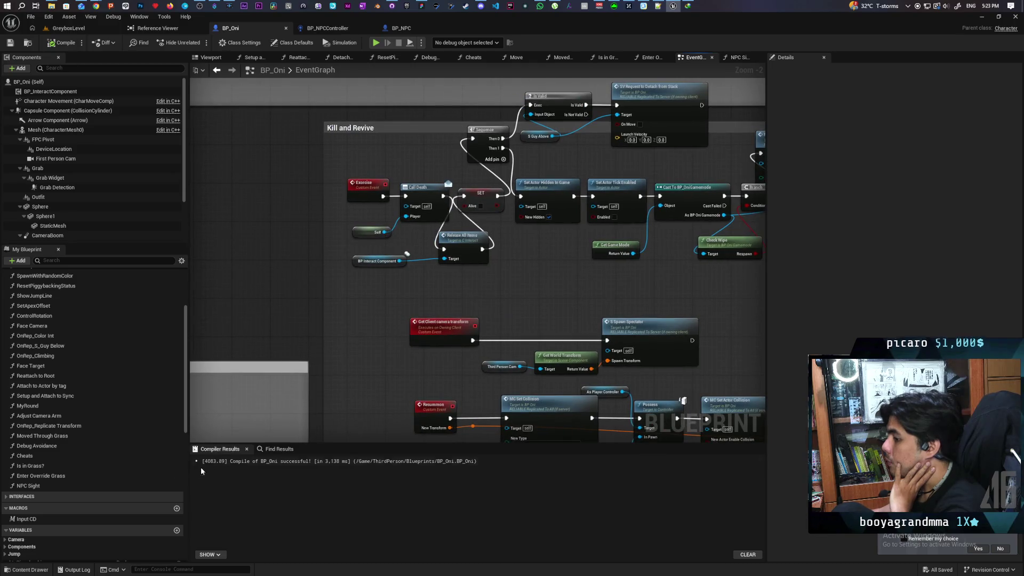
pyautogui.scroll(-10, 146, 458)
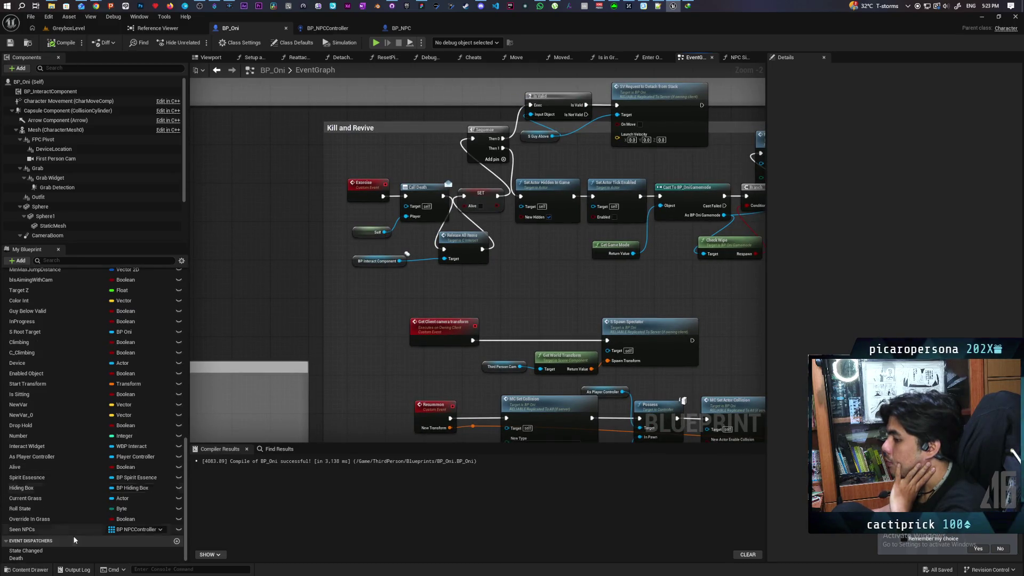
# Drop a Get Seen NPCs node below the Kill and Revive nodes
pyautogui.moveTo(32, 529); pyautogui.dragTo(422, 263)
pyautogui.moveTo(344, 291); pyautogui.dragTo(409, 282)
pyautogui.click(382, 299)
# Add an array Clear node for Seen NPCs and place it after the Exorcise event
pyautogui.write('cle')
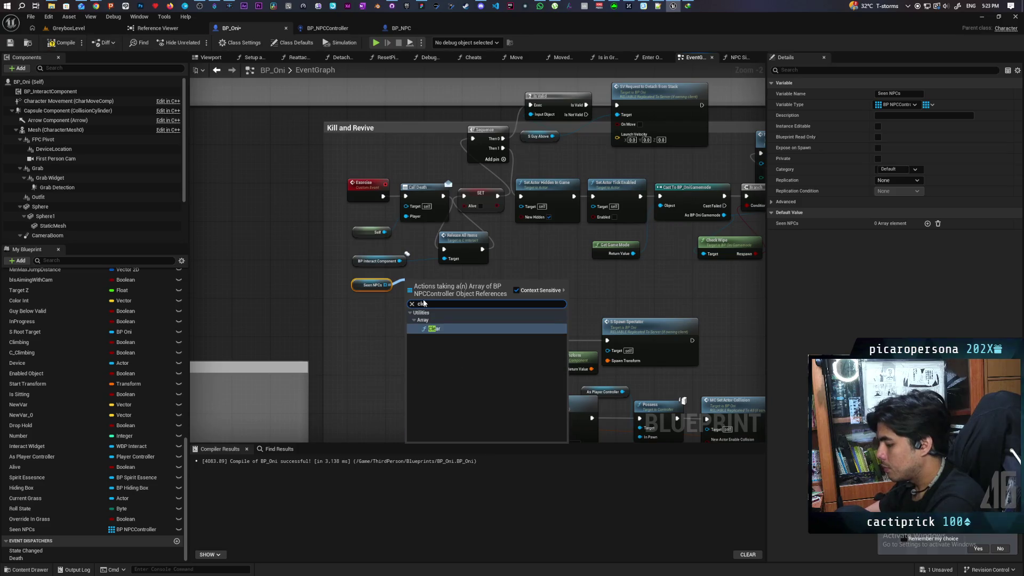
pyautogui.press('Return')
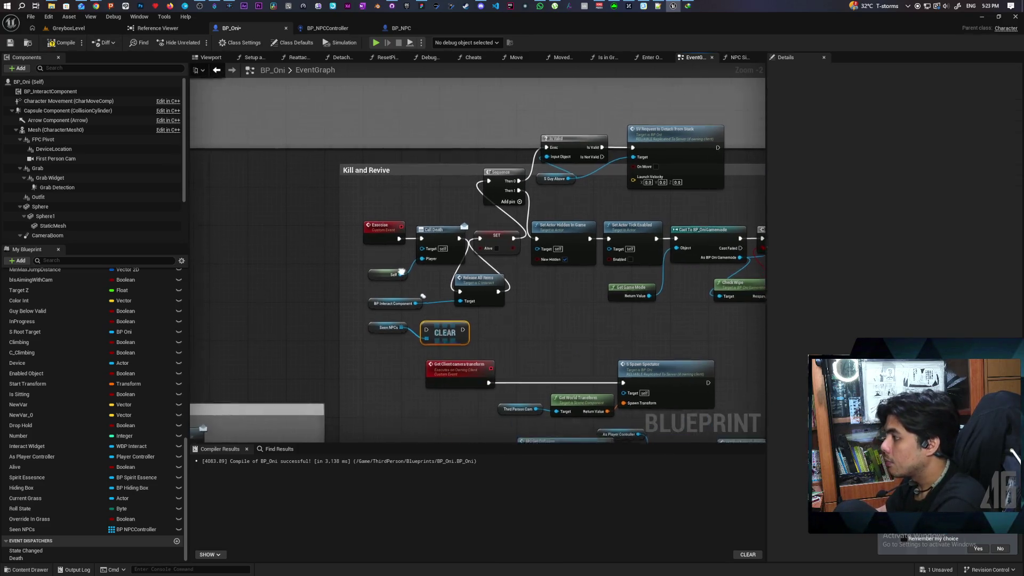
pyautogui.scroll(2, 360, 238)
pyautogui.click(319, 240)
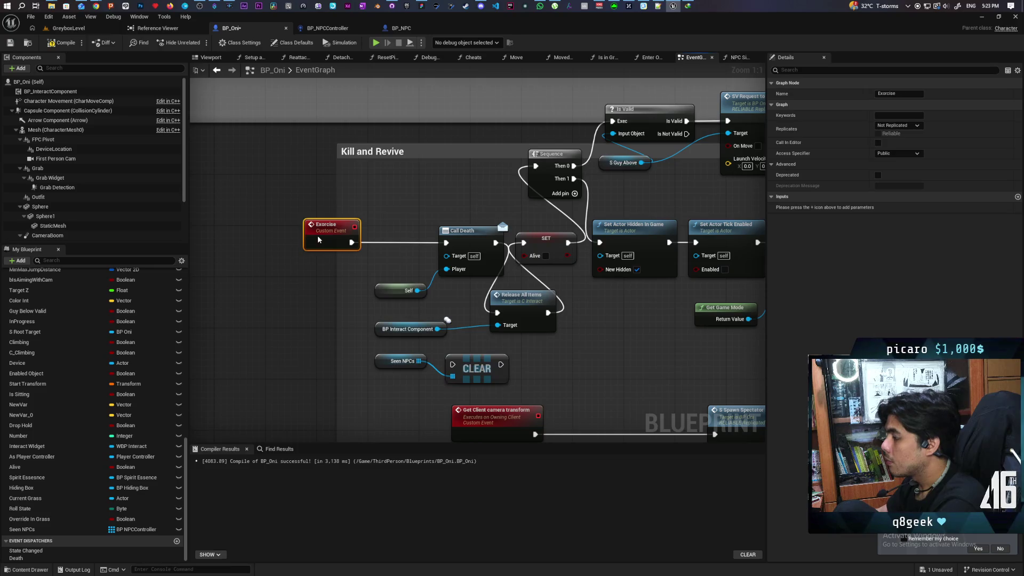
pyautogui.moveTo(482, 367)
pyautogui.mouseDown()
pyautogui.moveTo(414, 242)
pyautogui.moveTo(373, 246)
pyautogui.moveTo(446, 243)
pyautogui.mouseUp()
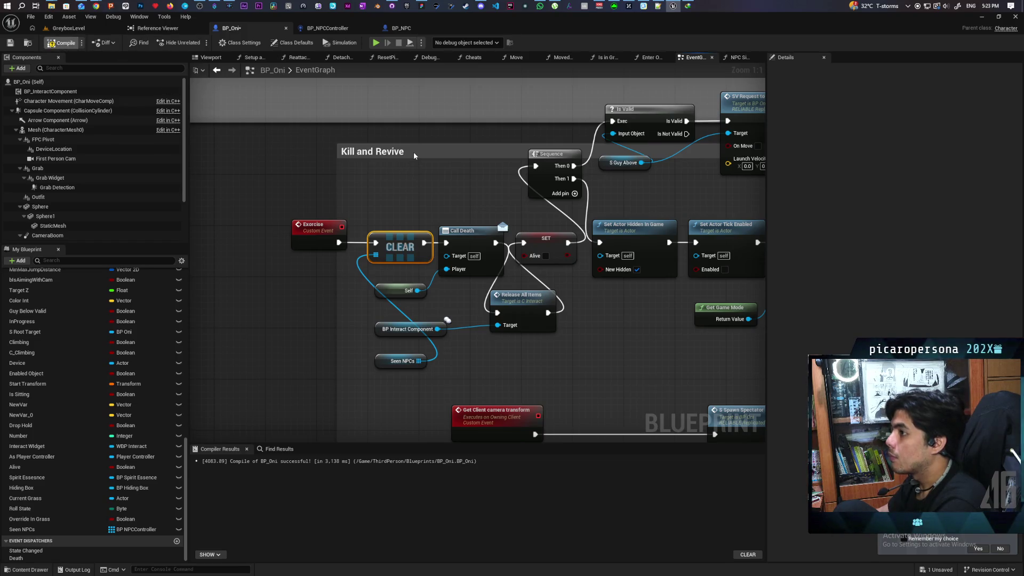
# Save BP_Oni and look over the Kill and Revive group and remaining EventGraph
pyautogui.hotkey('ctrl', 's')
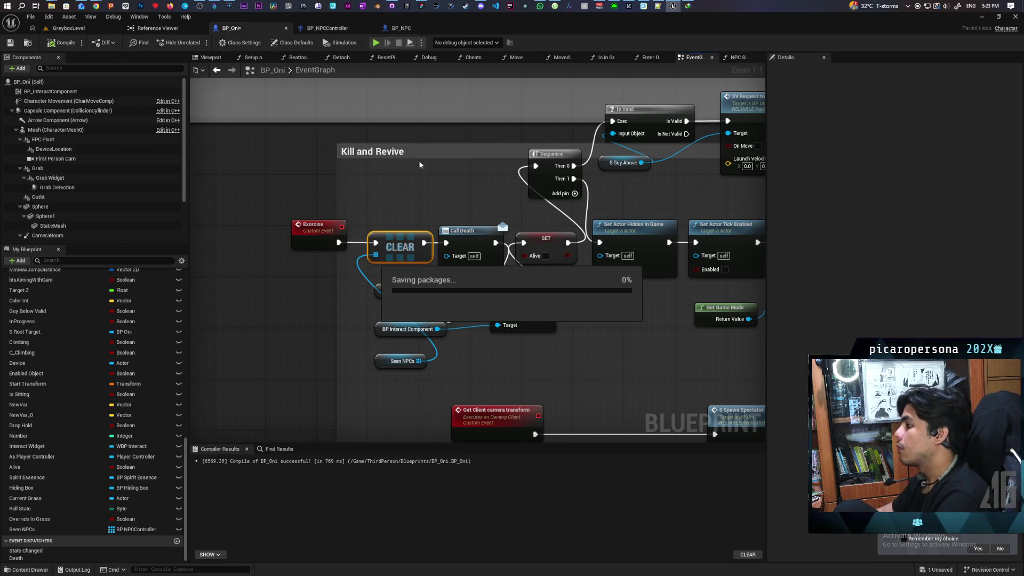
pyautogui.scroll(-3, 449, 191)
pyautogui.moveTo(417, 279)
pyautogui.mouseDown()
pyautogui.moveTo(493, 284)
pyautogui.moveTo(352, 263)
pyautogui.mouseUp()
pyautogui.moveTo(567, 329)
pyautogui.mouseDown()
pyautogui.moveTo(492, 290)
pyautogui.moveTo(293, 261)
pyautogui.moveTo(551, 192)
pyautogui.moveTo(533, 235)
pyautogui.moveTo(675, 248)
pyautogui.moveTo(593, 405)
pyautogui.mouseUp()
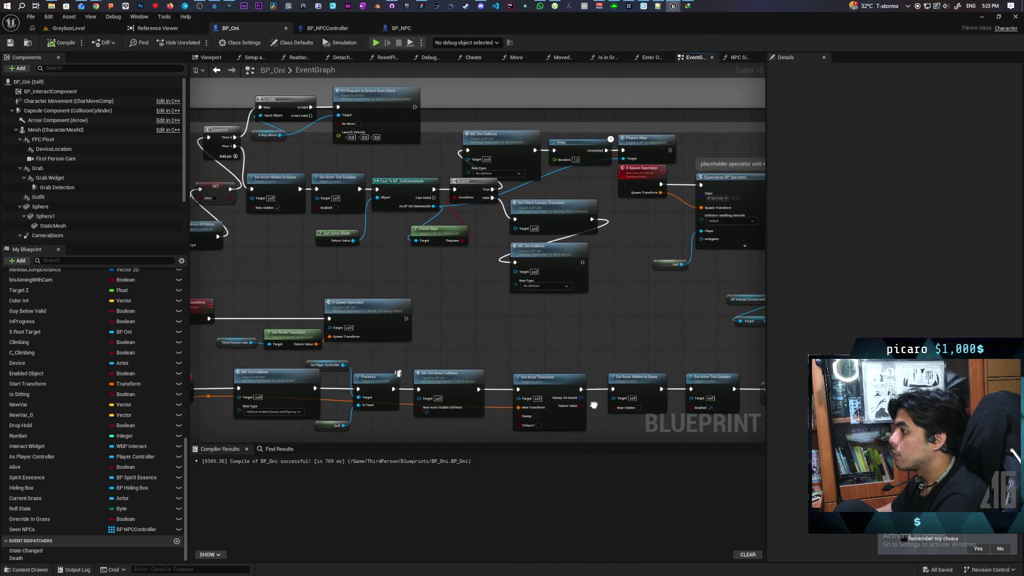
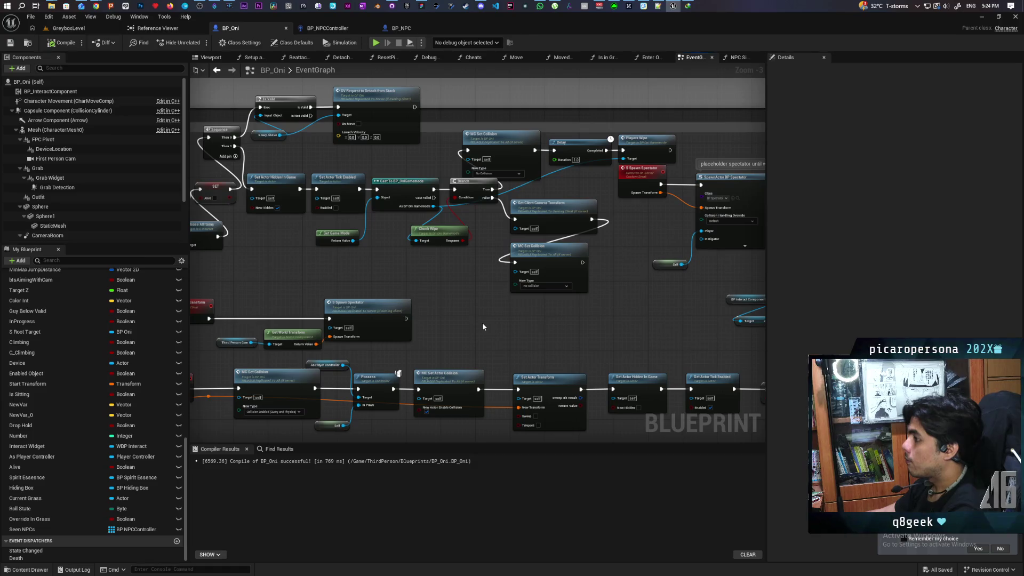
# Play GreyboxLevel and sneak the purple character through the grass toward the white NPC
pyautogui.click(92, 30)
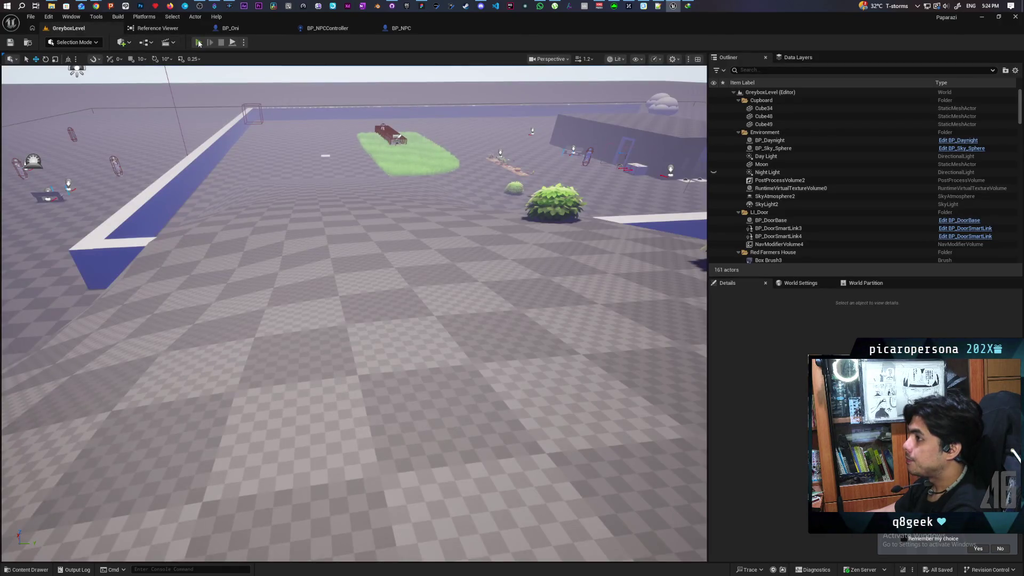
pyautogui.click(199, 43)
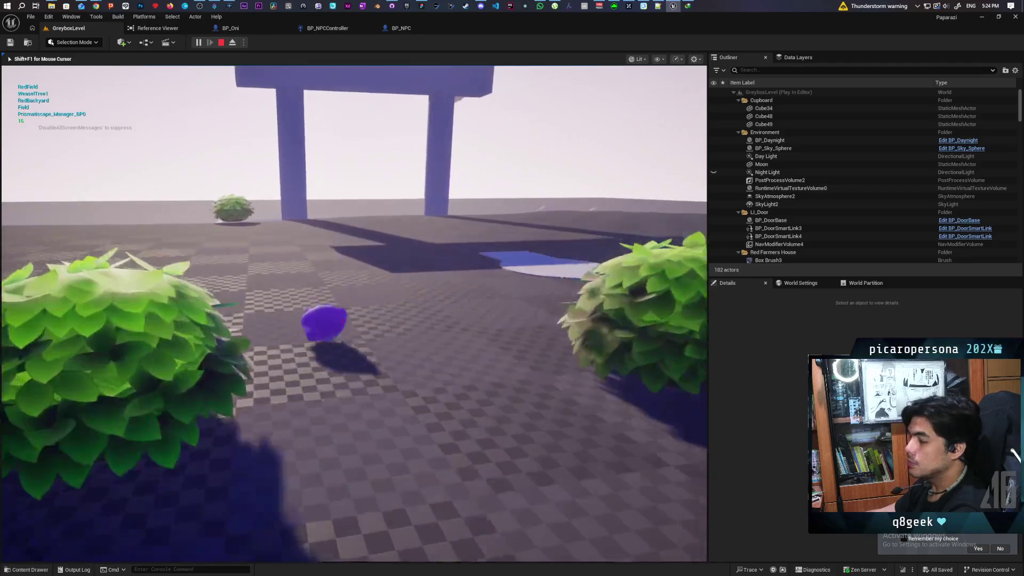
pyautogui.press('w')
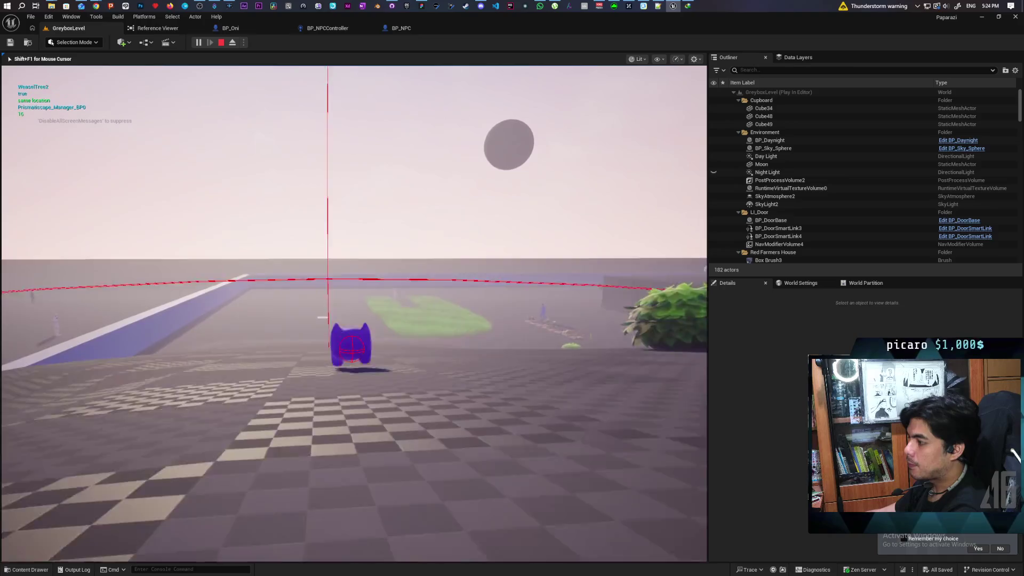
pyautogui.press('w')
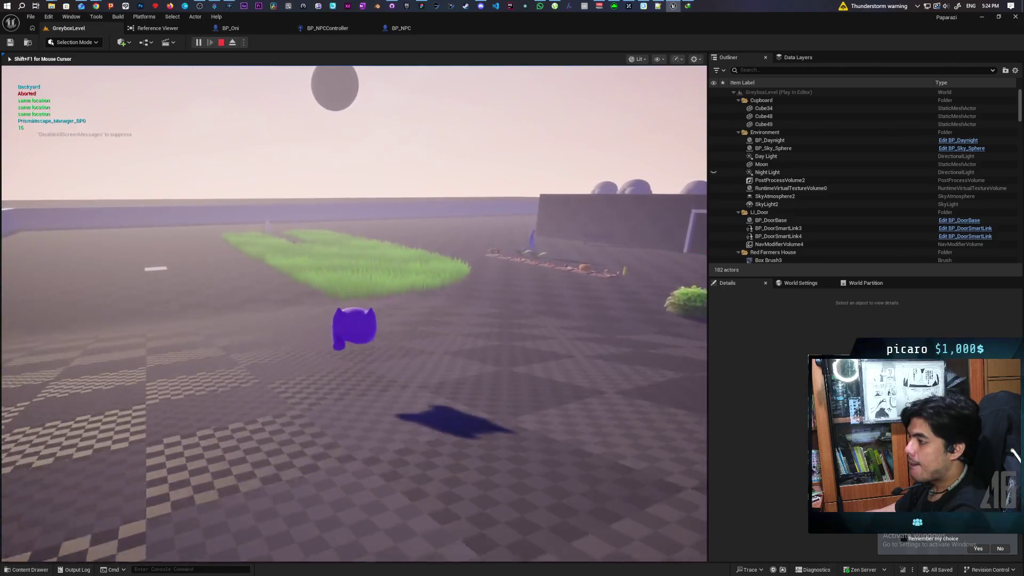
pyautogui.press('w')
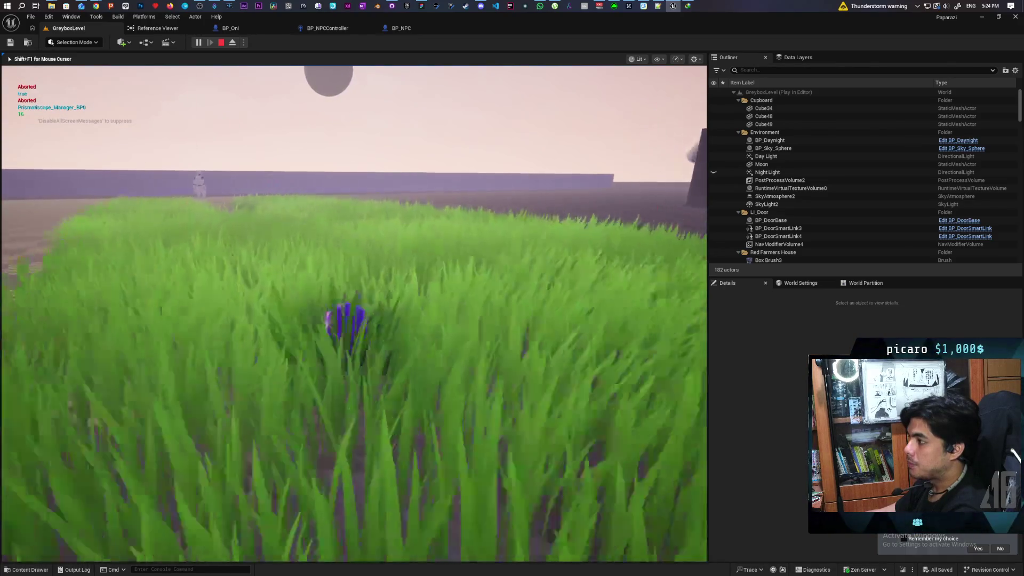
pyautogui.press('w')
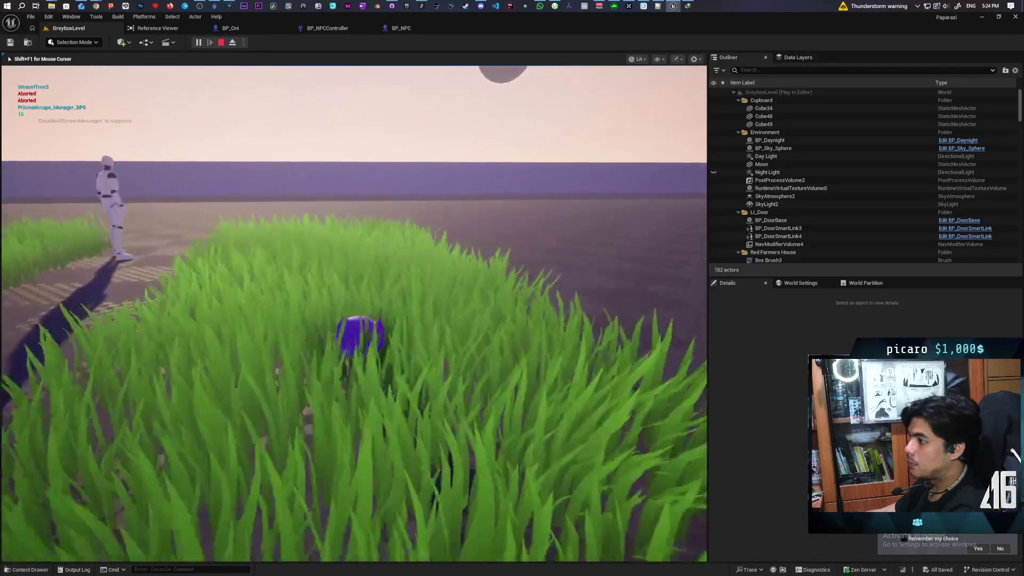
pyautogui.press('w')
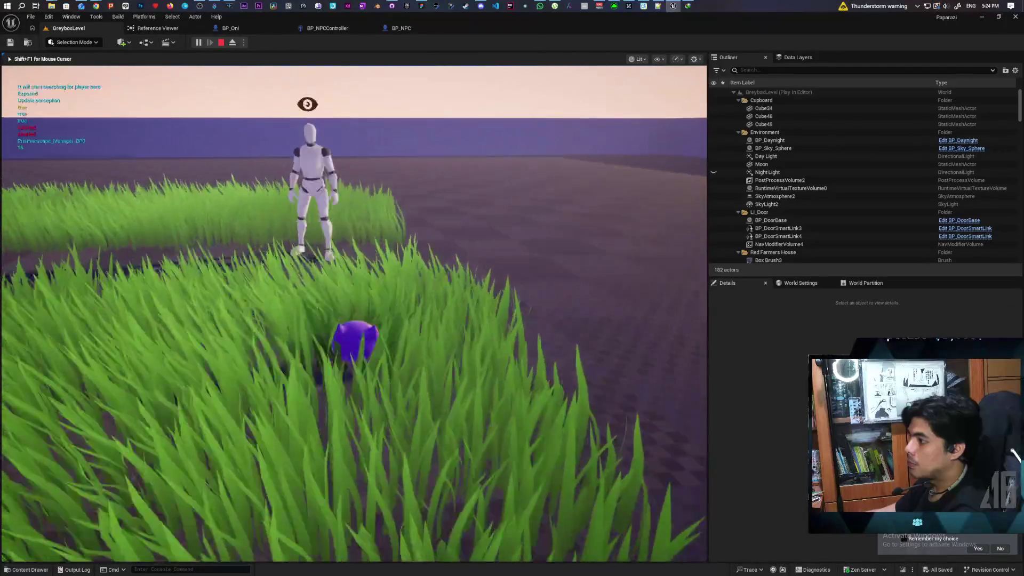
pyautogui.press('a')
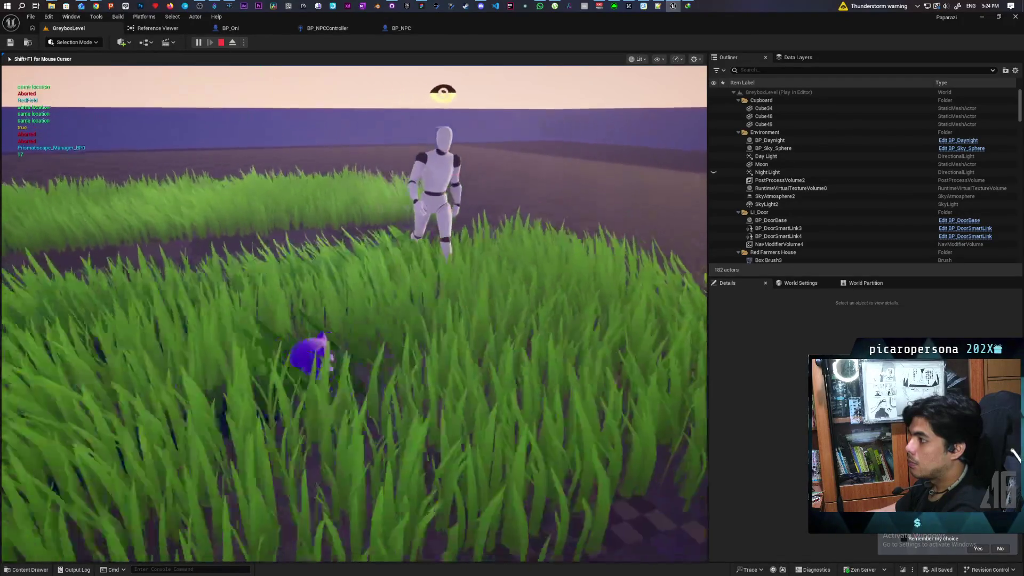
pyautogui.press('w')
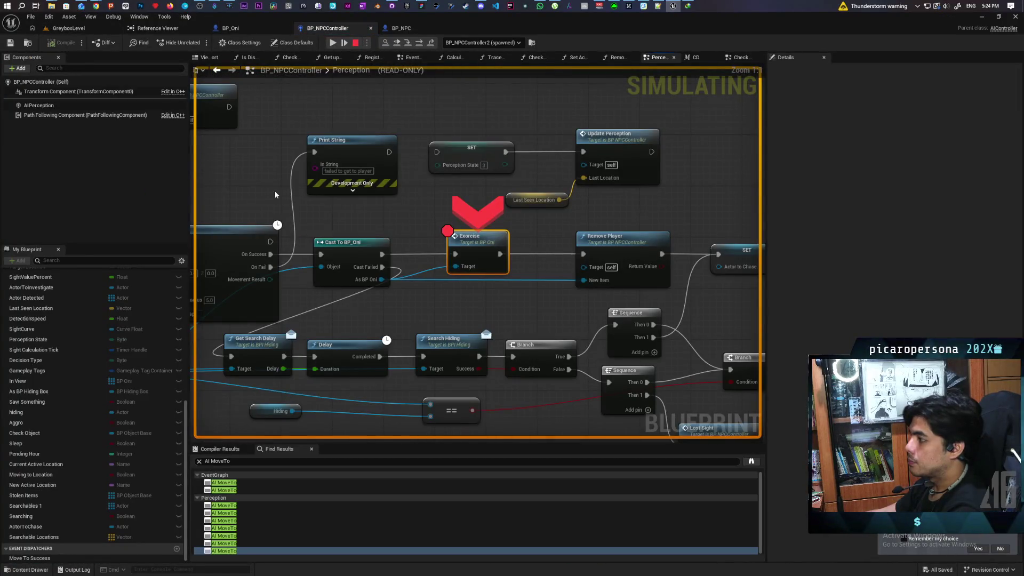
# Resume from the breakpoint, stop the play session, and bring up the BP_NPCController blueprint
pyautogui.click(397, 43)
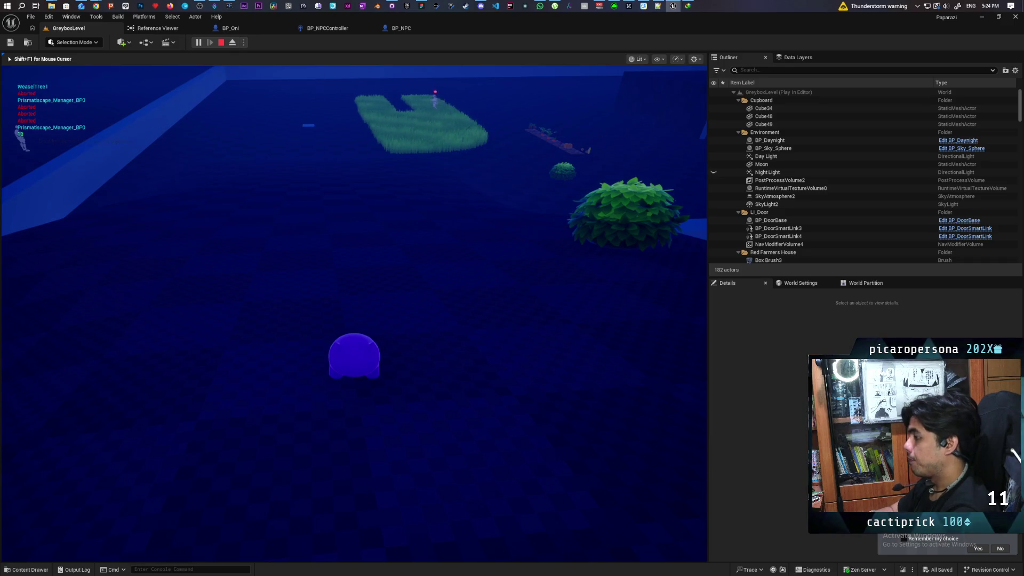
pyautogui.press('Escape')
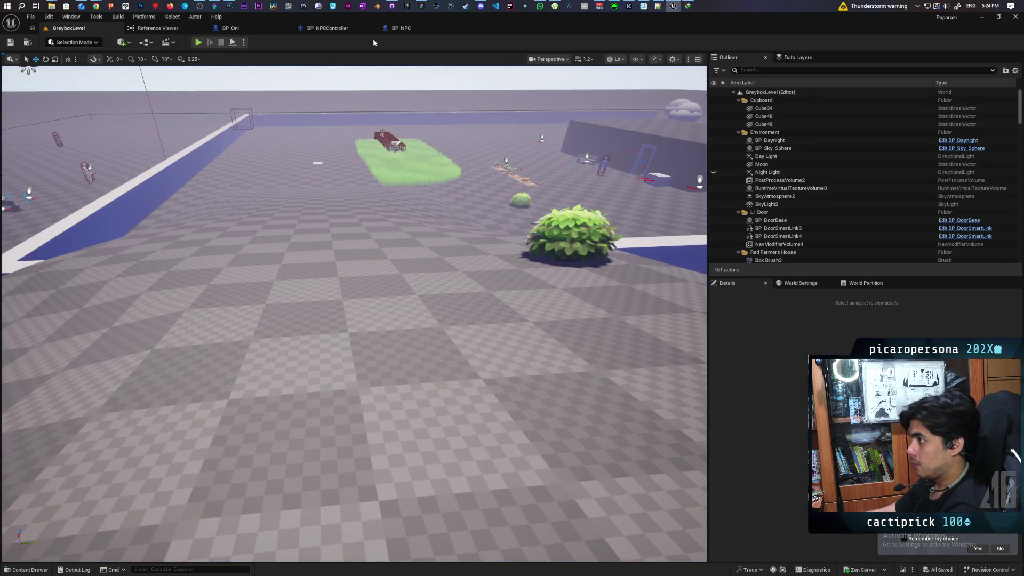
pyautogui.click(329, 29)
# Survey the Perception graph from AI MoveTo to the Branch and Give Up nodes, then save BP_NPCController
pyautogui.scroll(-3, 501, 181)
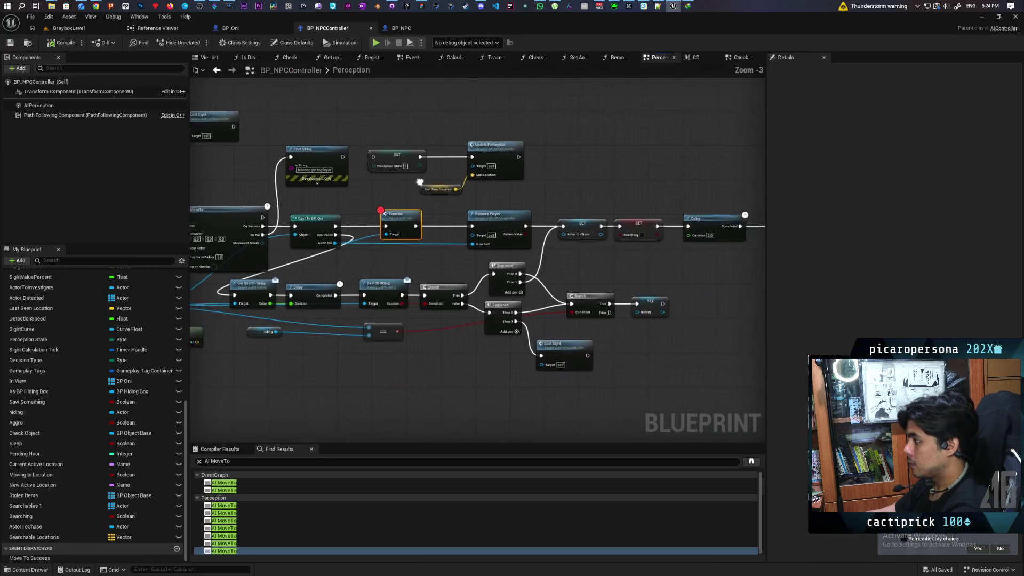
pyautogui.moveTo(241, 161)
pyautogui.mouseDown()
pyautogui.moveTo(405, 147)
pyautogui.moveTo(412, 188)
pyautogui.moveTo(582, 171)
pyautogui.moveTo(433, 199)
pyautogui.moveTo(523, 195)
pyautogui.moveTo(373, 201)
pyautogui.moveTo(548, 198)
pyautogui.moveTo(493, 195)
pyautogui.moveTo(434, 210)
pyautogui.mouseUp()
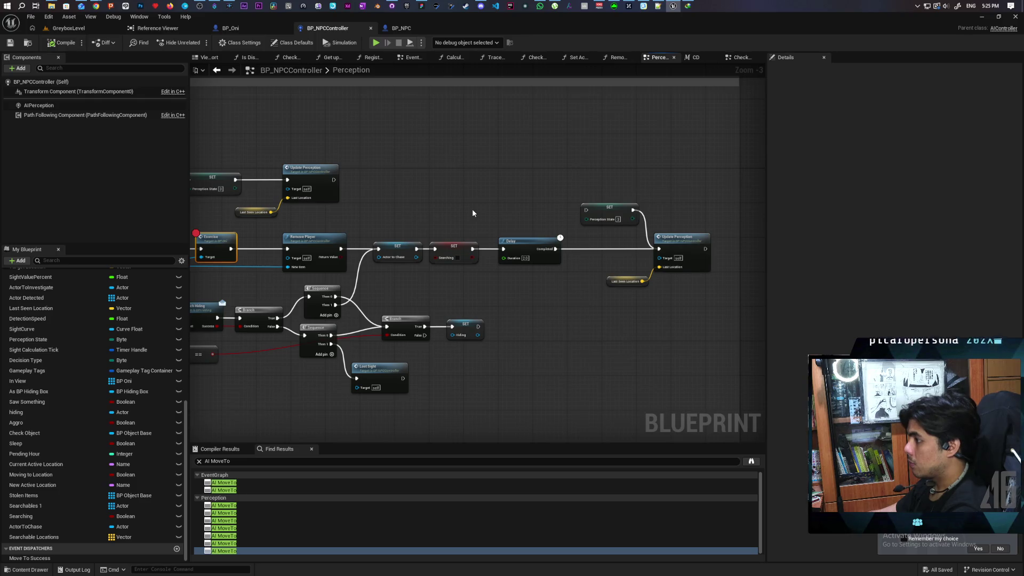
pyautogui.scroll(-4, 472, 213)
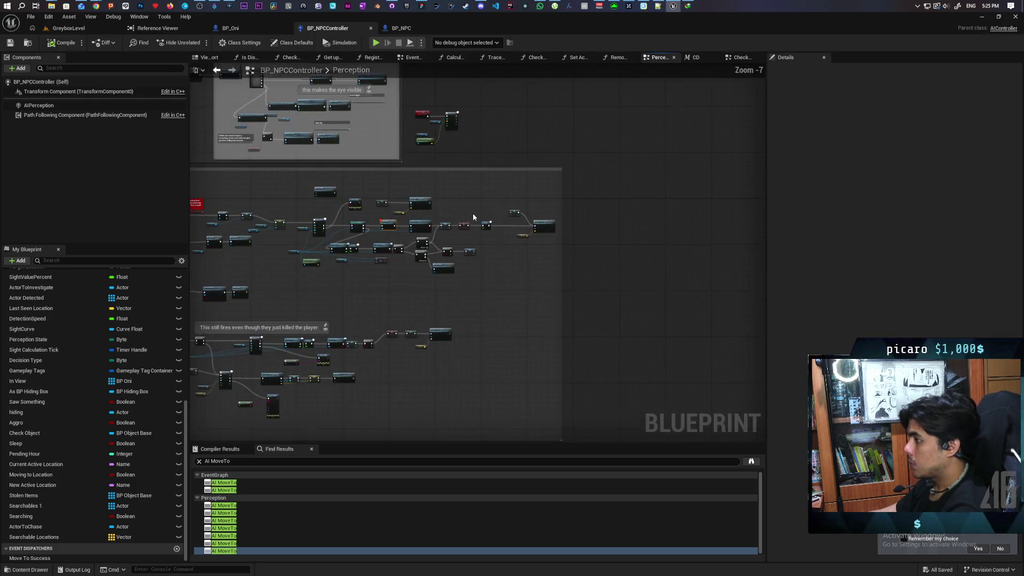
pyautogui.moveTo(471, 217)
pyautogui.mouseDown()
pyautogui.moveTo(451, 339)
pyautogui.moveTo(439, 284)
pyautogui.mouseUp()
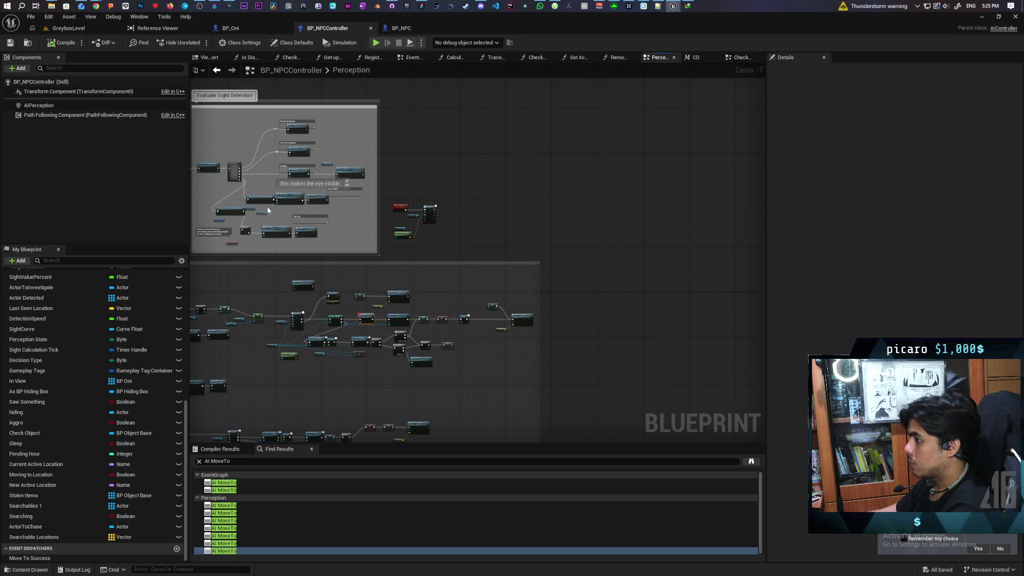
pyautogui.scroll(4, 283, 213)
pyautogui.moveTo(293, 240)
pyautogui.mouseDown()
pyautogui.moveTo(429, 262)
pyautogui.moveTo(413, 256)
pyautogui.mouseUp()
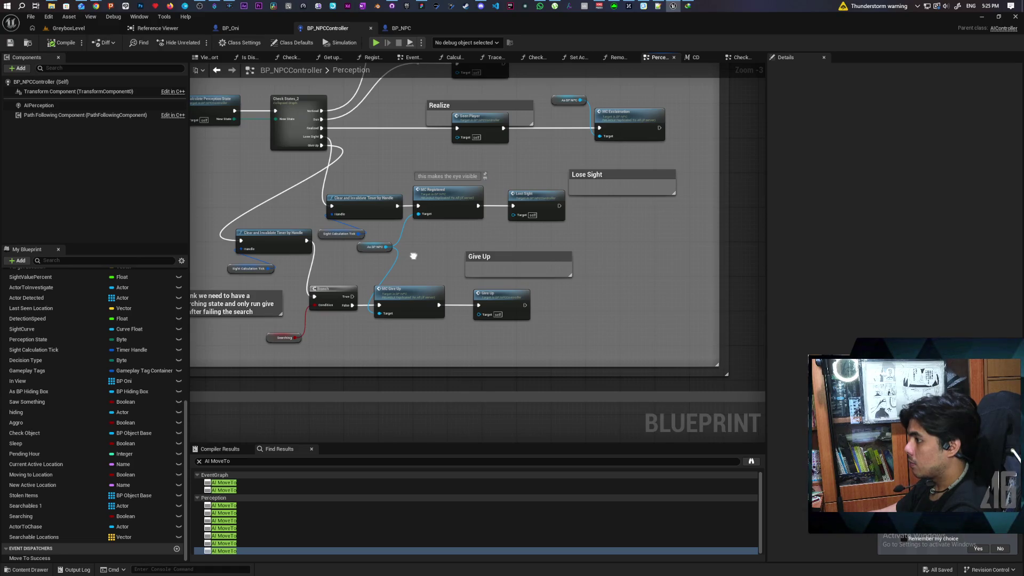
pyautogui.moveTo(413, 256)
pyautogui.mouseDown()
pyautogui.moveTo(403, 229)
pyautogui.moveTo(470, 384)
pyautogui.mouseUp()
pyautogui.hotkey('ctrl', 'z')
pyautogui.scroll(-4, 372, 157)
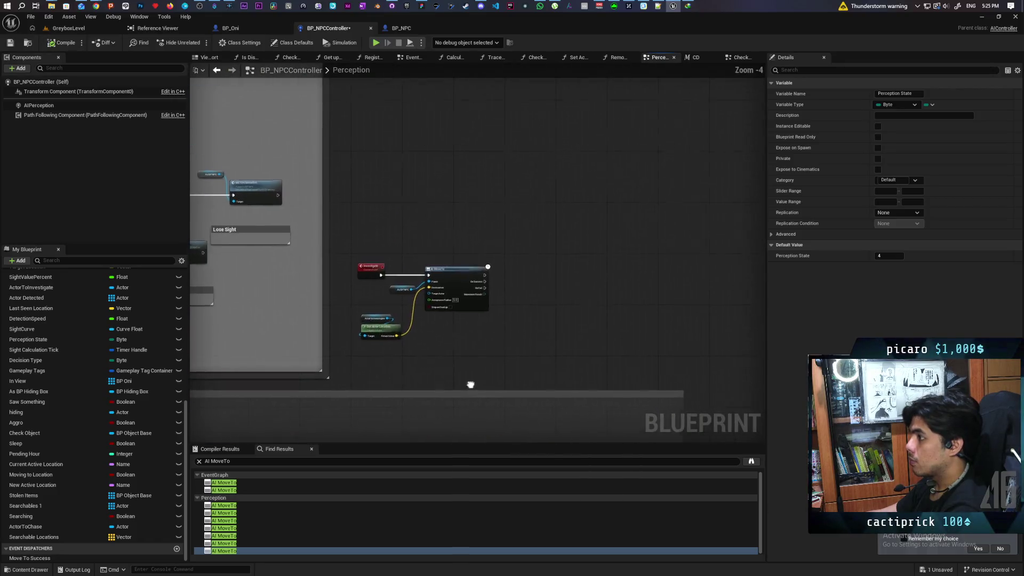
pyautogui.scroll(2, 589, 293)
pyautogui.moveTo(590, 292); pyautogui.dragTo(433, 296)
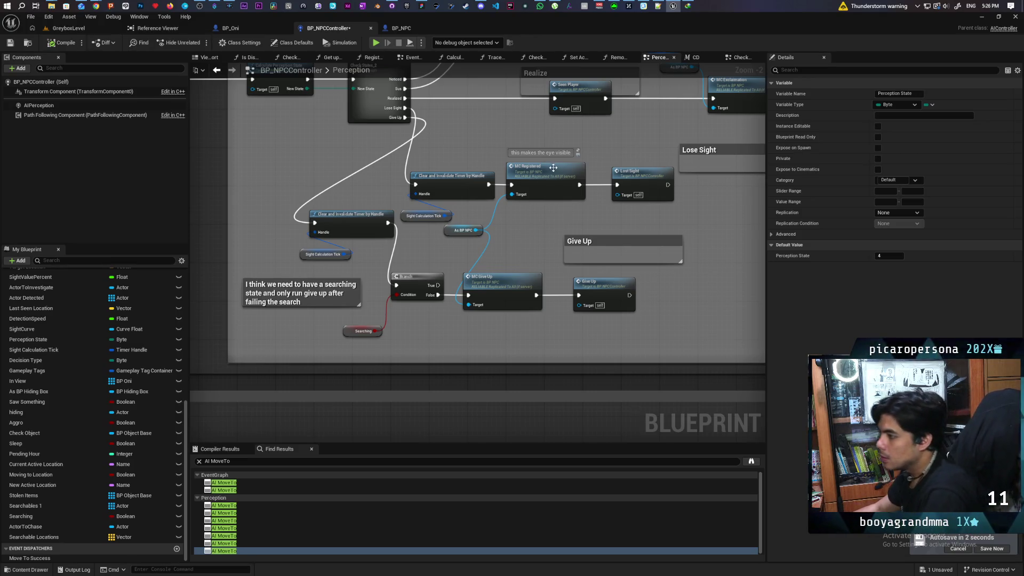
pyautogui.click(10, 42)
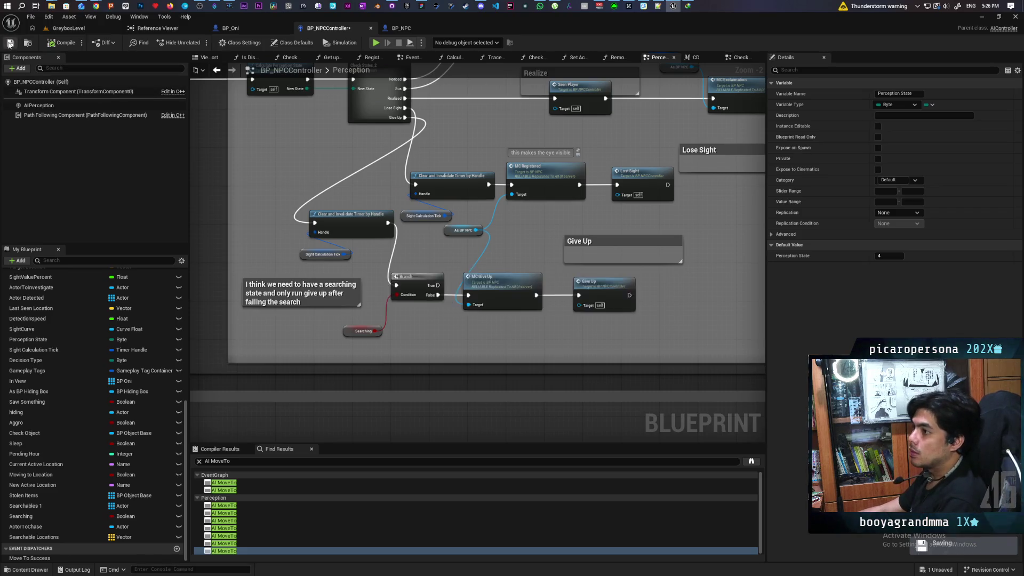
pyautogui.scroll(-5, 464, 293)
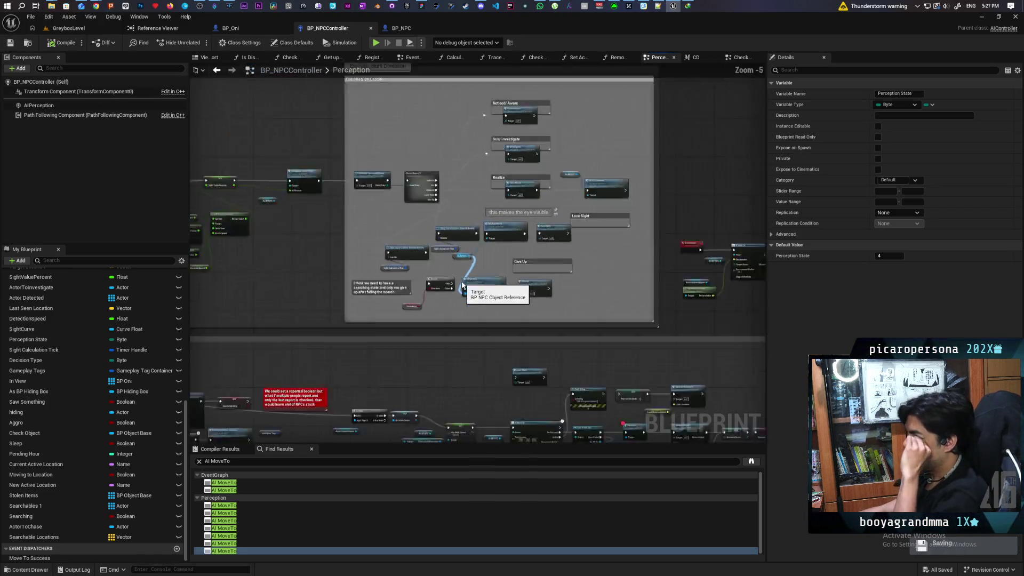
pyautogui.moveTo(506, 293); pyautogui.dragTo(406, 192)
pyautogui.scroll(5, 464, 254)
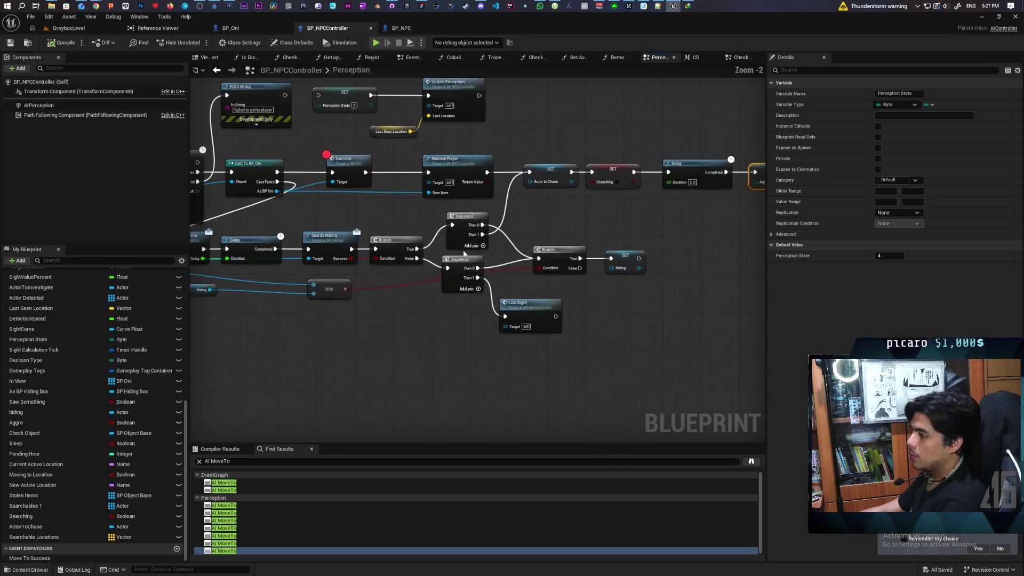
pyautogui.scroll(-1, 634, 218)
pyautogui.moveTo(634, 218); pyautogui.dragTo(518, 331)
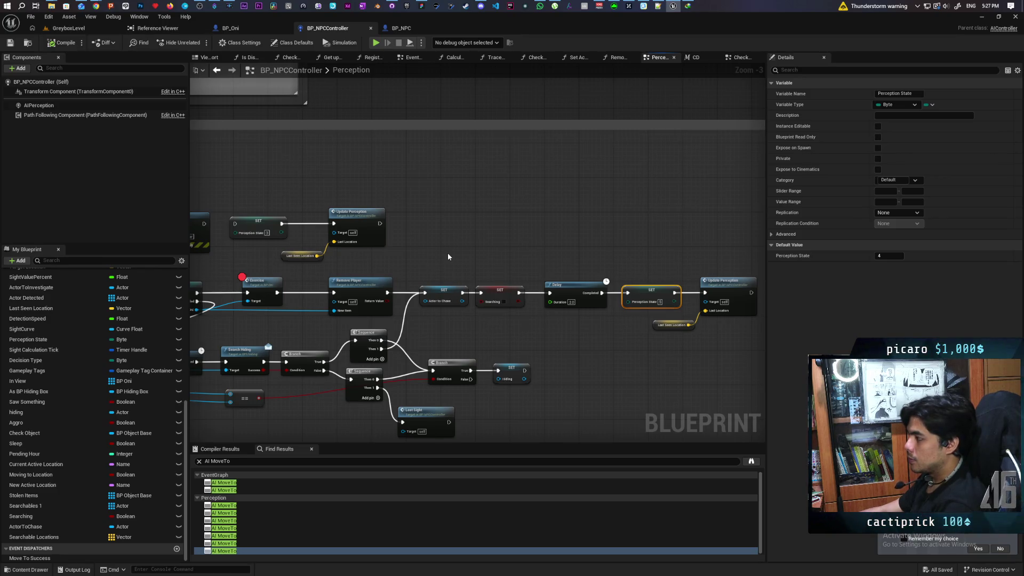
pyautogui.scroll(-4, 446, 253)
pyautogui.scroll(4, 446, 253)
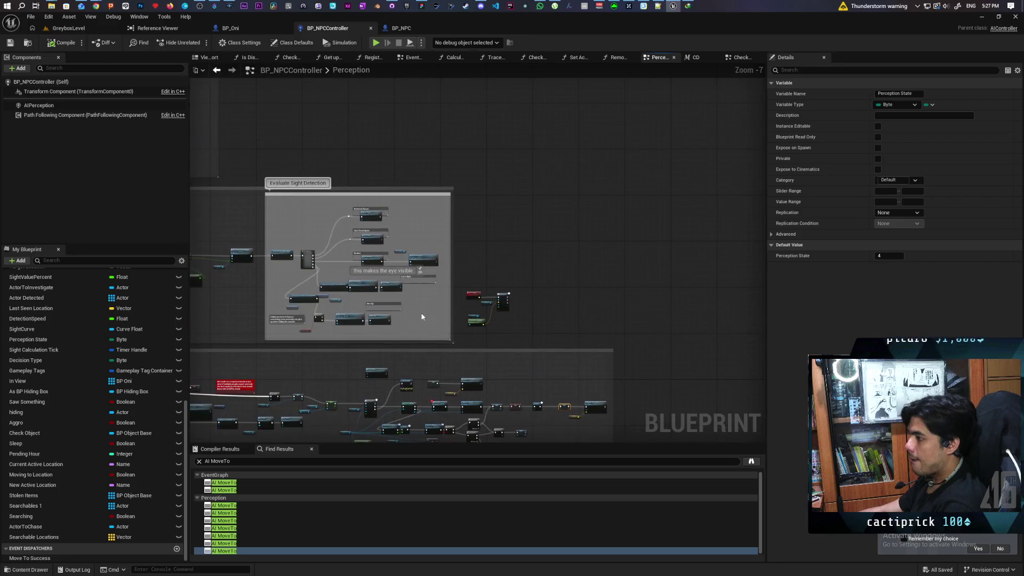
pyautogui.moveTo(451, 255)
pyautogui.mouseDown()
pyautogui.moveTo(511, 254)
pyautogui.moveTo(513, 245)
pyautogui.mouseUp()
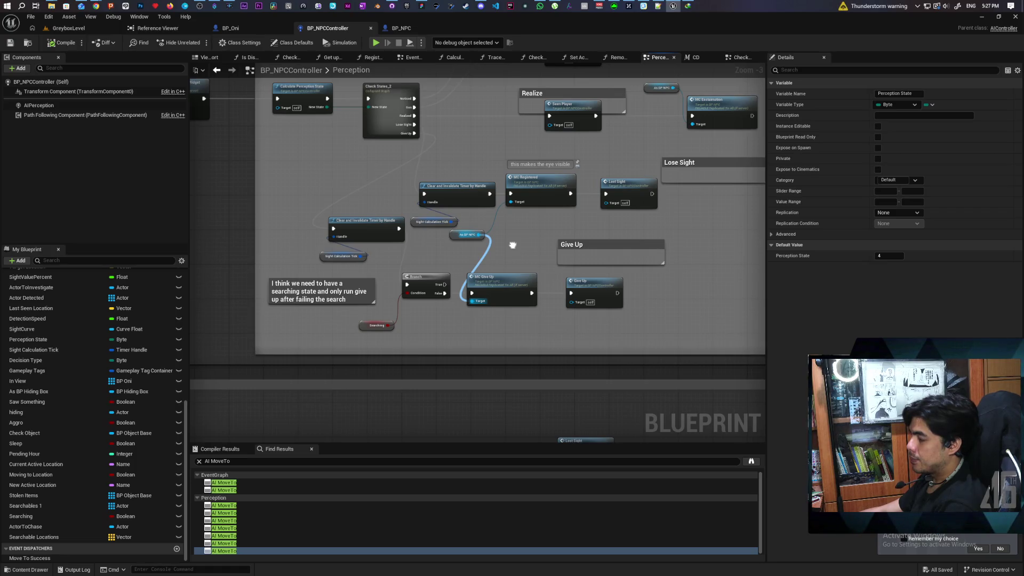
pyautogui.moveTo(513, 244); pyautogui.dragTo(512, 245)
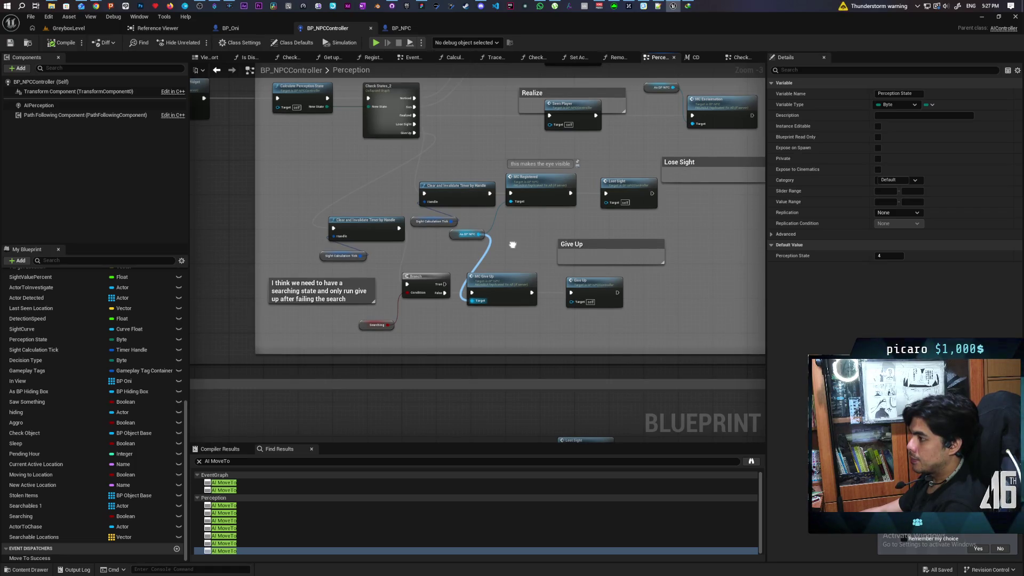
pyautogui.moveTo(512, 245); pyautogui.dragTo(512, 245)
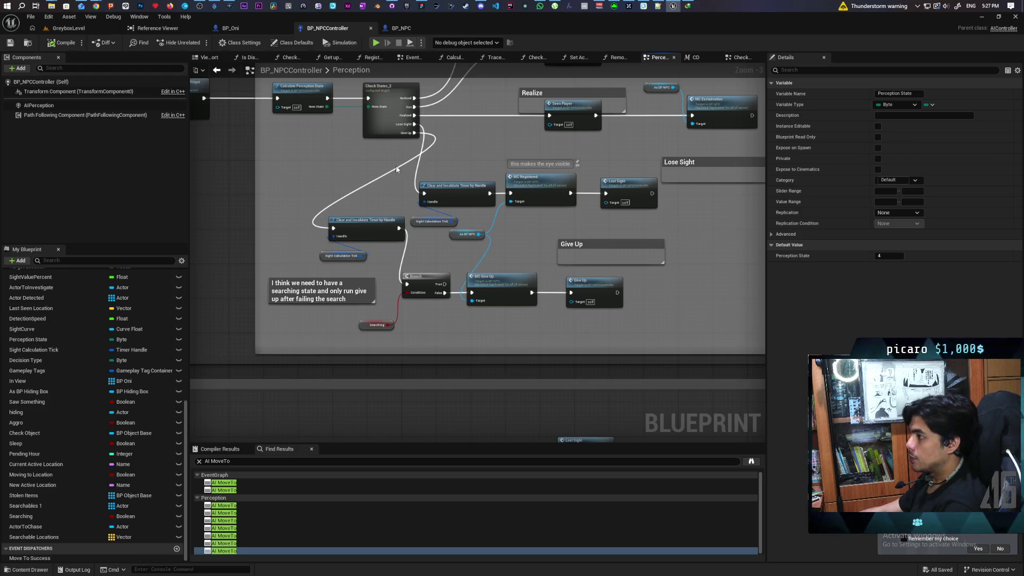
pyautogui.moveTo(383, 138)
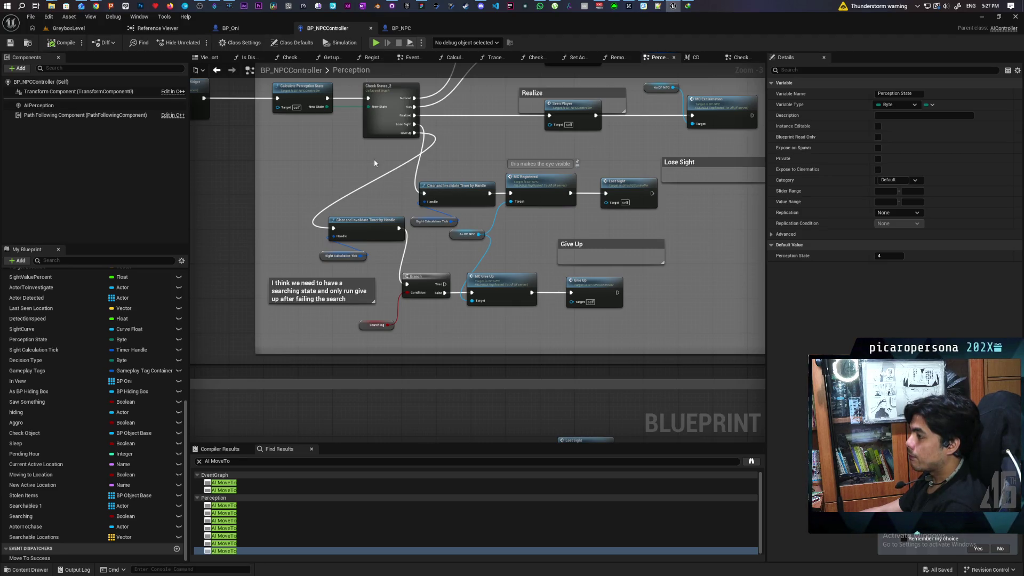
pyautogui.doubleClick(381, 125)
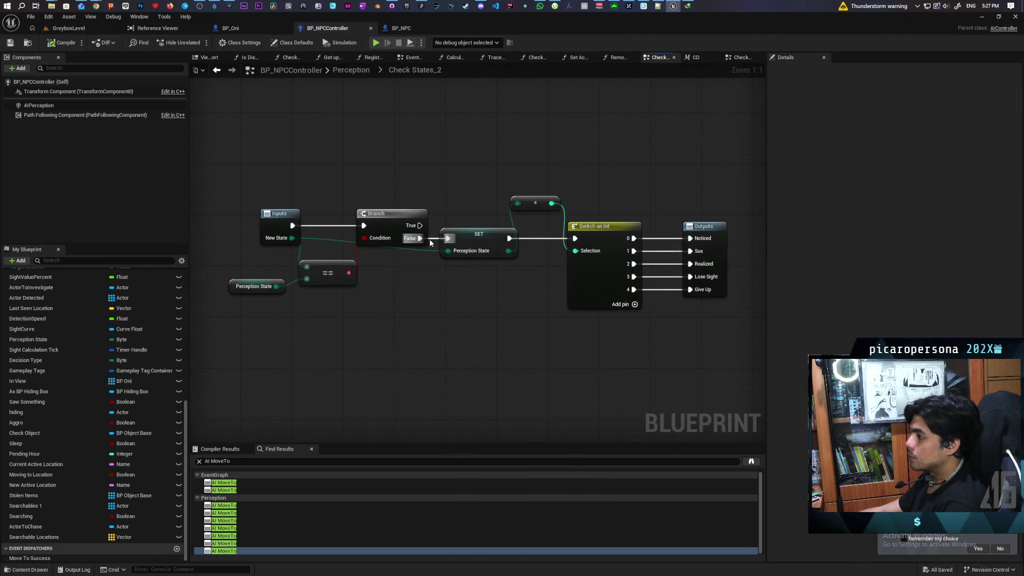
# Add pins 5 and 6 to Switch on Int and wire pin 5 to a new output named Reset
pyautogui.click(636, 305)
pyautogui.click(635, 317)
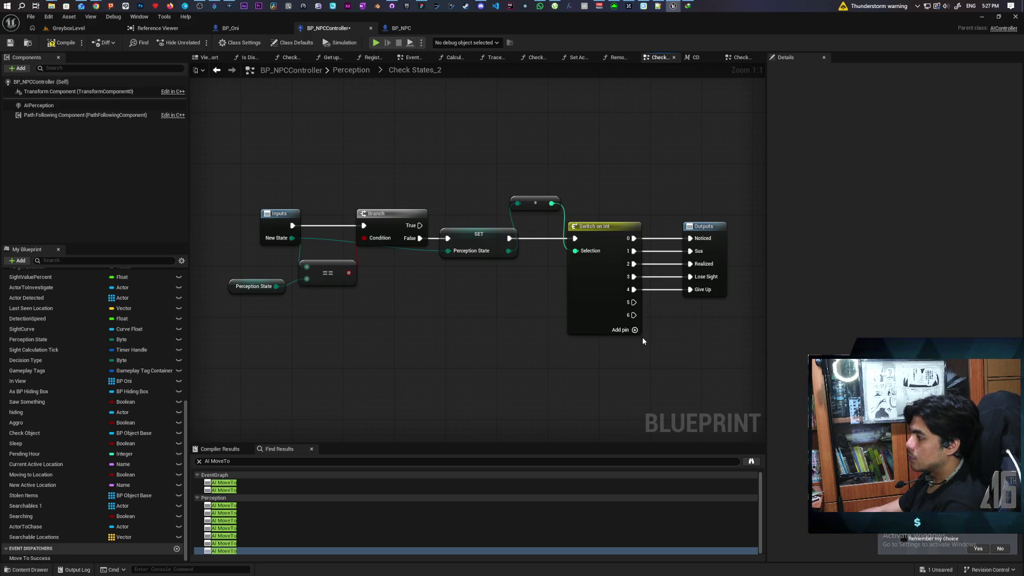
pyautogui.moveTo(634, 302)
pyautogui.mouseDown()
pyautogui.moveTo(661, 313)
pyautogui.moveTo(718, 292)
pyautogui.mouseUp()
pyautogui.click(712, 304)
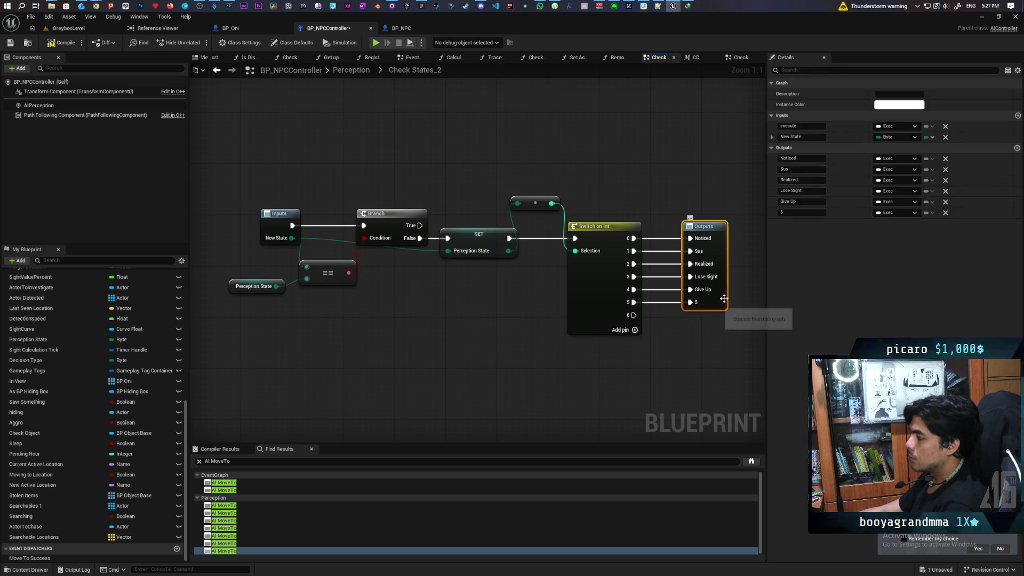
pyautogui.click(802, 213)
pyautogui.write('Reset')
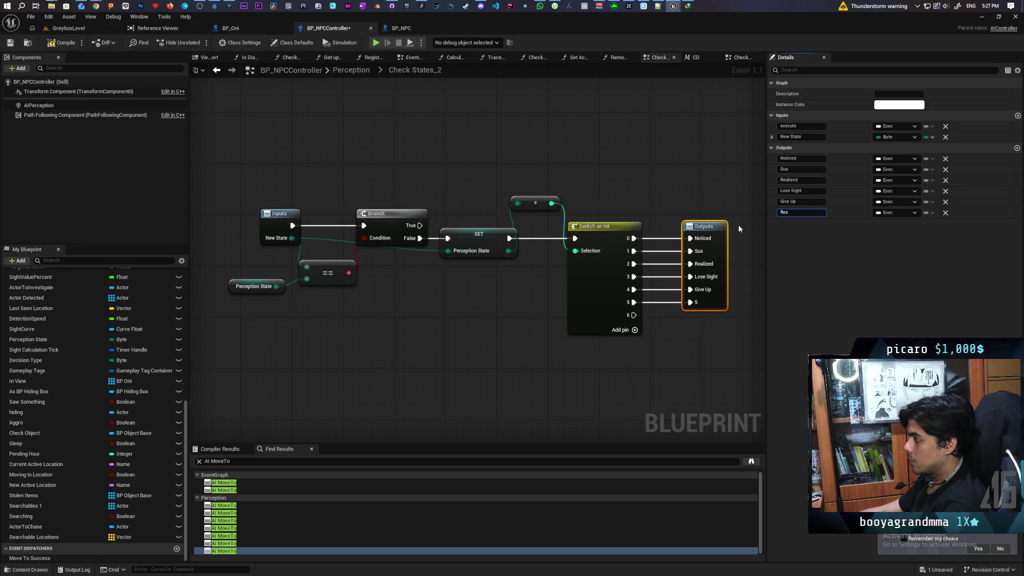
pyautogui.press('Return')
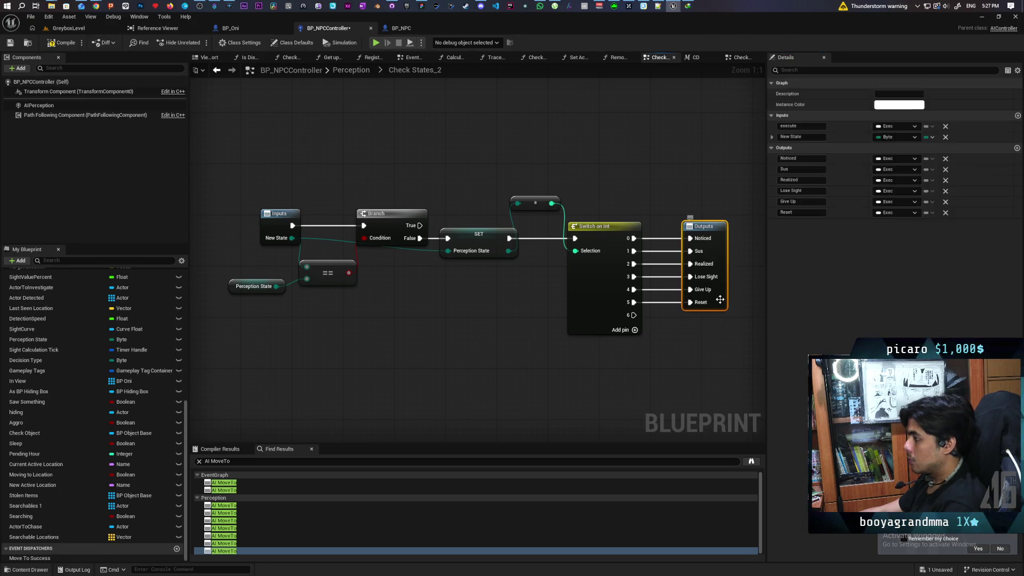
# Wire switch pin 6 to a new output named Deaggro and return to the Perception graph
pyautogui.moveTo(634, 315)
pyautogui.mouseDown()
pyautogui.moveTo(718, 296)
pyautogui.moveTo(713, 320)
pyautogui.mouseUp()
pyautogui.click(800, 223)
pyautogui.write('Deaggro')
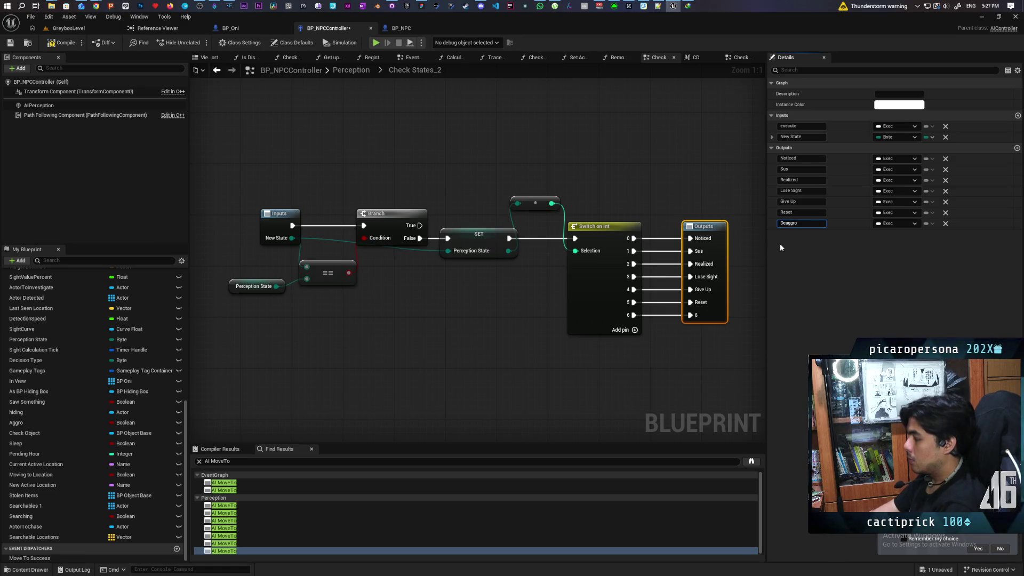
pyautogui.click(649, 368)
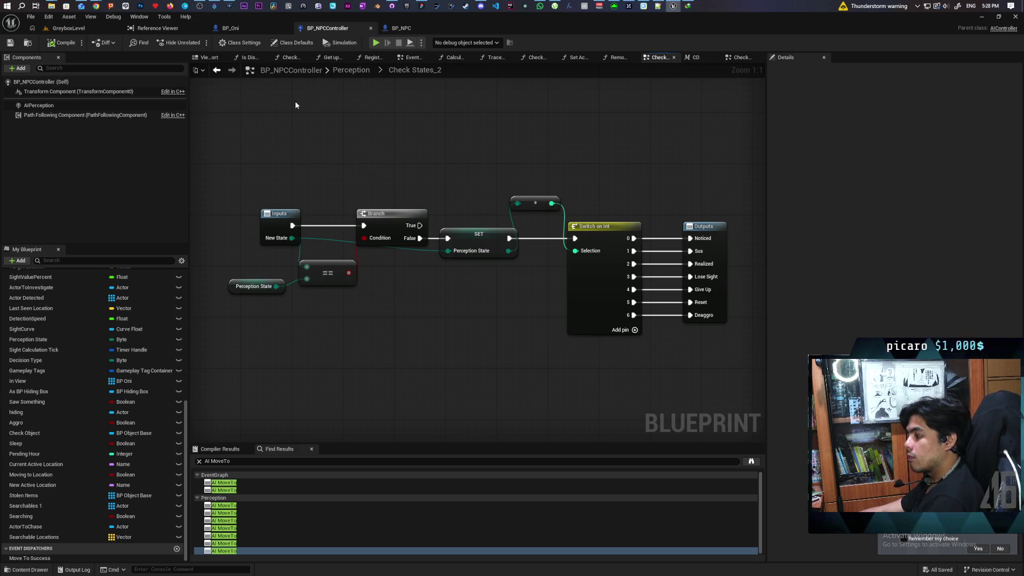
pyautogui.click(216, 72)
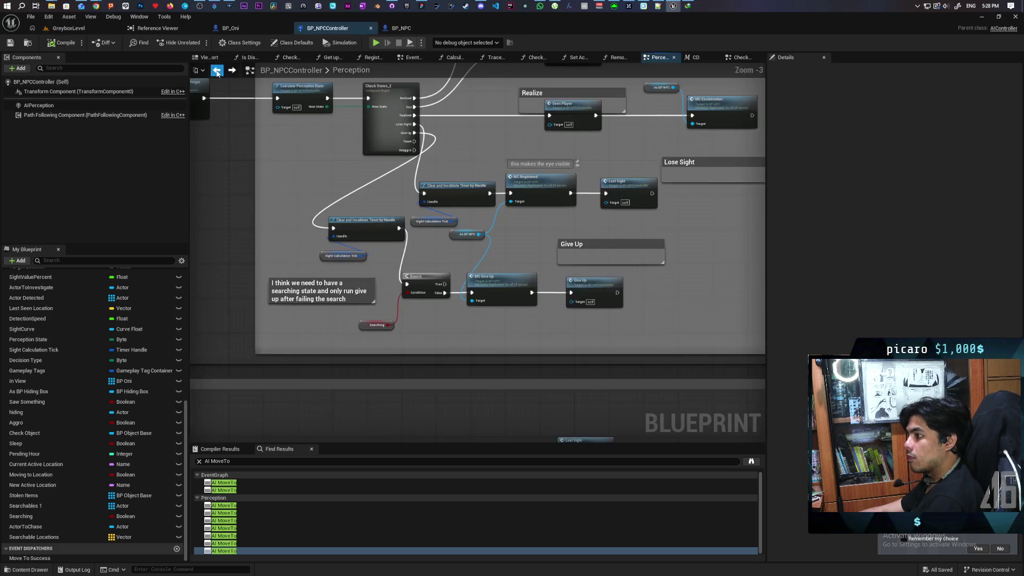
# Set the Calculate Perception State Return Node's New State to 6 and save BP_NPCController
pyautogui.doubleClick(489, 169)
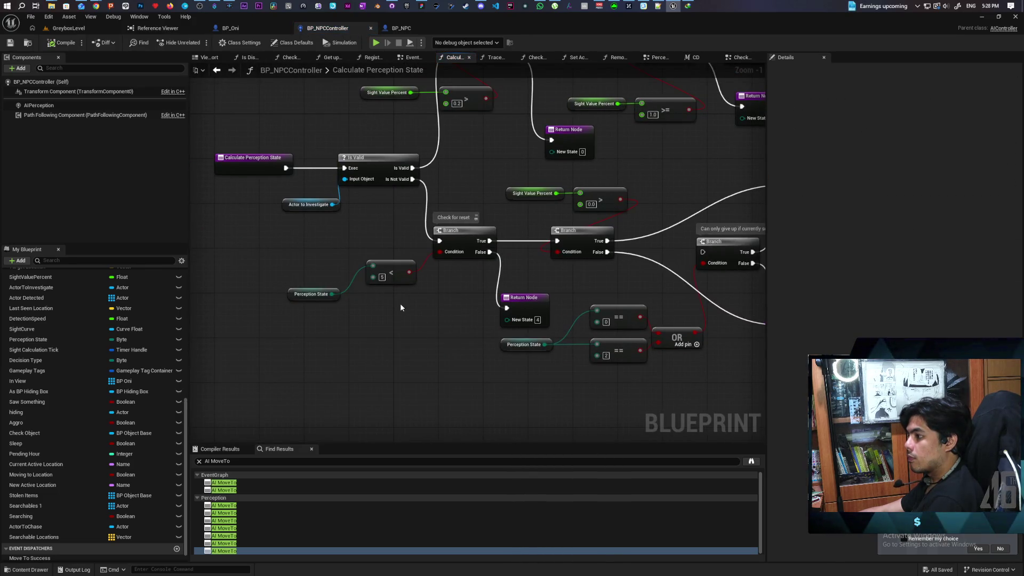
pyautogui.click(537, 320)
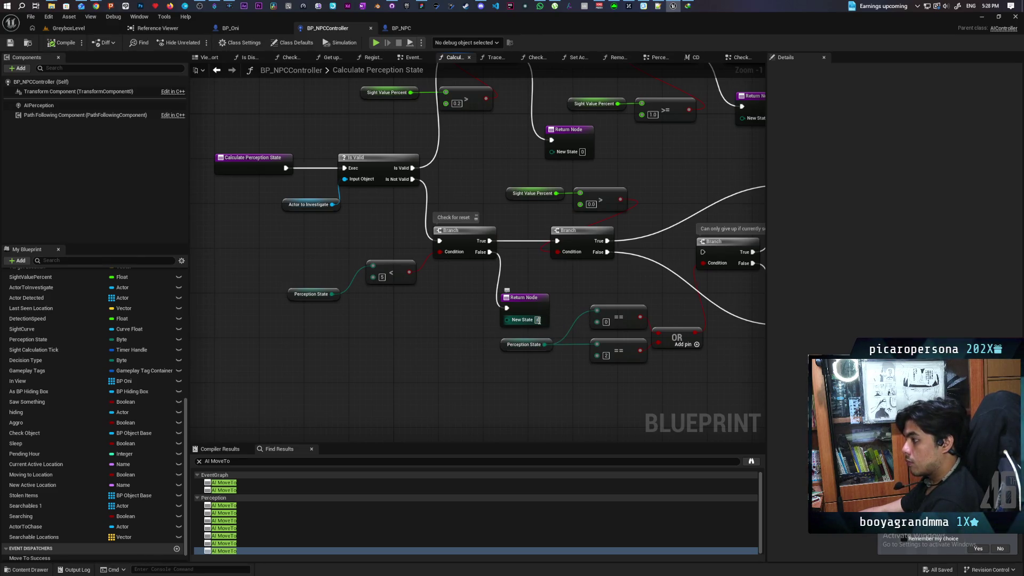
pyautogui.press('Return')
pyautogui.scroll(-2, 445, 320)
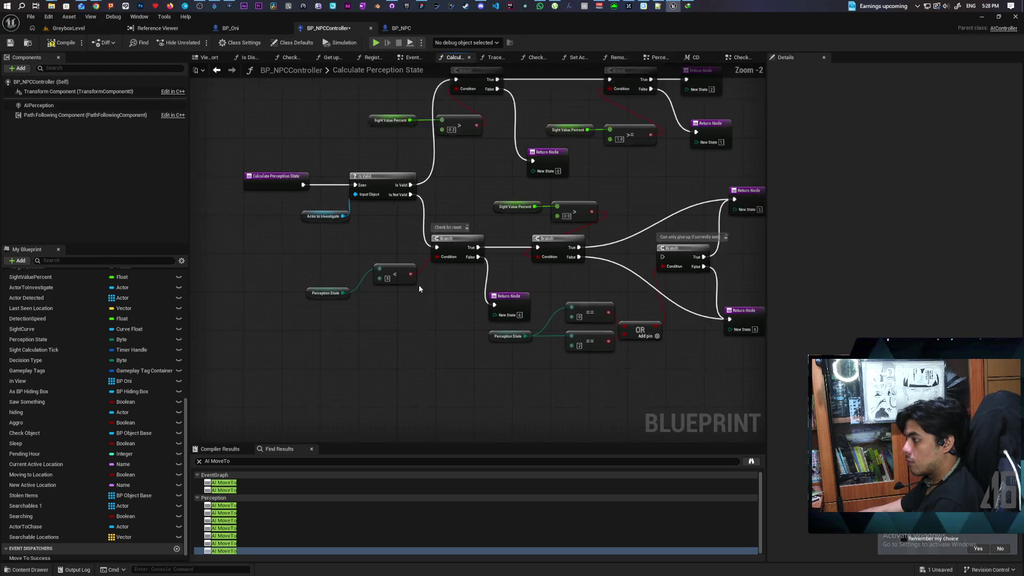
pyautogui.hotkey('ctrl', 's')
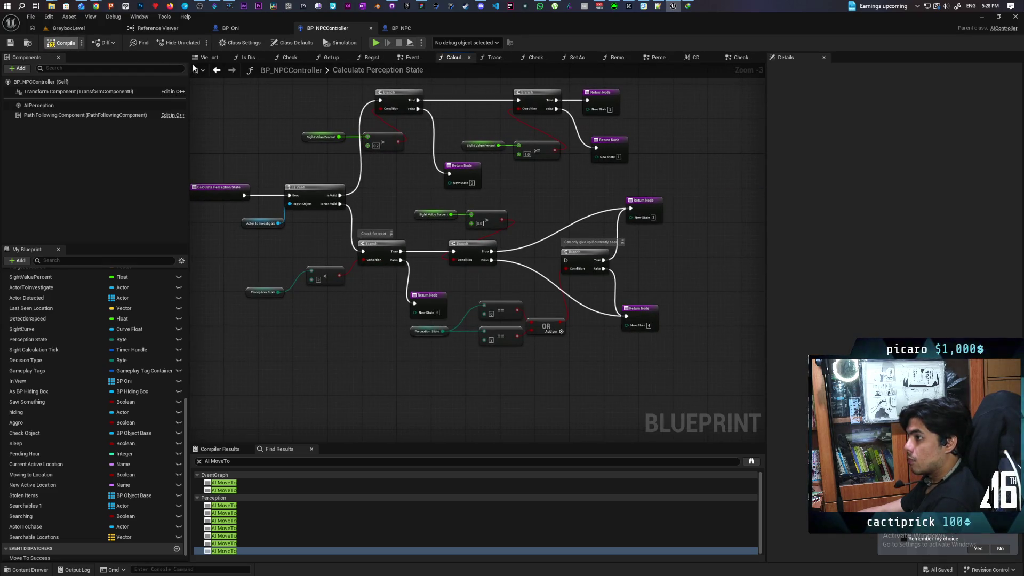
pyautogui.hotkey('alt', 'Left')
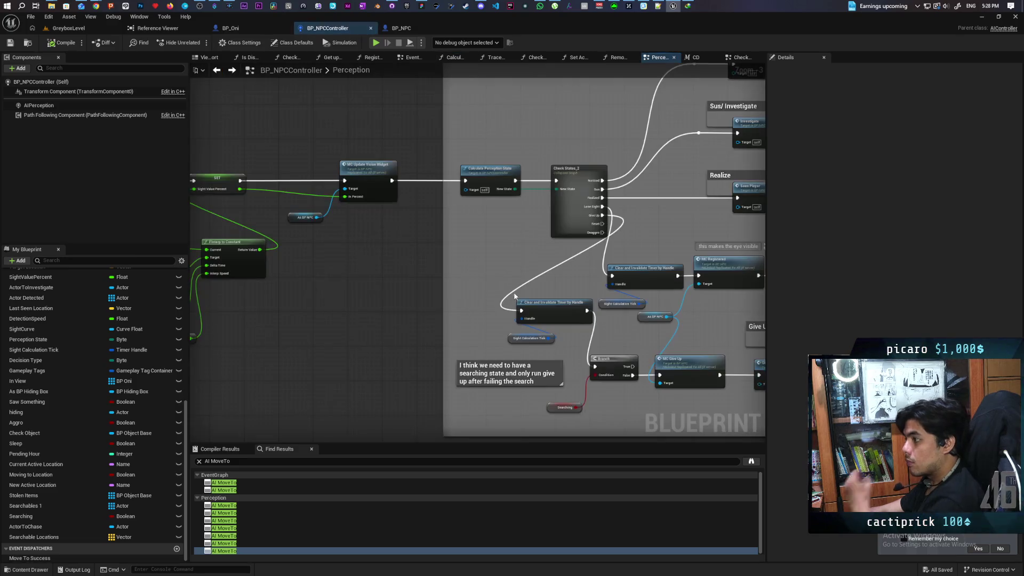
# Paste a copy of MC Registered, wire Deaggro into it and As BP NPC to its Target, and save
pyautogui.moveTo(474, 219)
pyautogui.mouseDown()
pyautogui.moveTo(376, 193)
pyautogui.moveTo(402, 209)
pyautogui.mouseUp()
pyautogui.moveTo(410, 255); pyautogui.dragTo(492, 279)
pyautogui.click(471, 255)
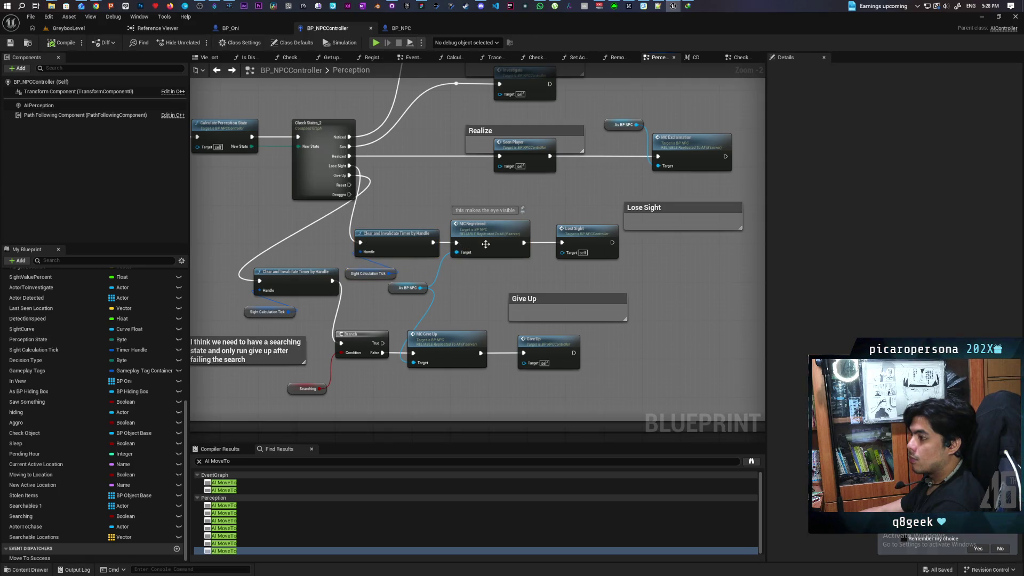
pyautogui.click(487, 245)
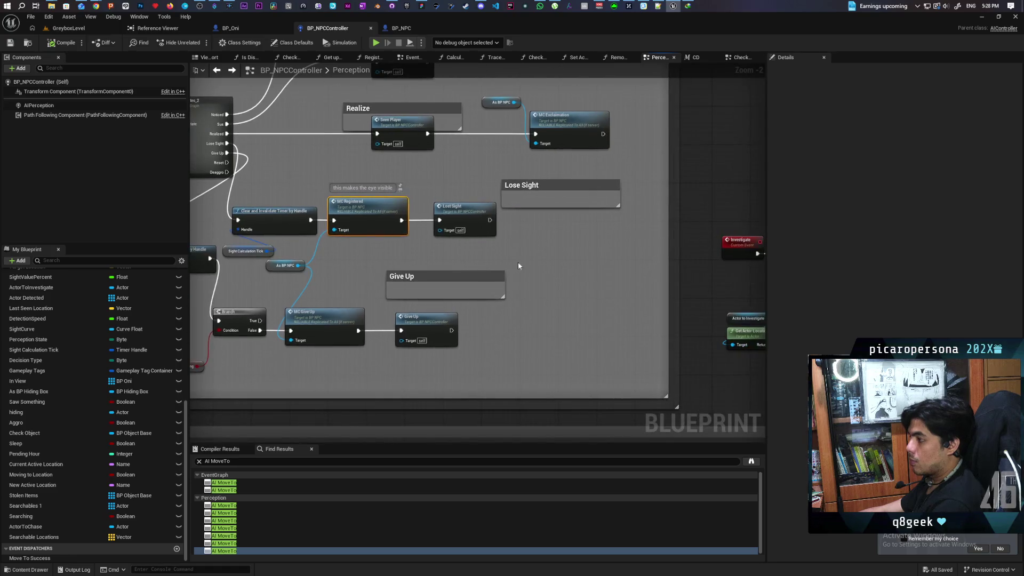
pyautogui.hotkey('ctrl', 'v')
pyautogui.moveTo(227, 172)
pyautogui.mouseDown()
pyautogui.moveTo(327, 216)
pyautogui.moveTo(552, 284)
pyautogui.mouseUp()
pyautogui.moveTo(298, 265)
pyautogui.mouseDown()
pyautogui.moveTo(549, 293)
pyautogui.moveTo(313, 345)
pyautogui.moveTo(315, 369)
pyautogui.moveTo(331, 370)
pyautogui.mouseUp()
pyautogui.moveTo(396, 348)
pyautogui.mouseDown()
pyautogui.moveTo(532, 318)
pyautogui.moveTo(498, 333)
pyautogui.moveTo(493, 320)
pyautogui.mouseUp()
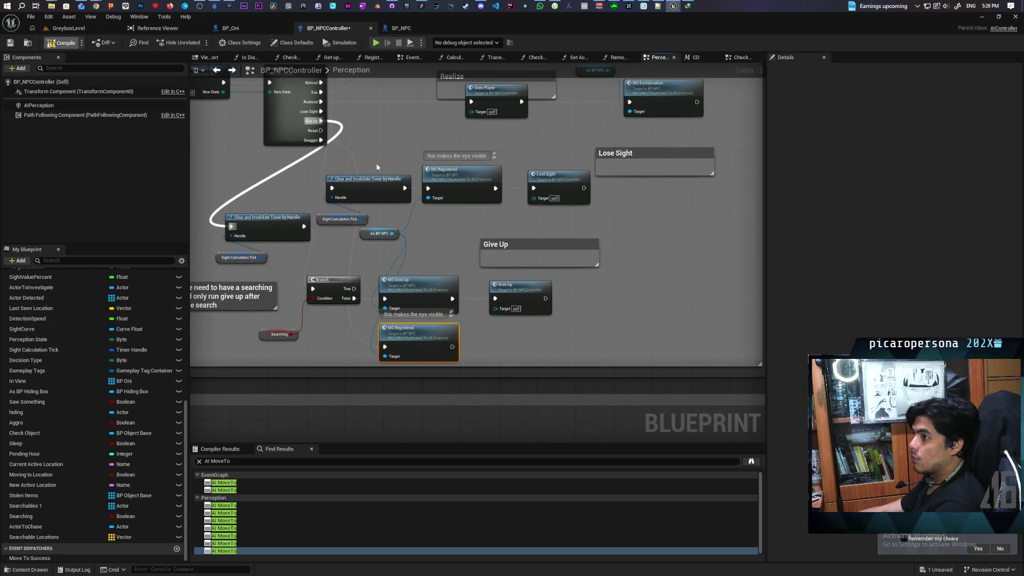
pyautogui.hotkey('ctrl', 's')
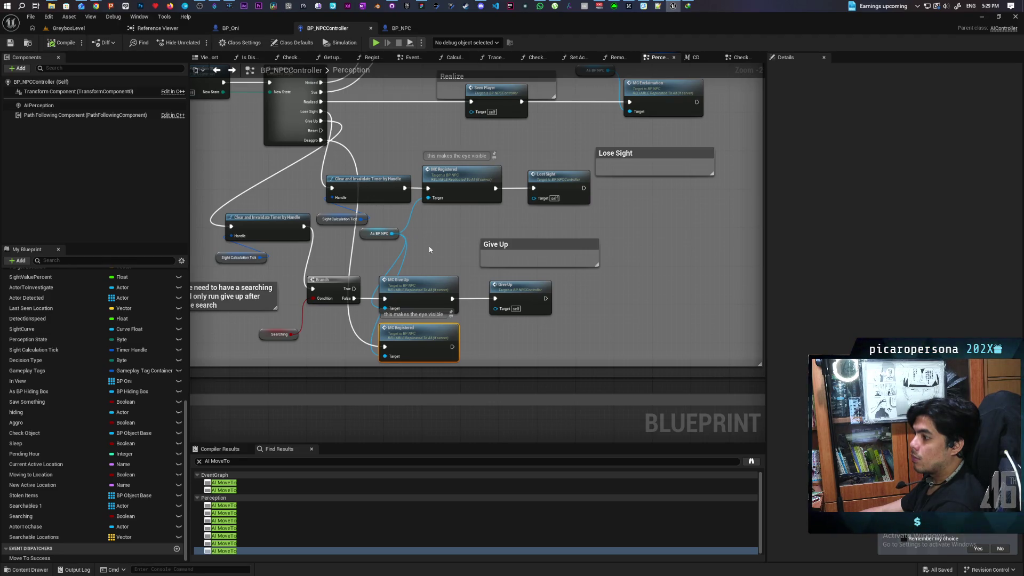
# Add a SET Searching node and wire it in before the copied MC Registered call
pyautogui.moveTo(424, 353)
pyautogui.mouseDown()
pyautogui.moveTo(495, 355)
pyautogui.moveTo(472, 350)
pyautogui.mouseUp()
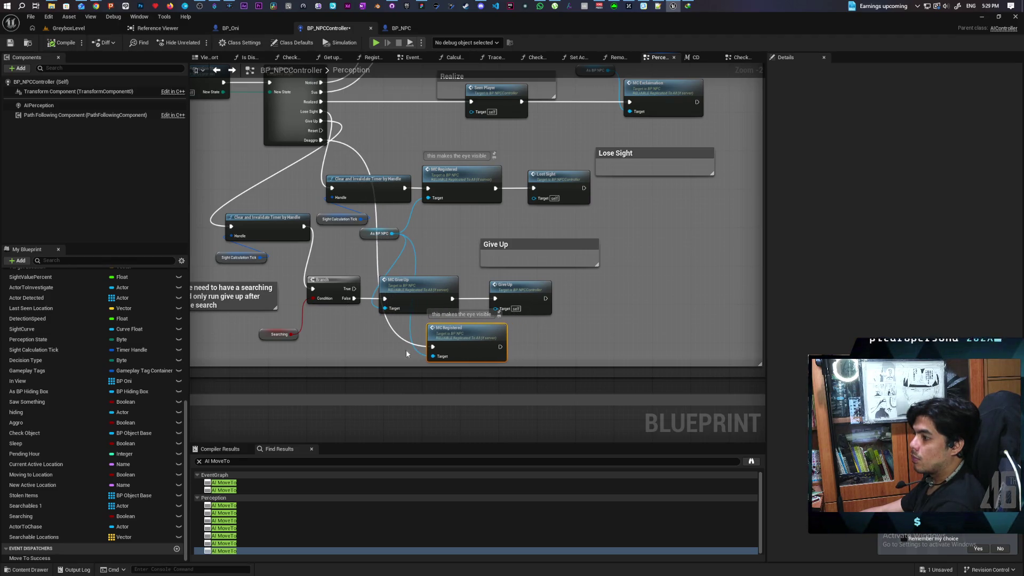
pyautogui.moveTo(24, 516); pyautogui.dragTo(363, 347)
pyautogui.click(363, 348)
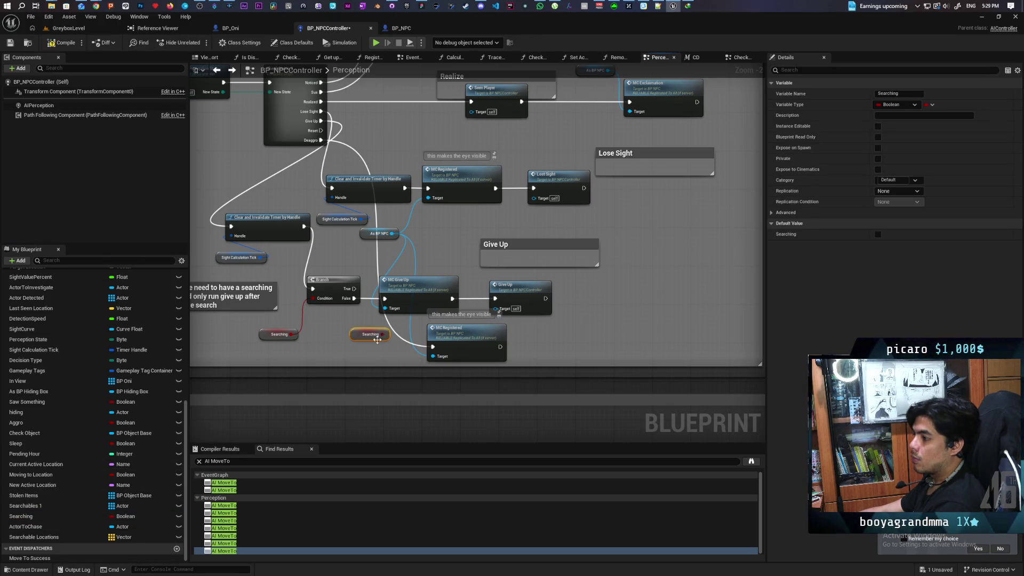
pyautogui.press('Delete')
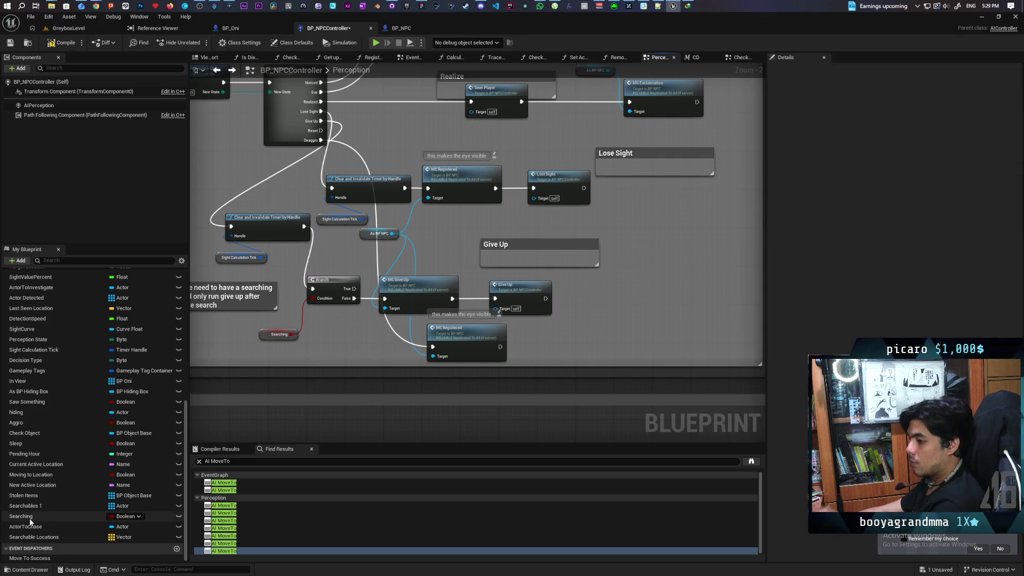
pyautogui.moveTo(24, 516)
pyautogui.mouseDown()
pyautogui.moveTo(324, 307)
pyautogui.moveTo(331, 131)
pyautogui.moveTo(361, 199)
pyautogui.mouseUp()
pyautogui.moveTo(364, 271); pyautogui.dragTo(385, 350)
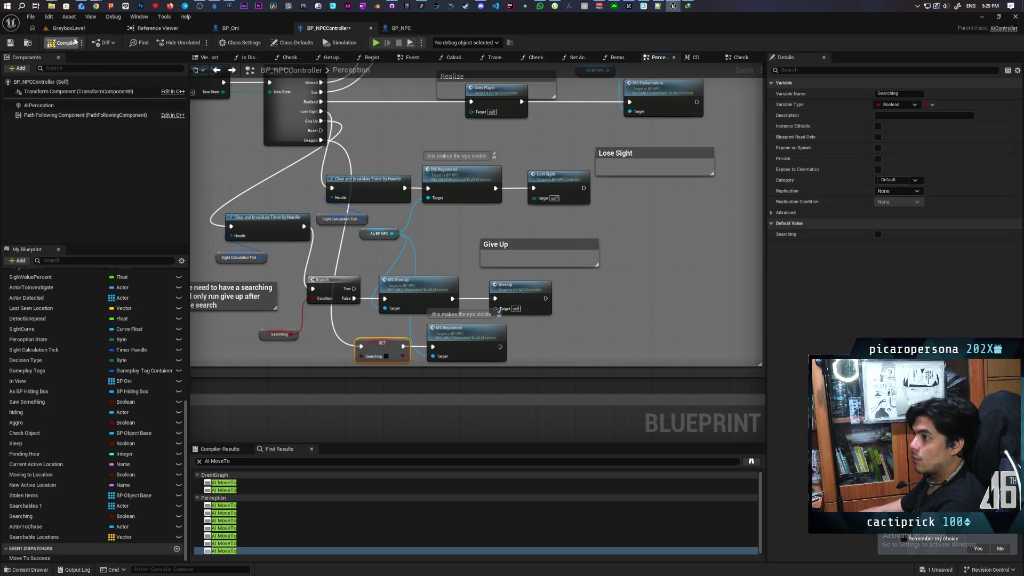
# Select the Exorcise node in the Perception graph, then switch to the GreyboxLevel map
pyautogui.scroll(-3, 523, 216)
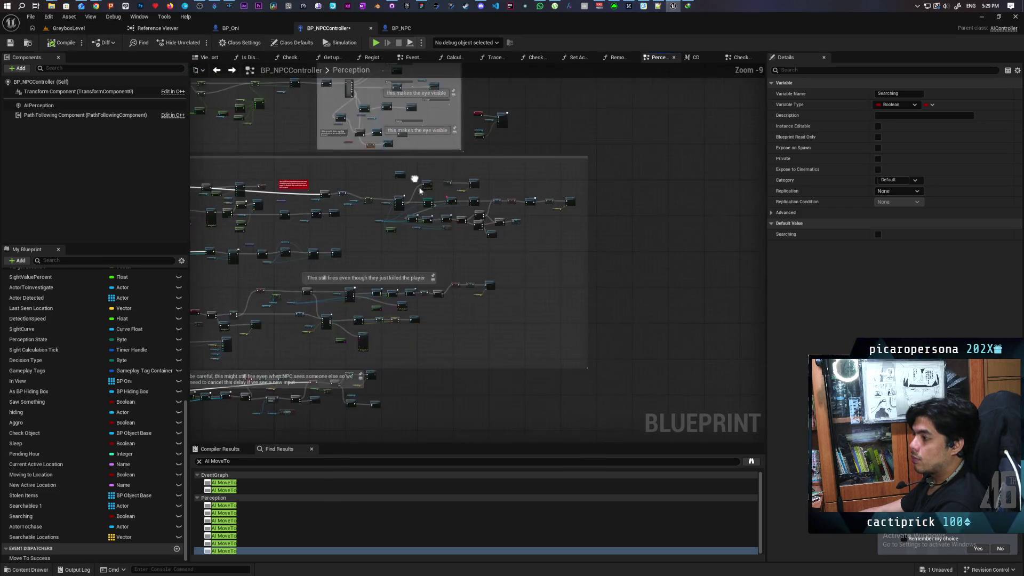
pyautogui.scroll(2, 550, 204)
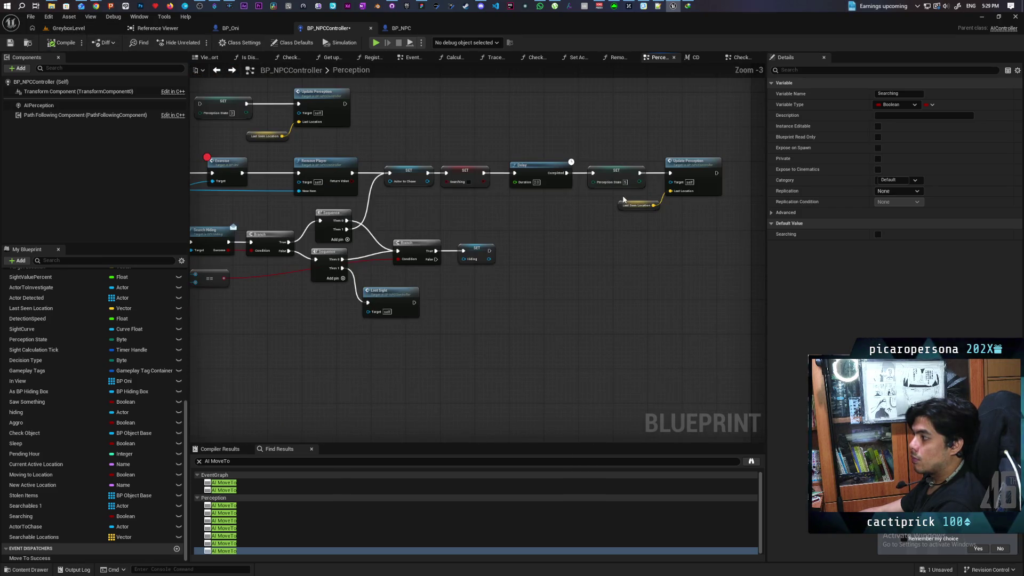
pyautogui.click(226, 169)
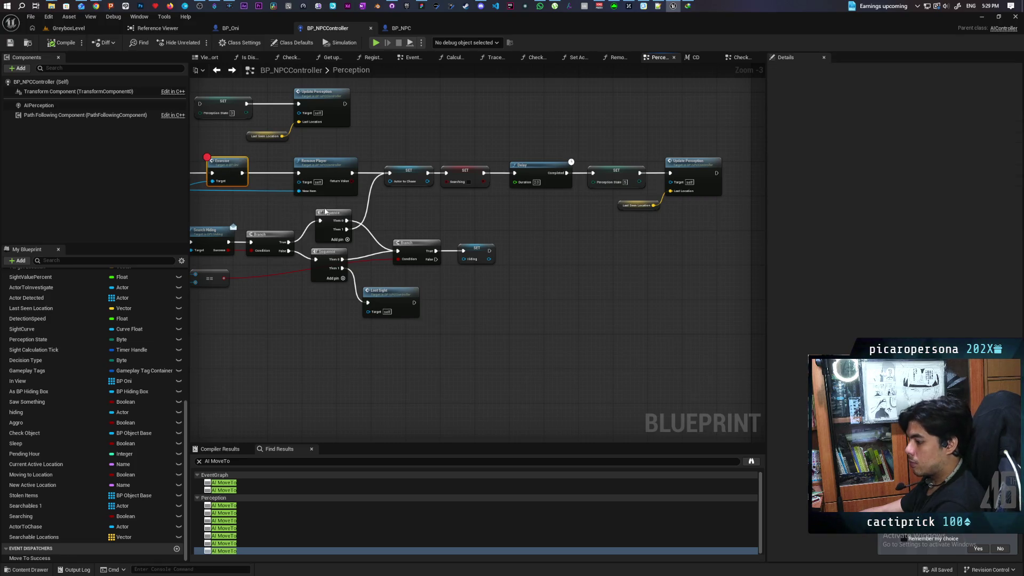
pyautogui.click(101, 28)
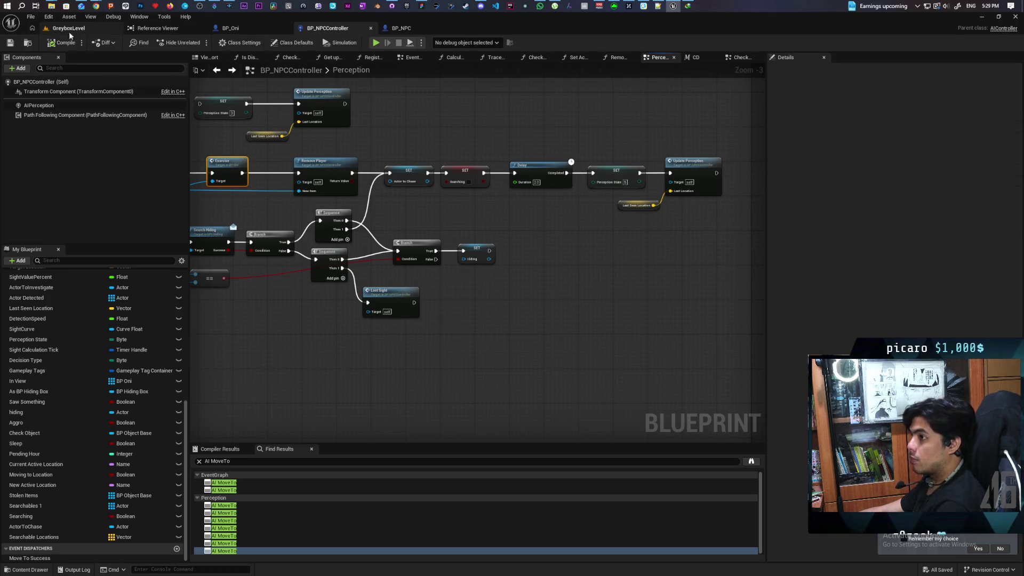
# Play-test GreyboxLevel by walking through the grass past the NPC, then stop and open BP_NPC
pyautogui.hotkey('alt', 'p')
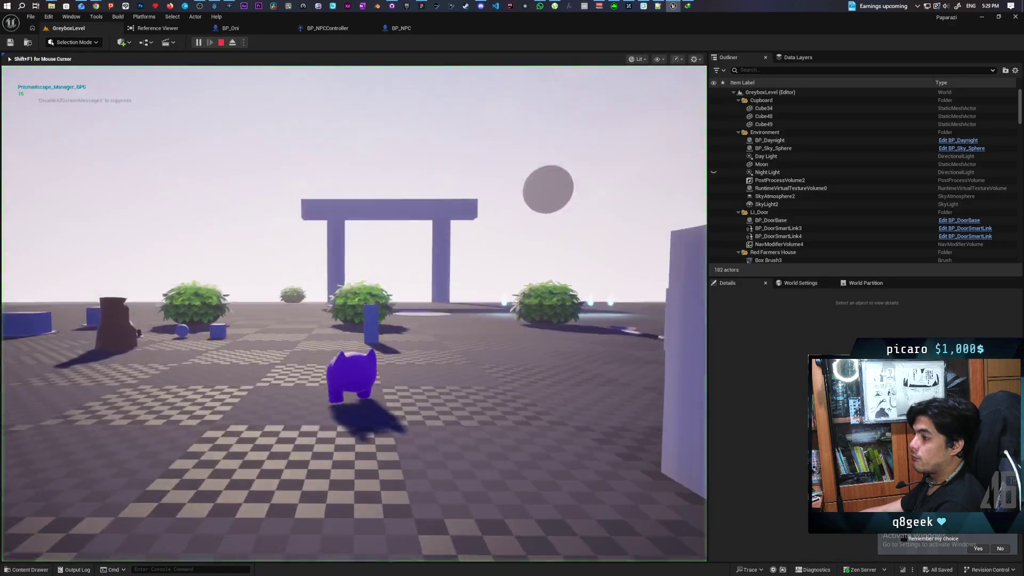
pyautogui.press('w')
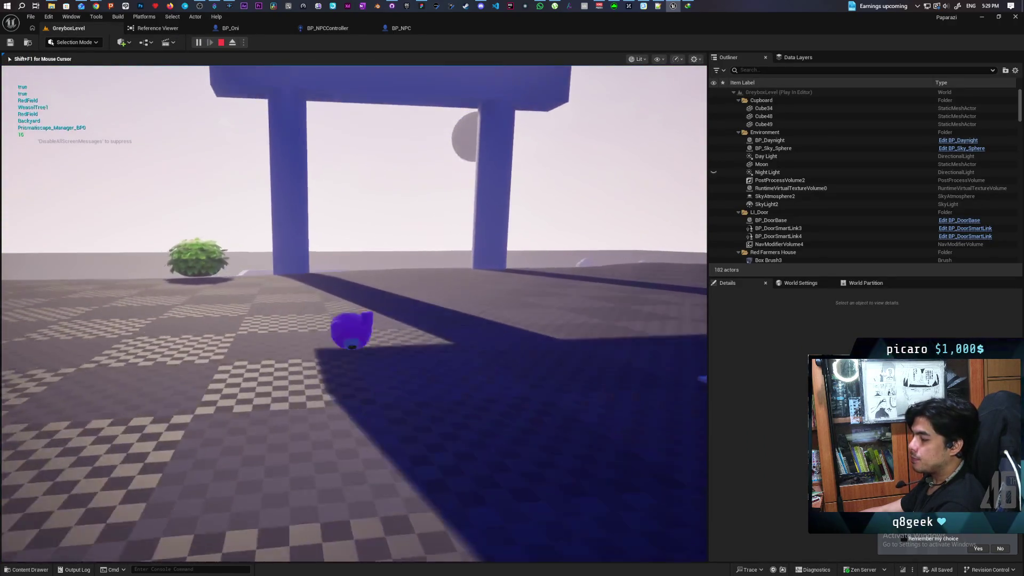
pyautogui.press('w')
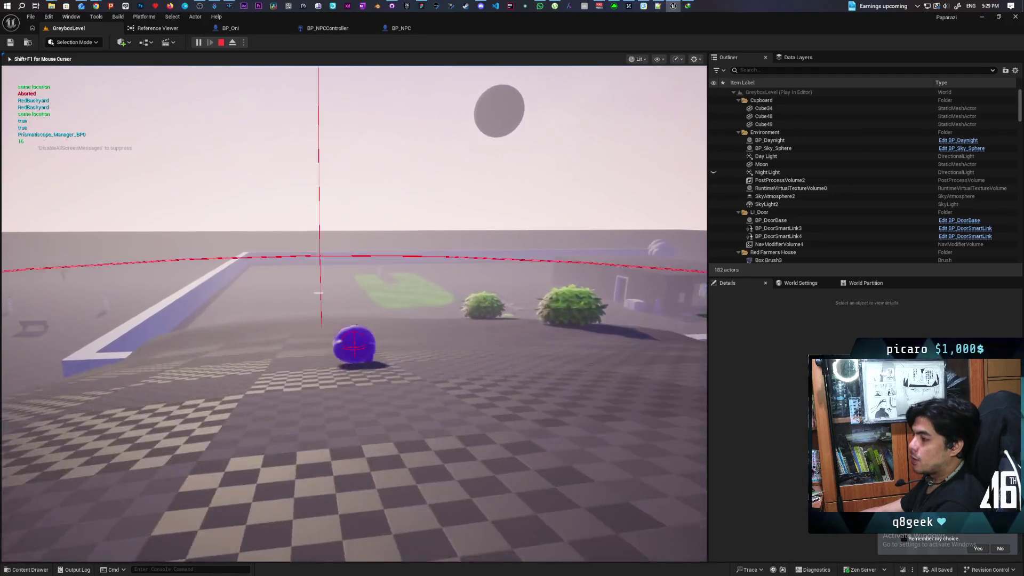
pyautogui.press('w')
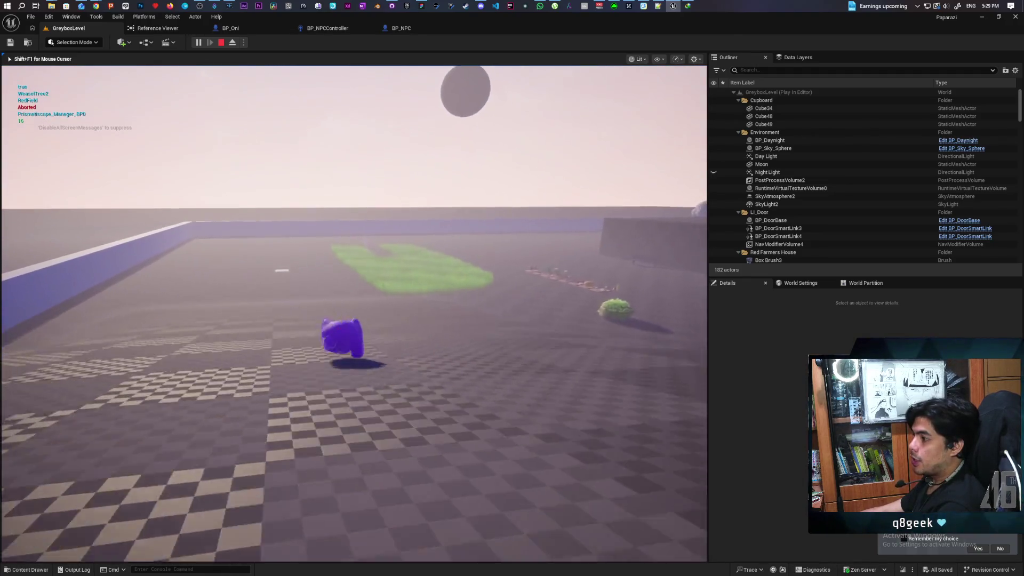
pyautogui.press('w')
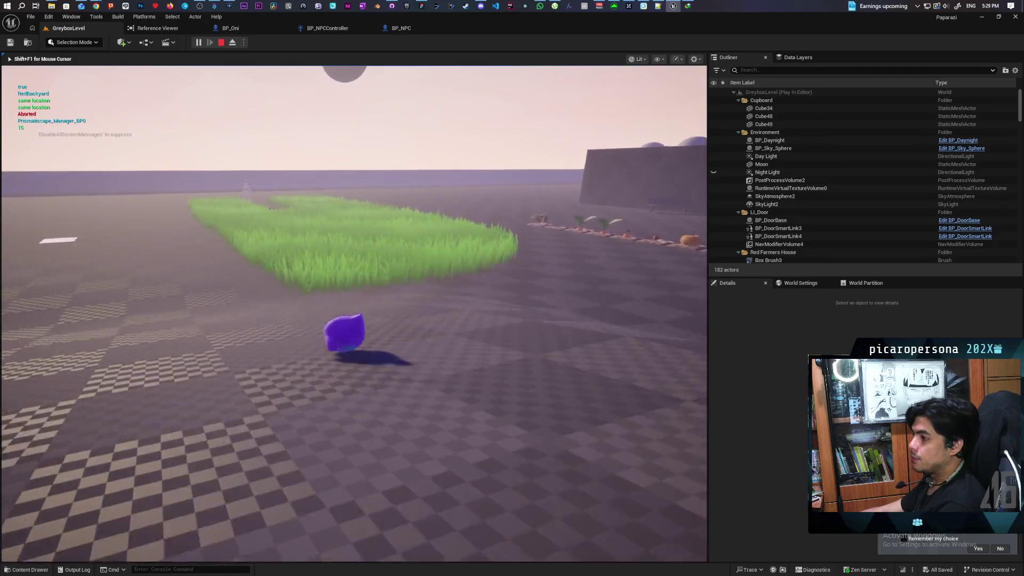
pyautogui.press('w')
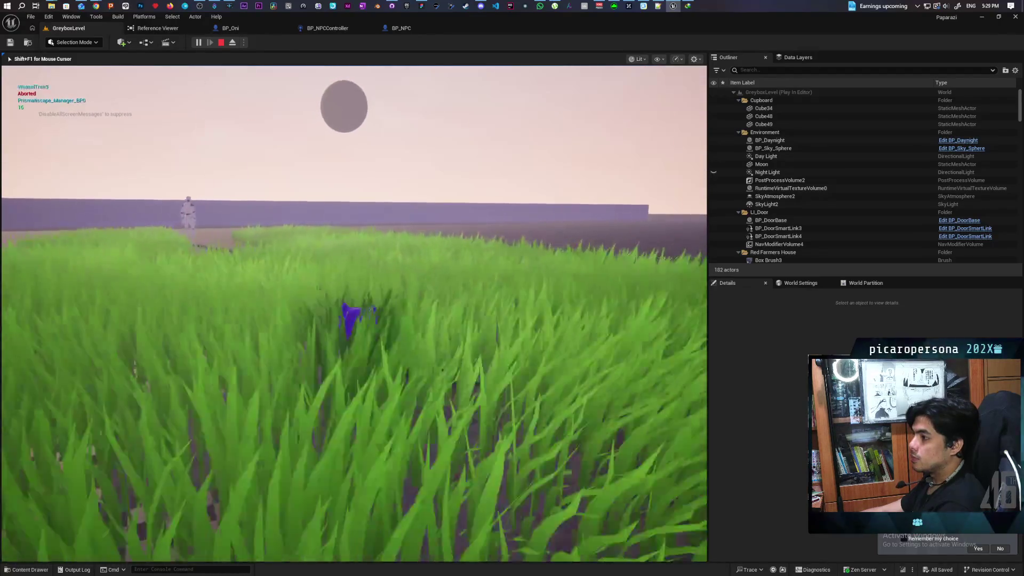
pyautogui.press('w')
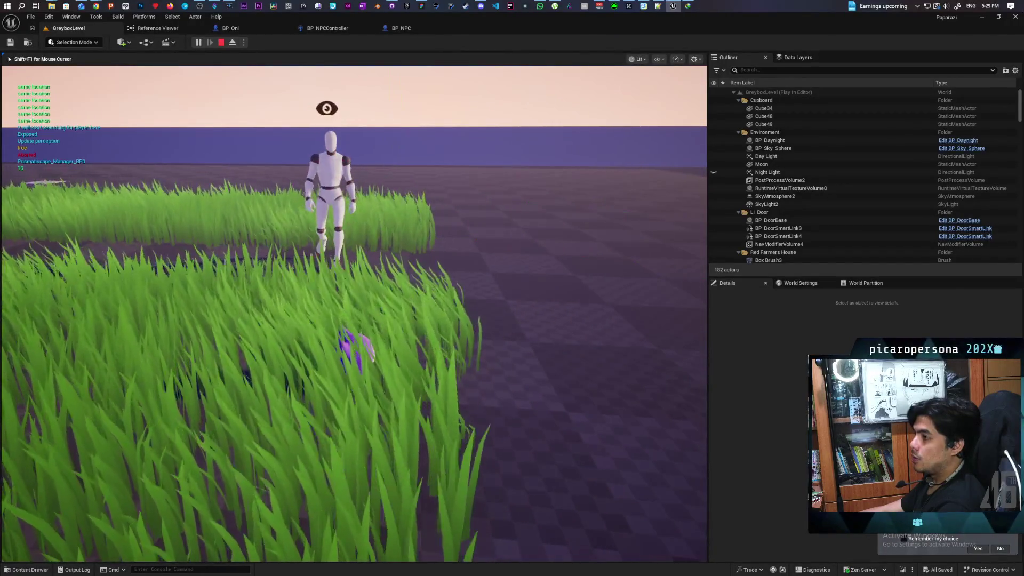
pyautogui.press('w')
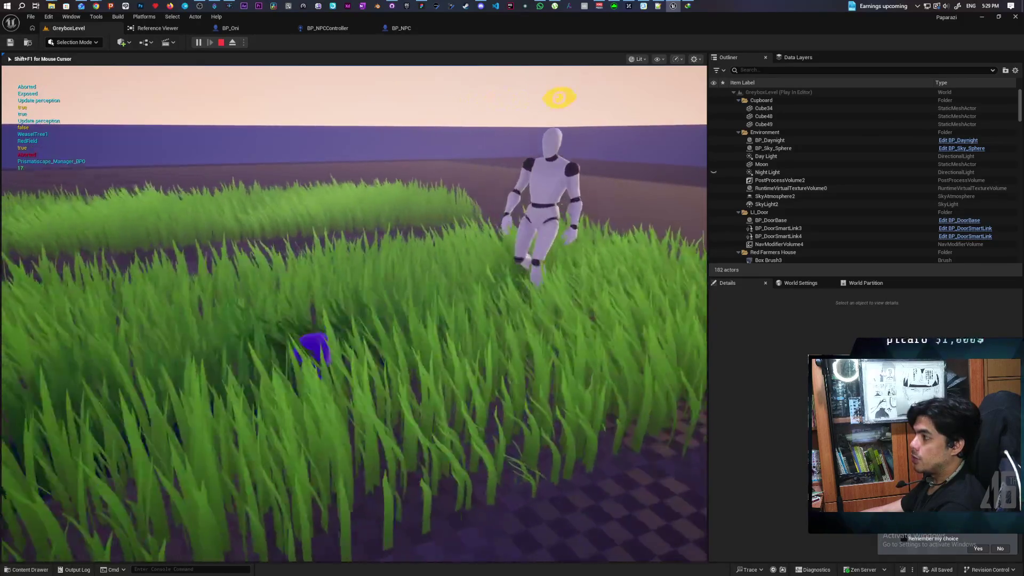
pyautogui.press('w')
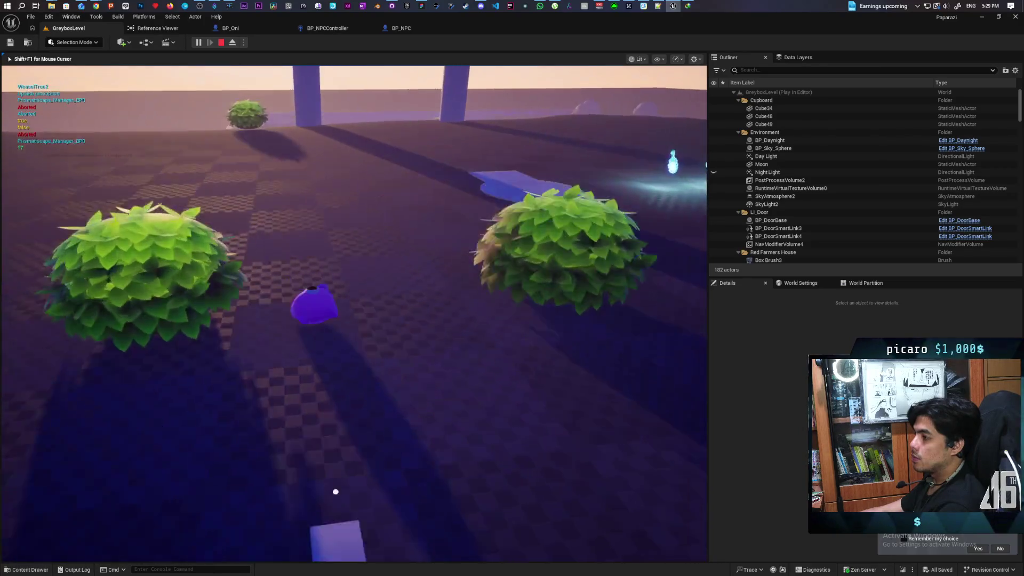
pyautogui.press('w')
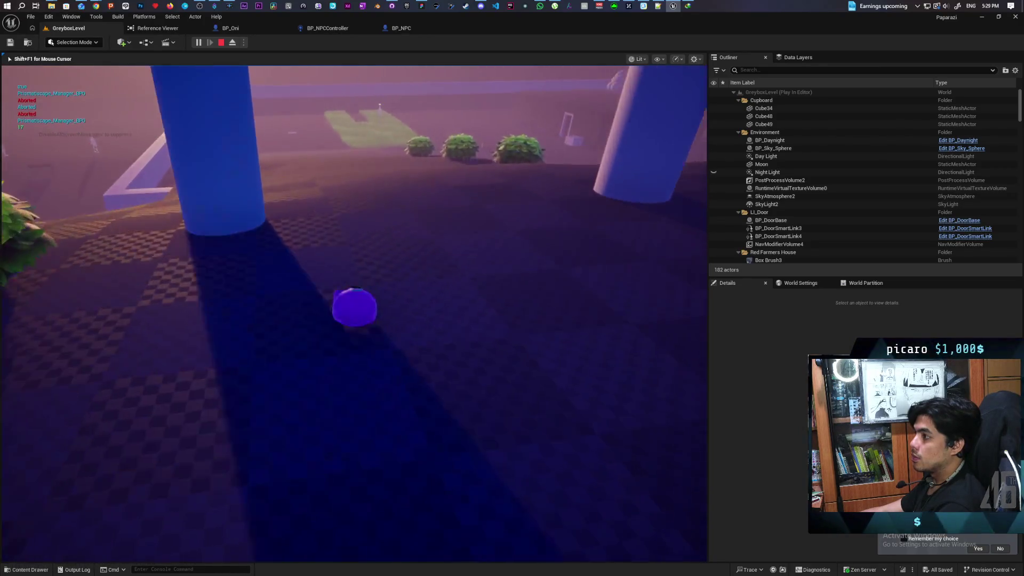
pyautogui.press('a')
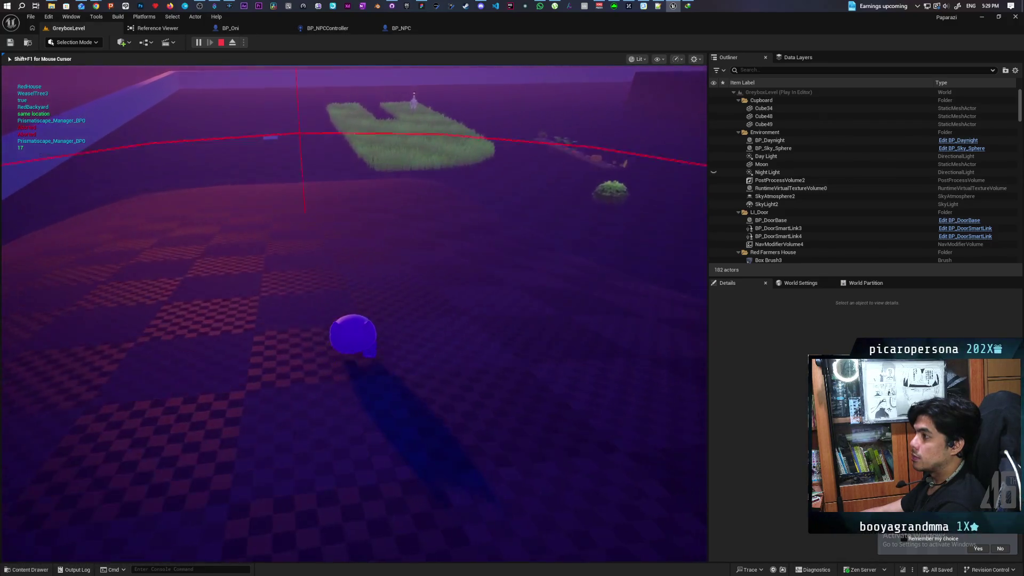
pyautogui.press('w')
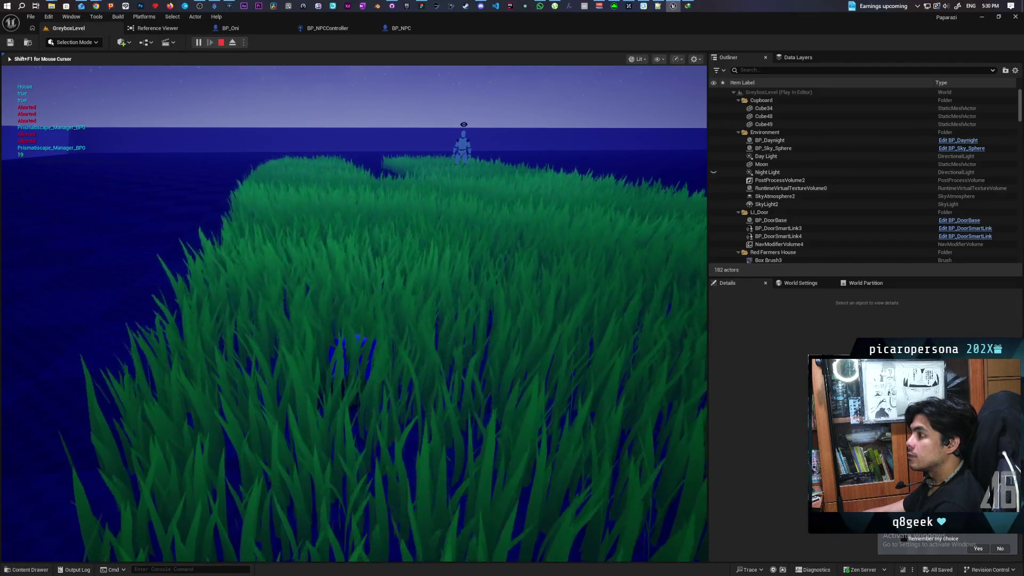
pyautogui.press('Escape')
pyautogui.click(400, 27)
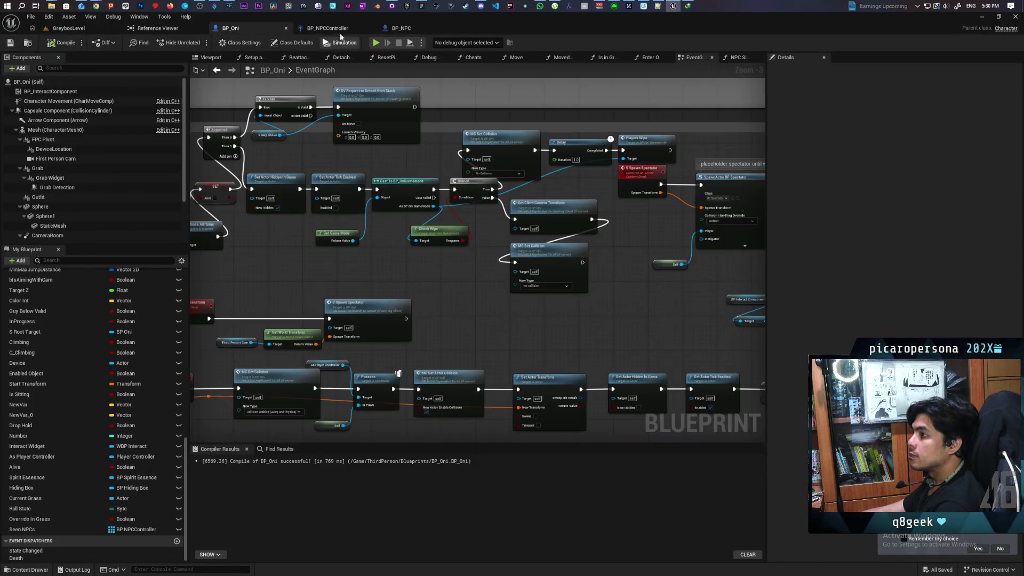
# Switch to BP_NPCController and zoom around the Perception graph to find the sight detection section
pyautogui.click(327, 28)
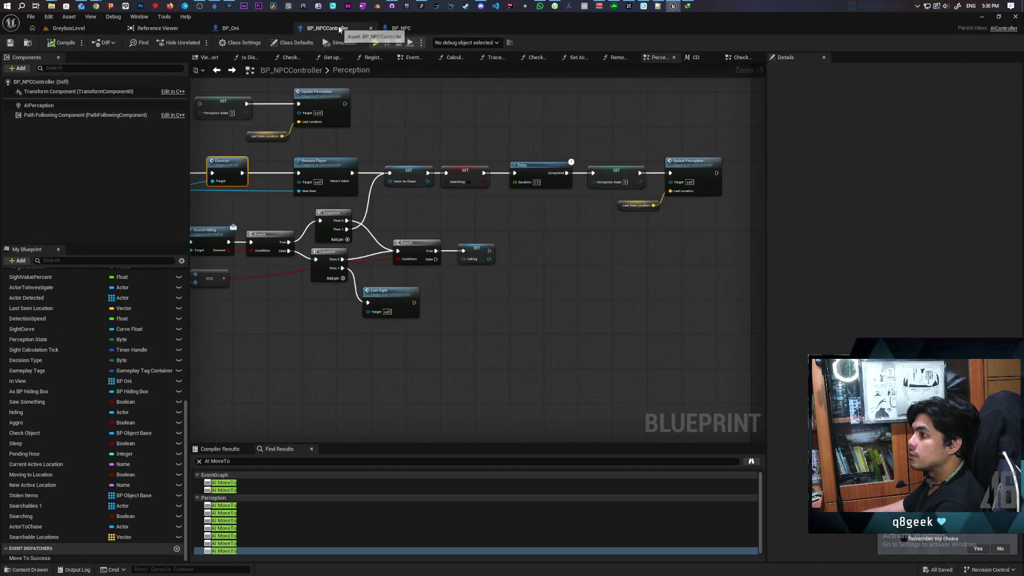
pyautogui.scroll(-3, 421, 170)
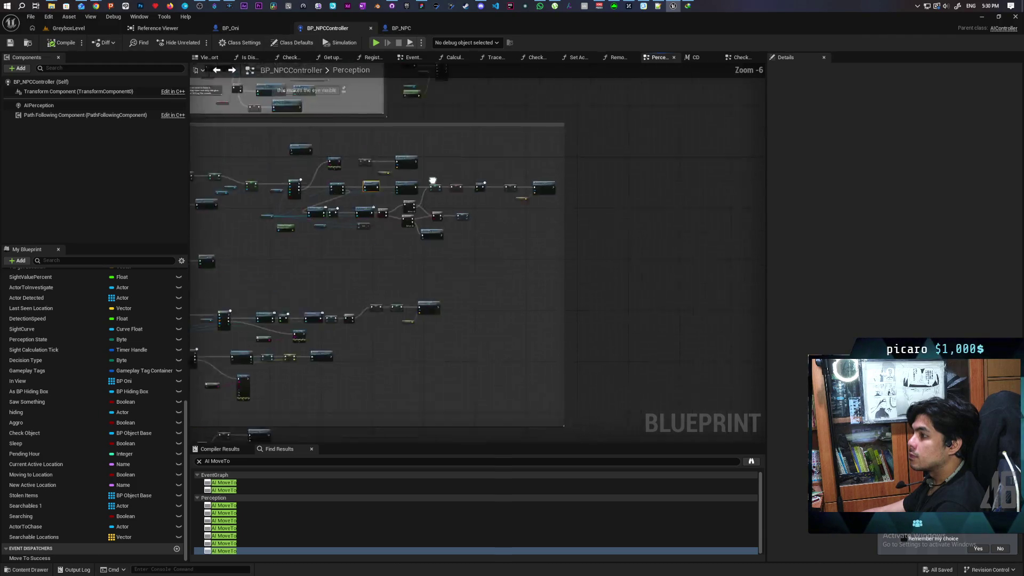
pyautogui.scroll(4, 441, 208)
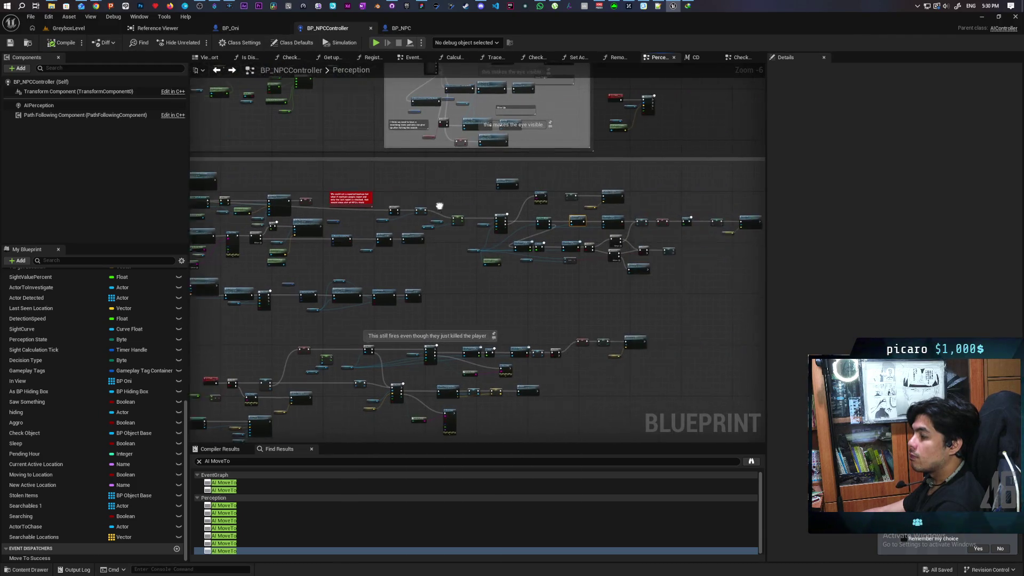
pyautogui.scroll(-3, 507, 197)
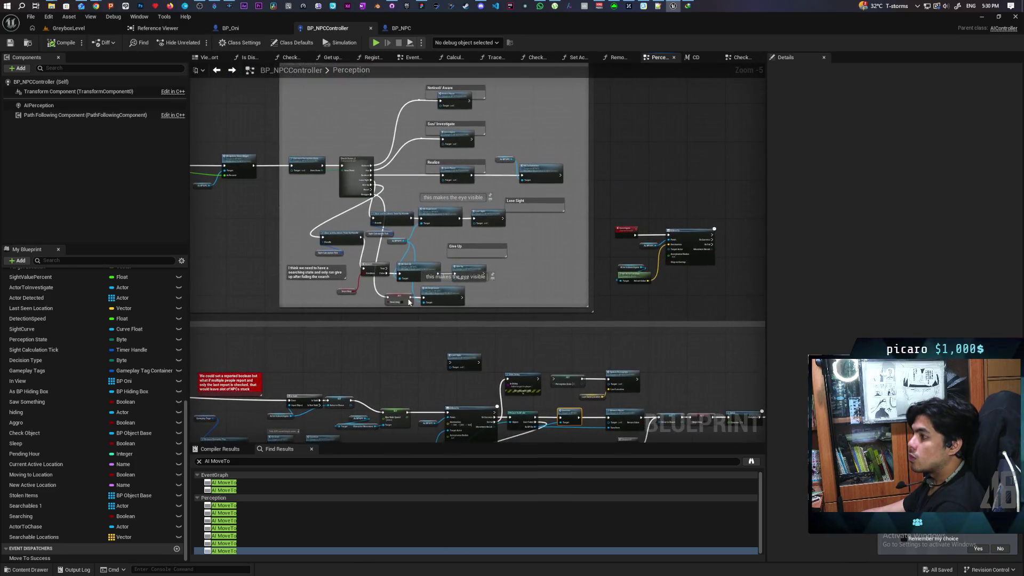
pyautogui.scroll(1, 391, 227)
# Open the Calculate Perception State function and reframe the graph around its nodes
pyautogui.doubleClick(391, 227)
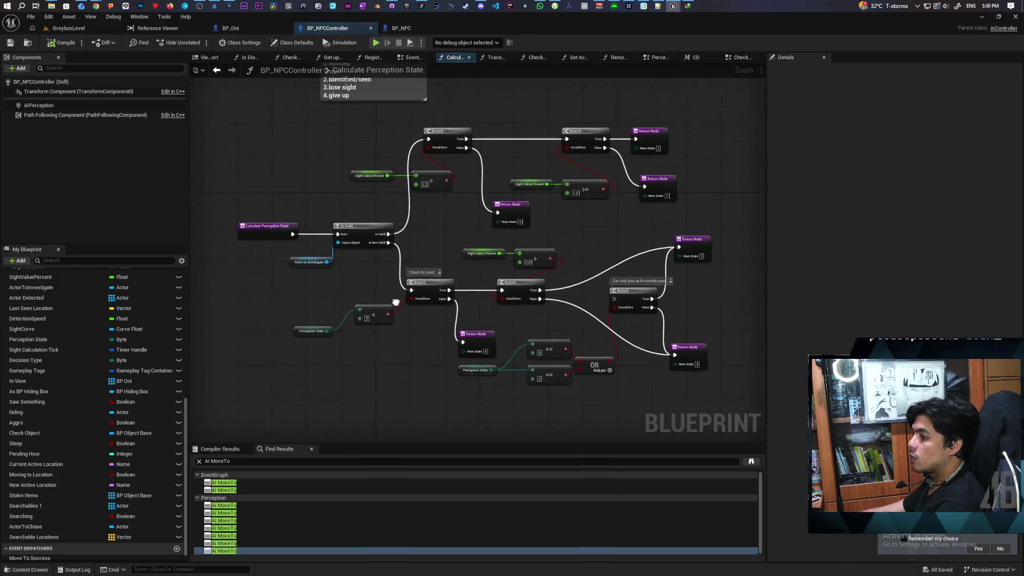
pyautogui.moveTo(327, 238); pyautogui.dragTo(369, 299)
pyautogui.click(437, 270)
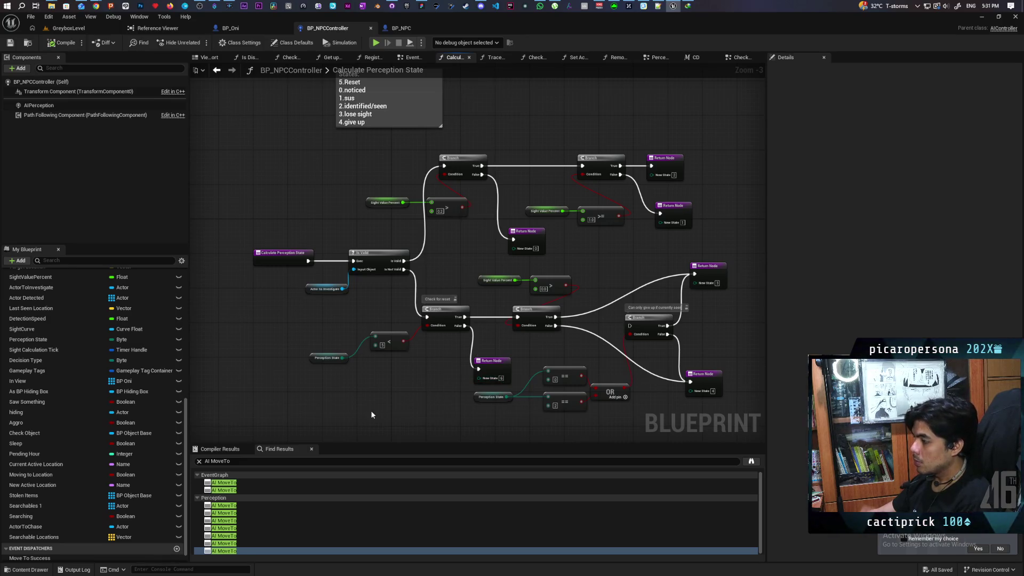
pyautogui.moveTo(378, 400); pyautogui.dragTo(336, 331)
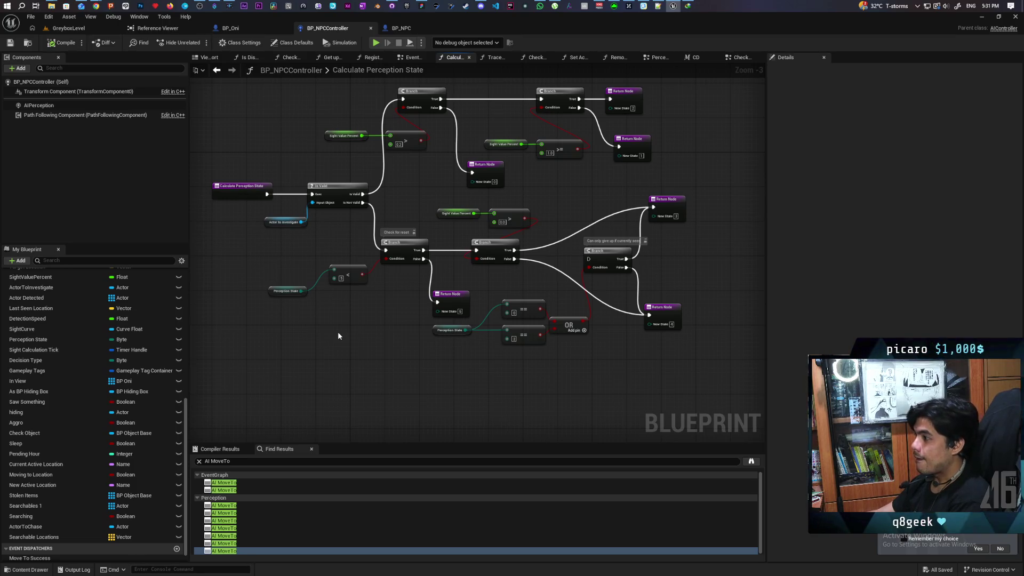
pyautogui.moveTo(360, 324)
pyautogui.mouseDown()
pyautogui.moveTo(393, 354)
pyautogui.moveTo(437, 319)
pyautogui.moveTo(498, 400)
pyautogui.mouseUp()
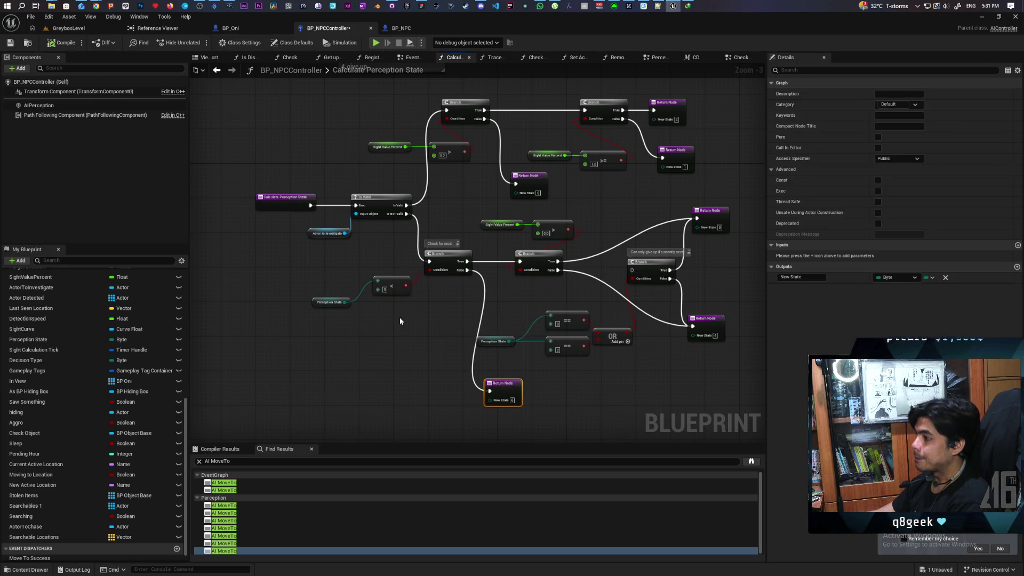
pyautogui.click(430, 320)
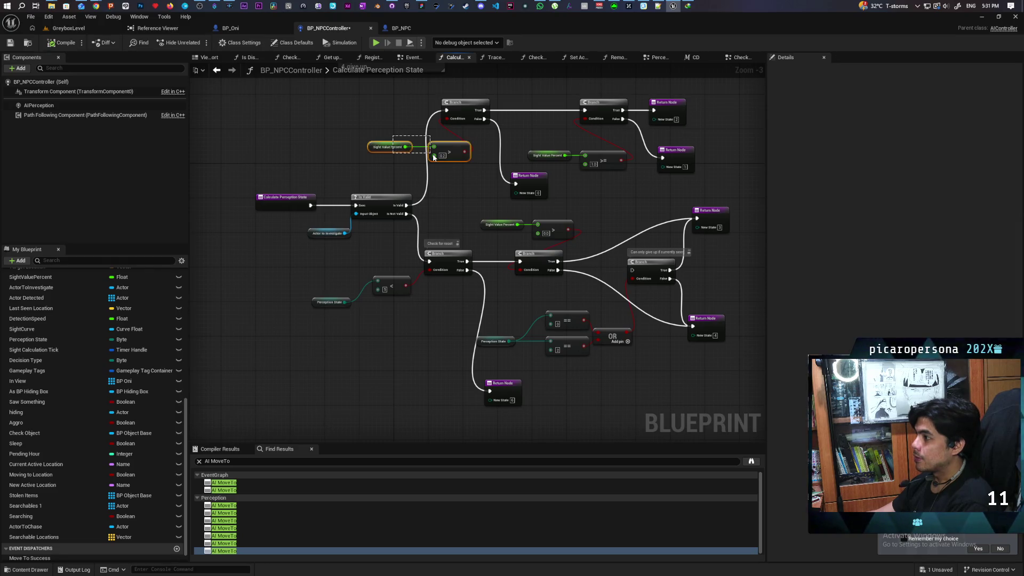
# Duplicate the Sight Value Percent comparison as > 0 and gate a new Branch on it from the earlier False path, then save
pyautogui.moveTo(434, 158); pyautogui.dragTo(435, 159)
pyautogui.hotkey('ctrl', 'c')
pyautogui.hotkey('ctrl', 'v')
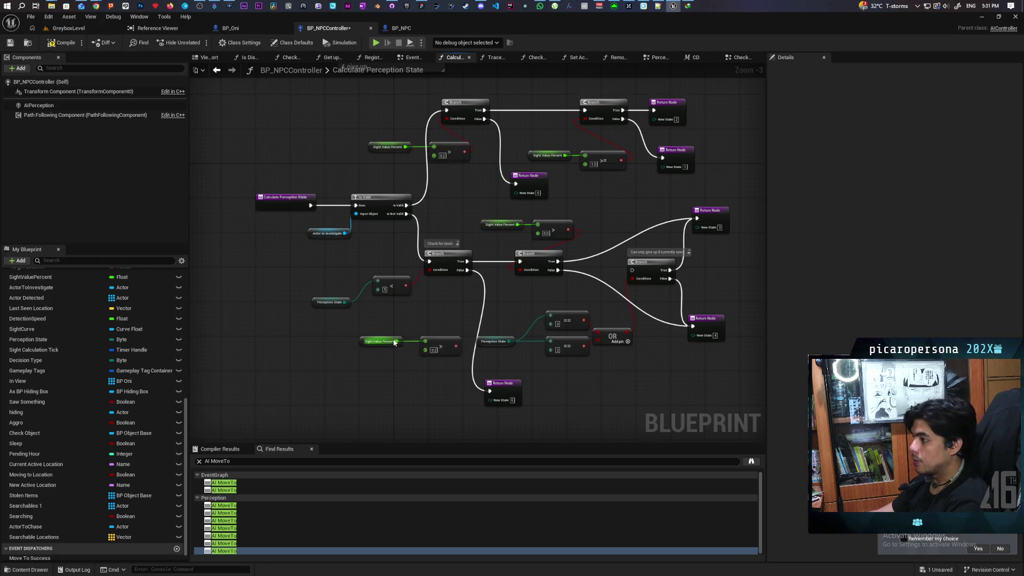
pyautogui.click(434, 350)
pyautogui.write('0')
pyautogui.moveTo(358, 320)
pyautogui.mouseDown()
pyautogui.moveTo(425, 353)
pyautogui.moveTo(418, 392)
pyautogui.mouseUp()
pyautogui.click(417, 346)
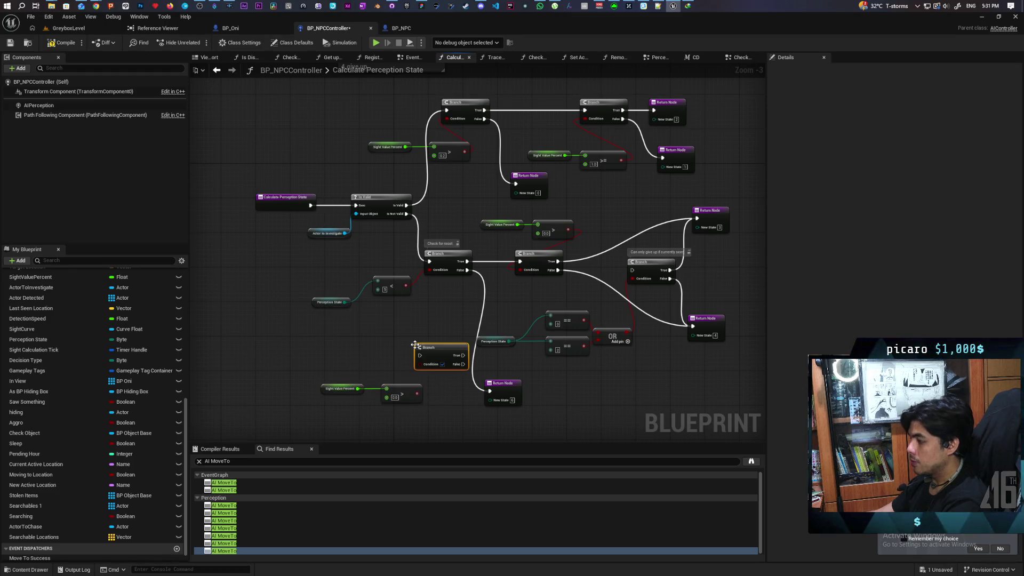
pyautogui.moveTo(467, 269); pyautogui.dragTo(421, 356)
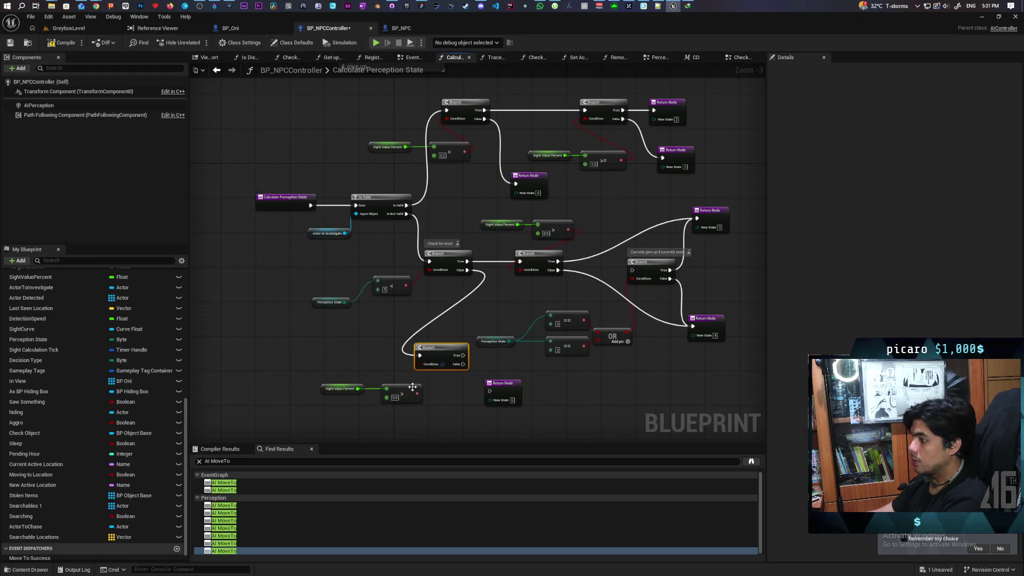
pyautogui.moveTo(418, 396)
pyautogui.mouseDown()
pyautogui.moveTo(420, 363)
pyautogui.moveTo(479, 381)
pyautogui.moveTo(484, 307)
pyautogui.mouseUp()
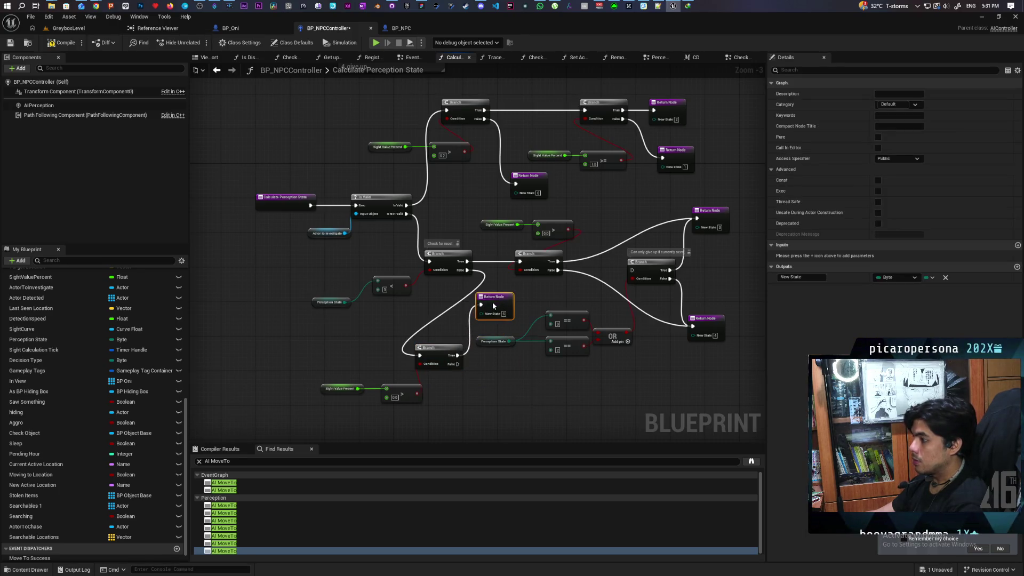
pyautogui.hotkey('ctrl', 's')
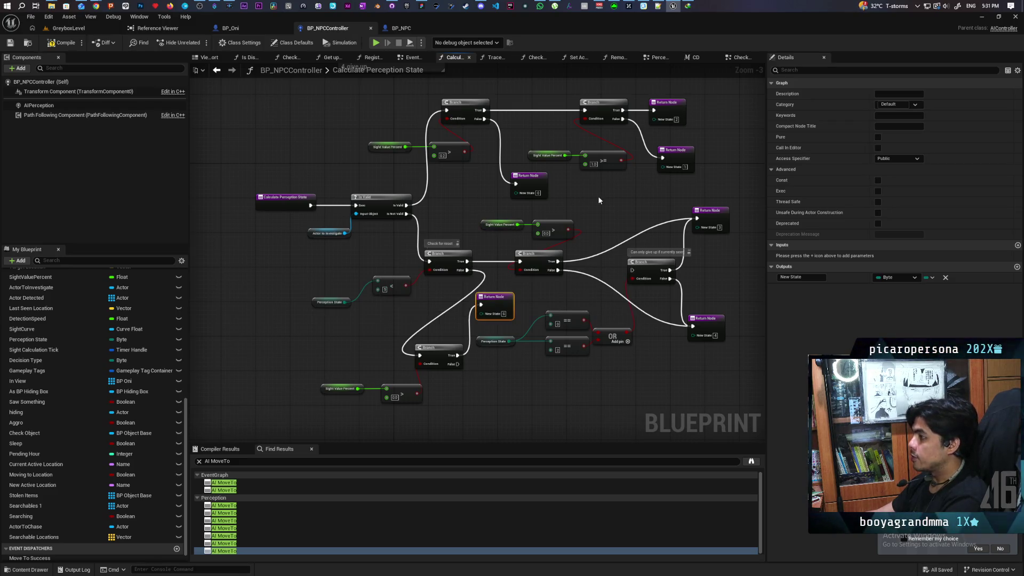
# Paste a New State 4 Return Node onto the new Branch's False output, then return to GreyboxLevel
pyautogui.moveTo(463, 184)
pyautogui.mouseDown()
pyautogui.moveTo(536, 333)
pyautogui.moveTo(393, 171)
pyautogui.mouseUp()
pyautogui.moveTo(671, 304); pyautogui.dragTo(634, 344)
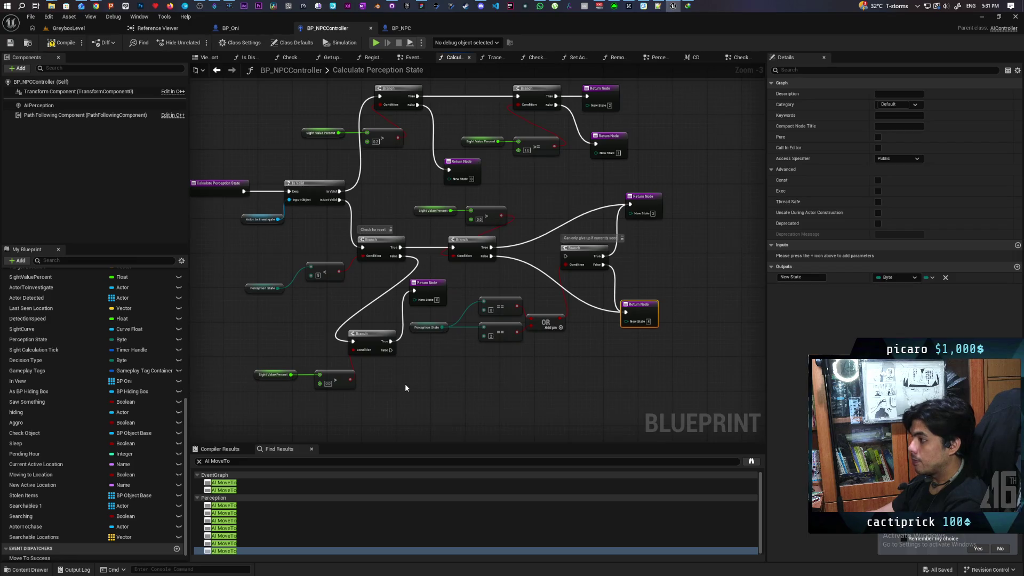
pyautogui.hotkey('ctrl', 'c')
pyautogui.hotkey('ctrl', 'v')
pyautogui.moveTo(391, 350); pyautogui.dragTo(410, 395)
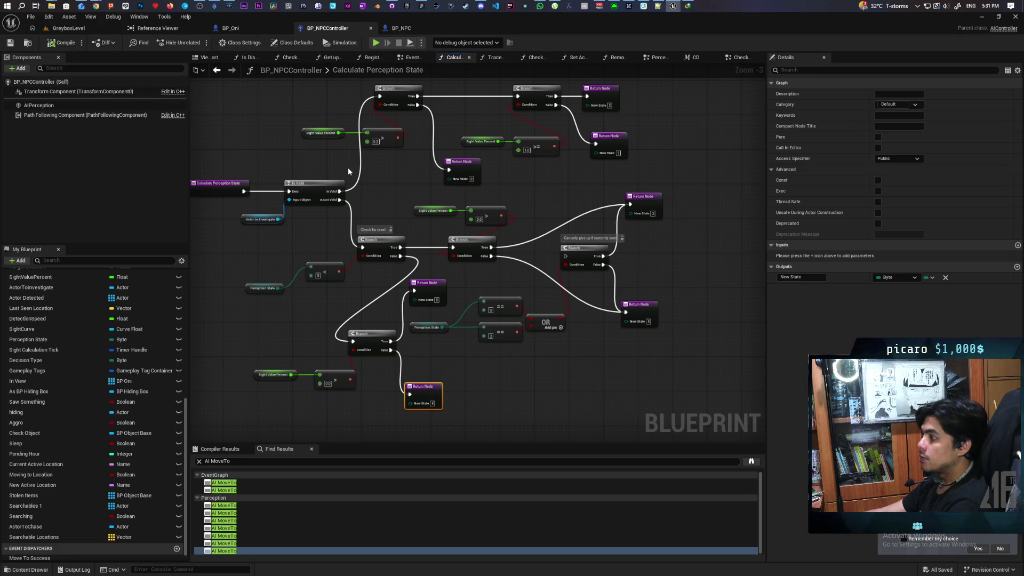
pyautogui.click(69, 29)
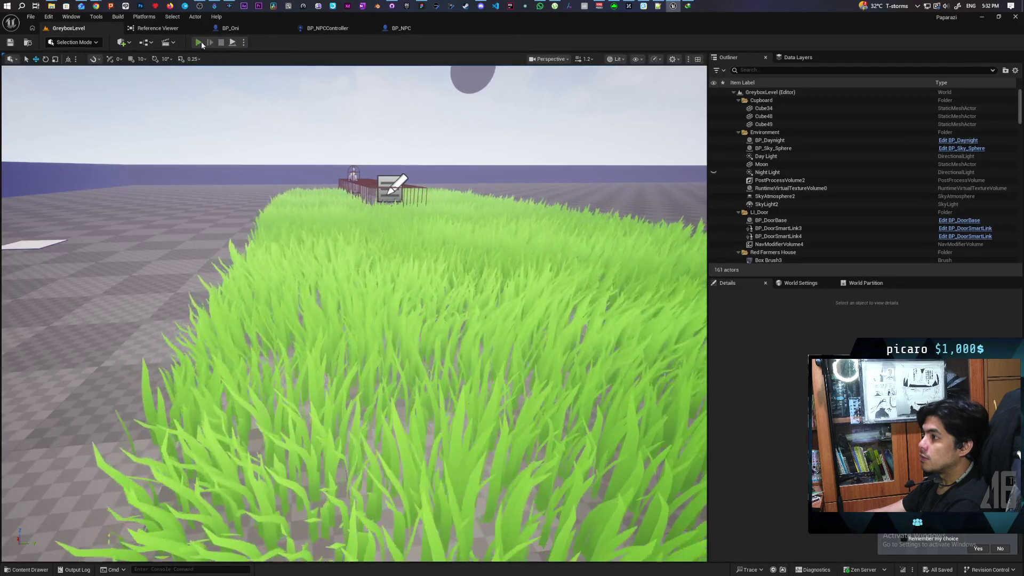
# Play-test GreyboxLevel, walking the character out of the bush, jumping, and through tall grass toward the NPC
pyautogui.click(199, 43)
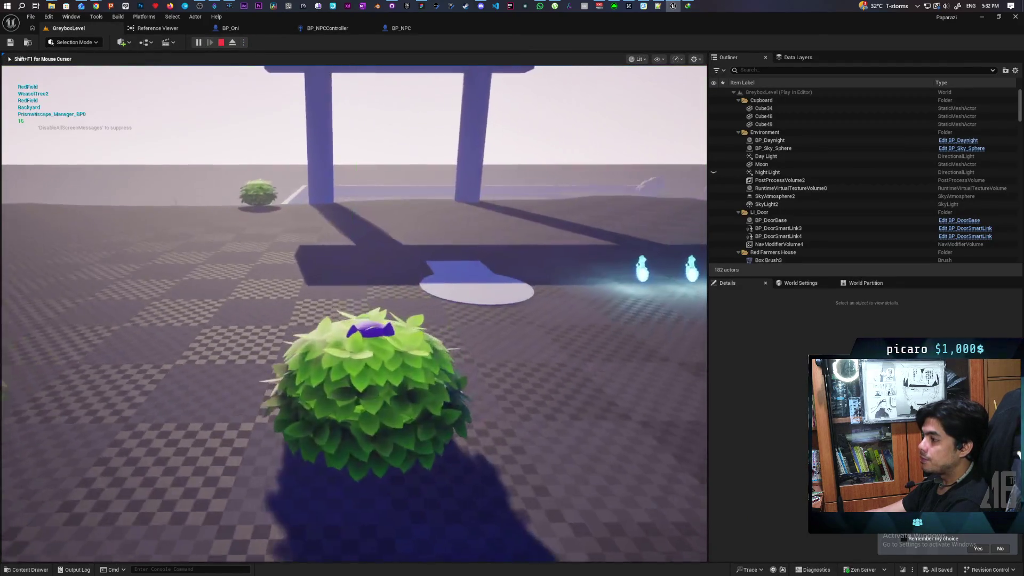
pyautogui.press('w')
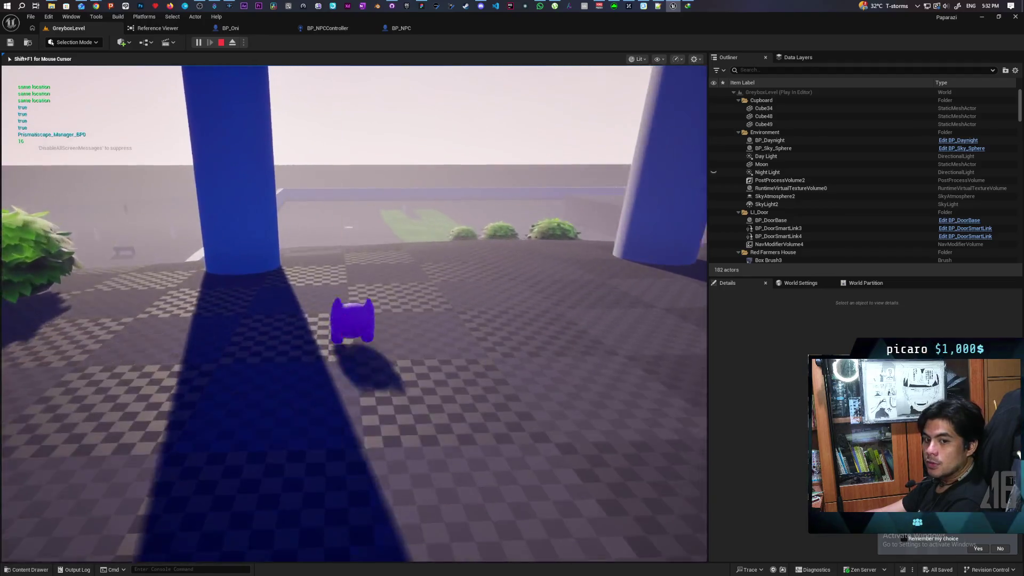
pyautogui.press('w')
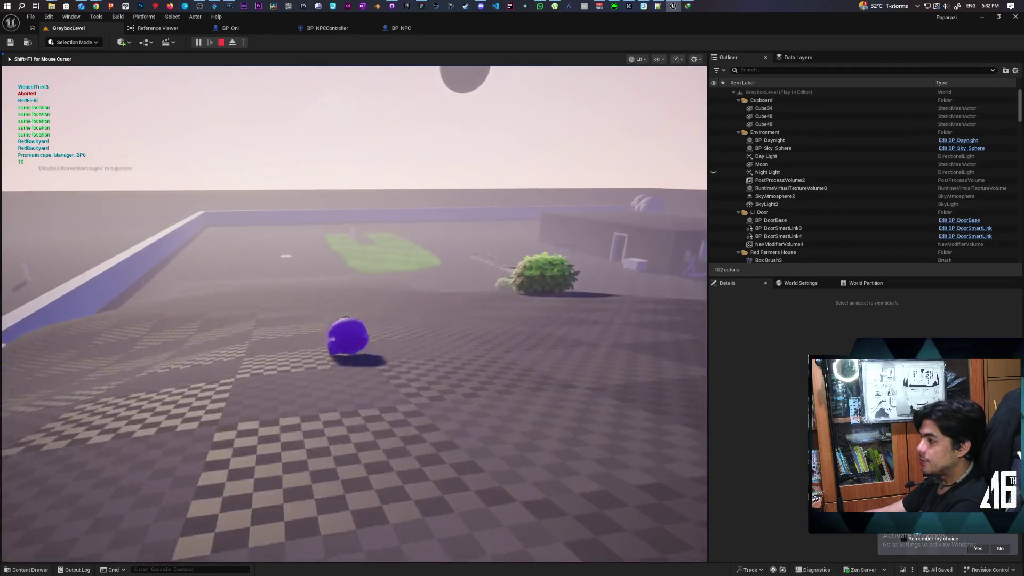
pyautogui.press('space')
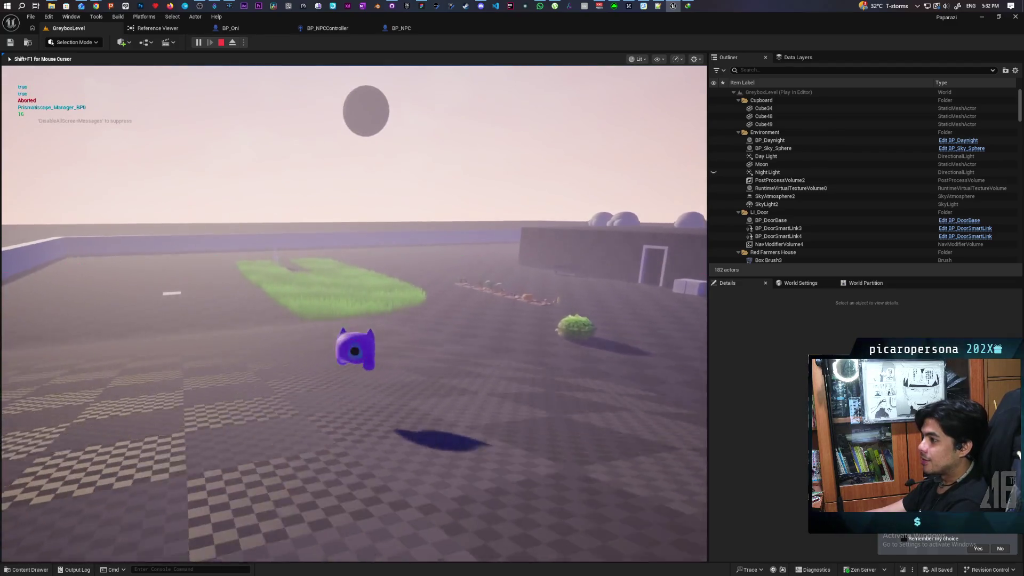
pyautogui.press('w')
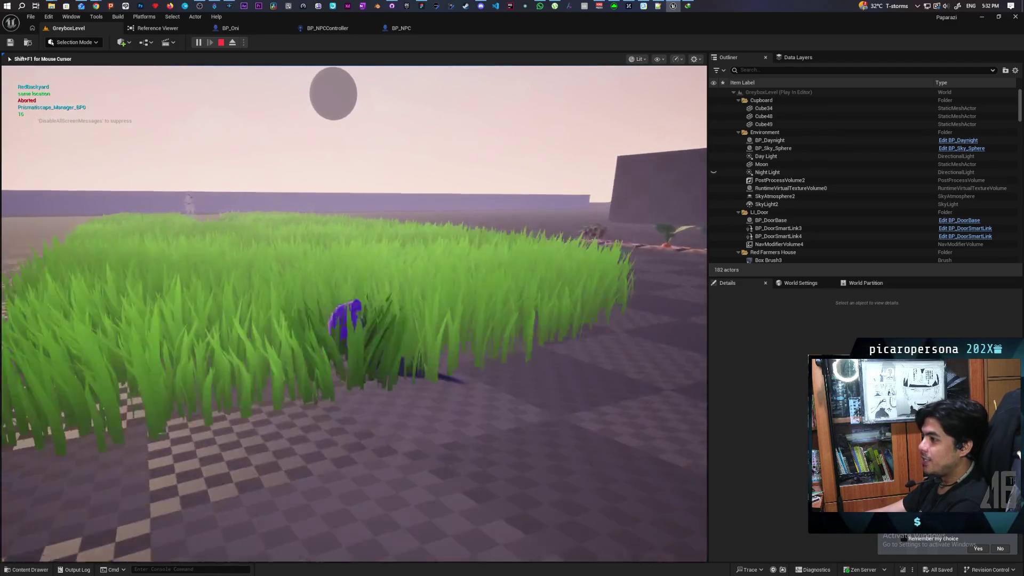
pyautogui.press('w')
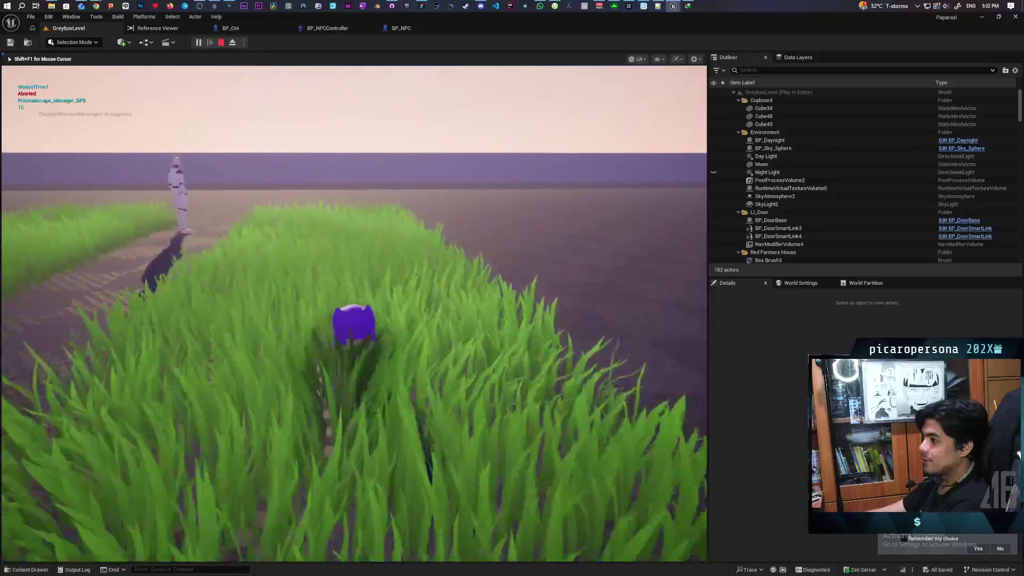
pyautogui.press('w')
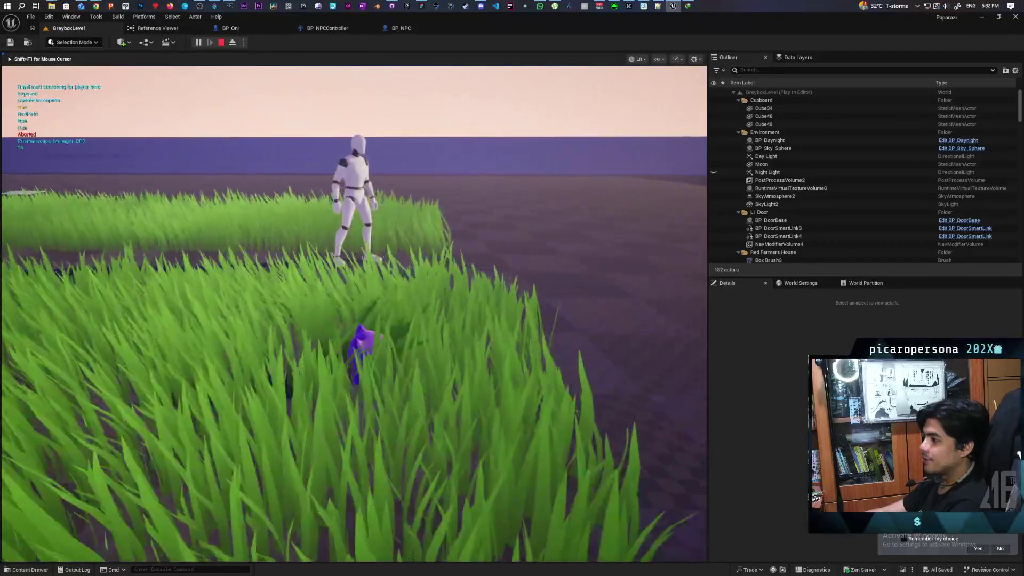
pyautogui.press('w')
# Keep walking past the pillars along the wall while the NPC notices, then end the session
pyautogui.press('w')
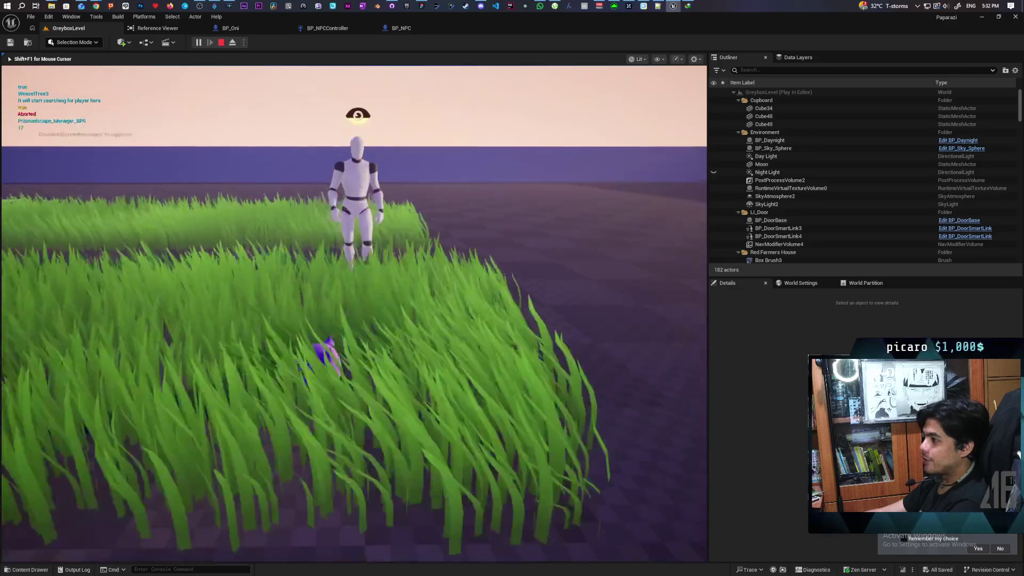
pyautogui.press('w')
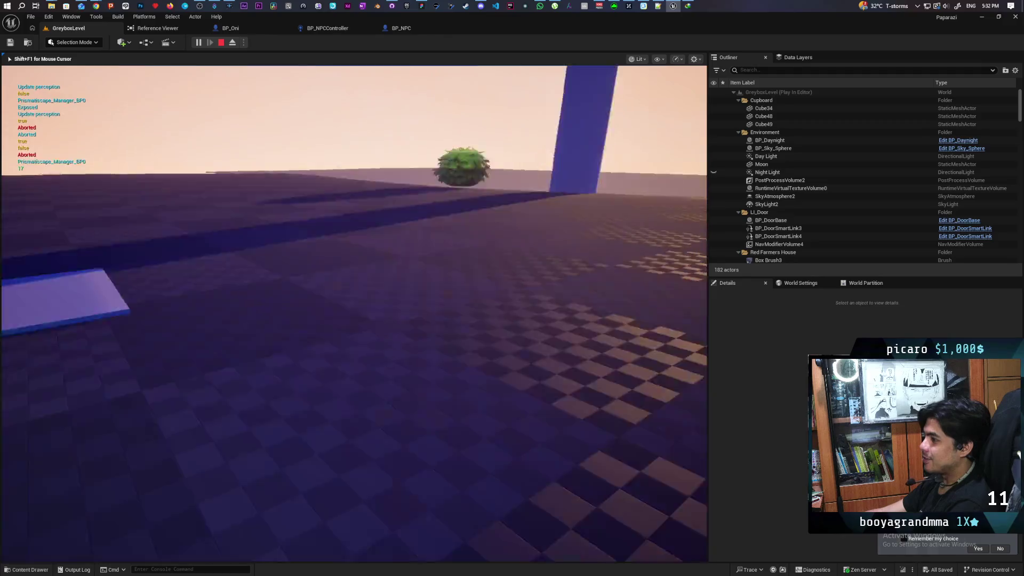
pyautogui.press('w')
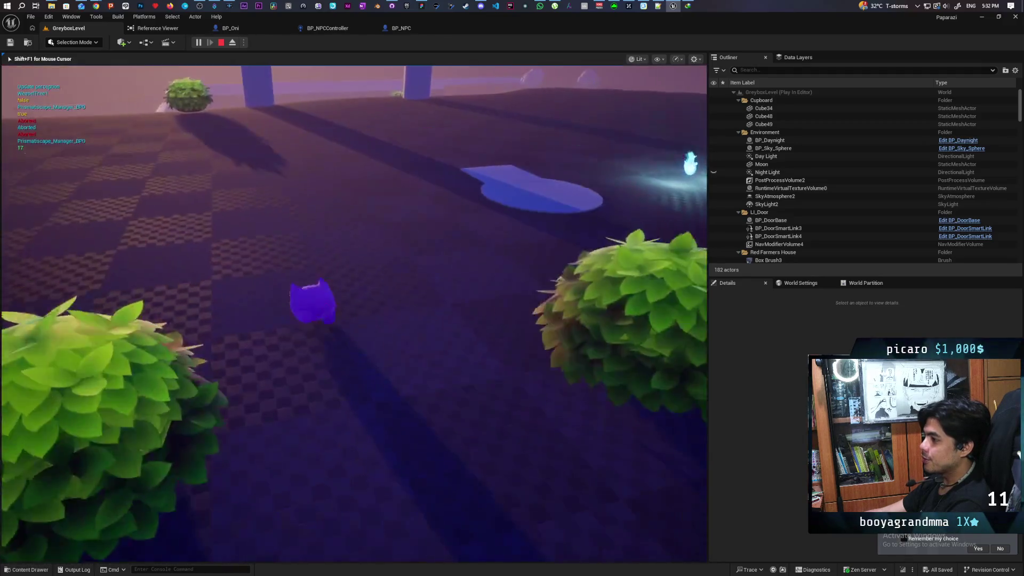
pyautogui.press('w')
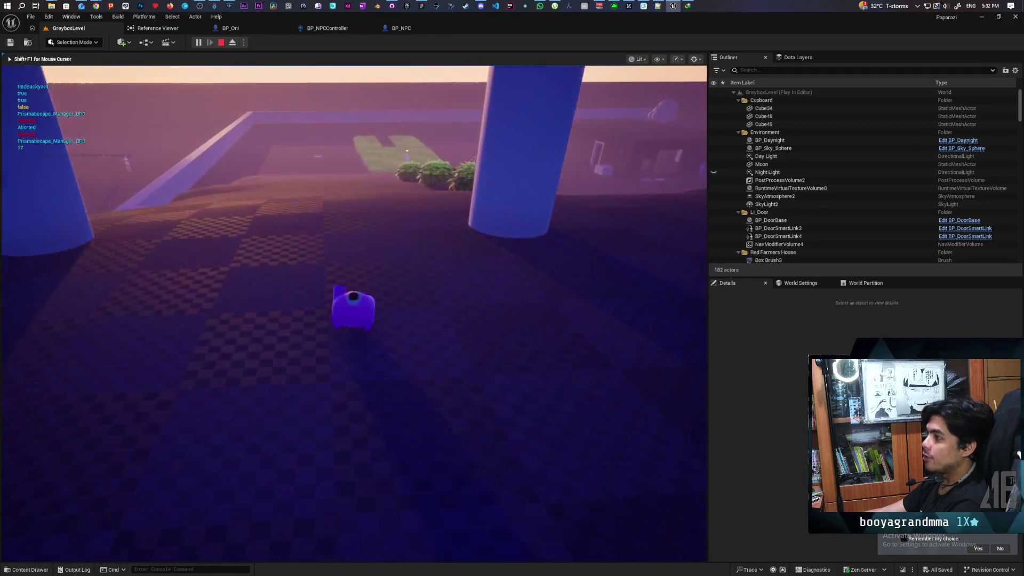
pyautogui.press('w')
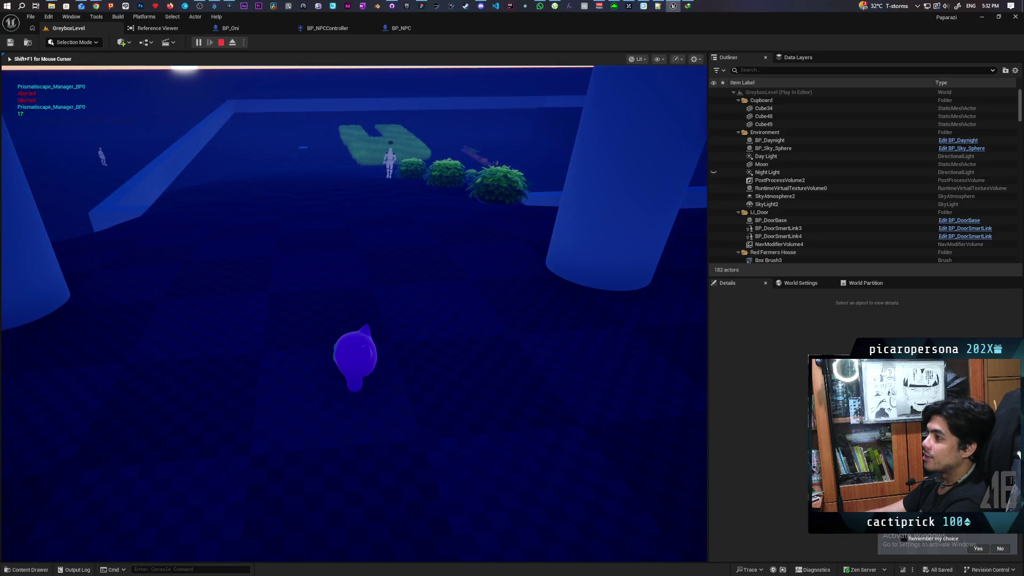
pyautogui.press('Escape')
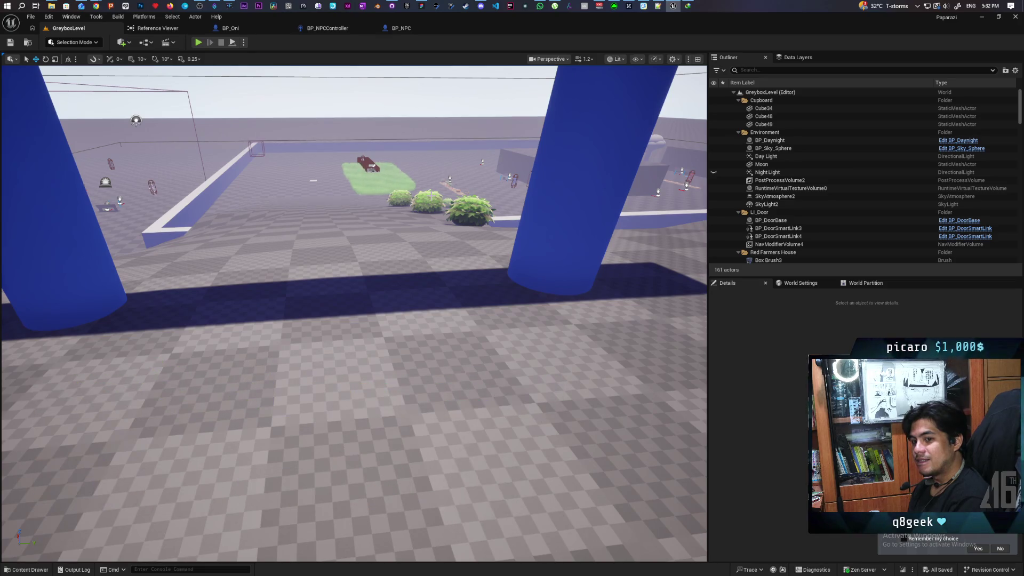
# Inspect the Return Node of BP_NPCController's Calculate Perception State function, then view its EventGraph
pyautogui.click(414, 30)
pyautogui.click(340, 33)
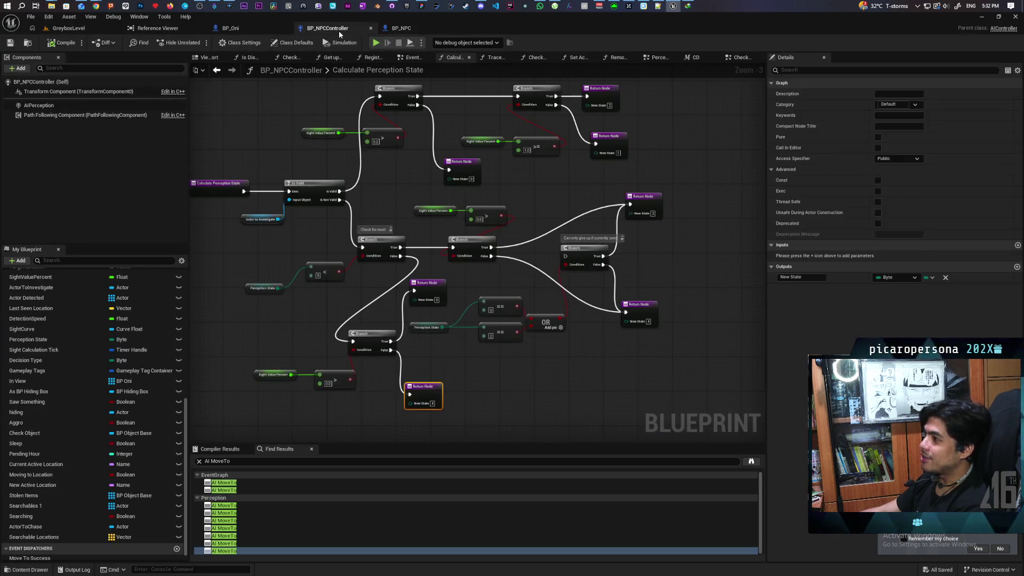
pyautogui.scroll(2, 440, 249)
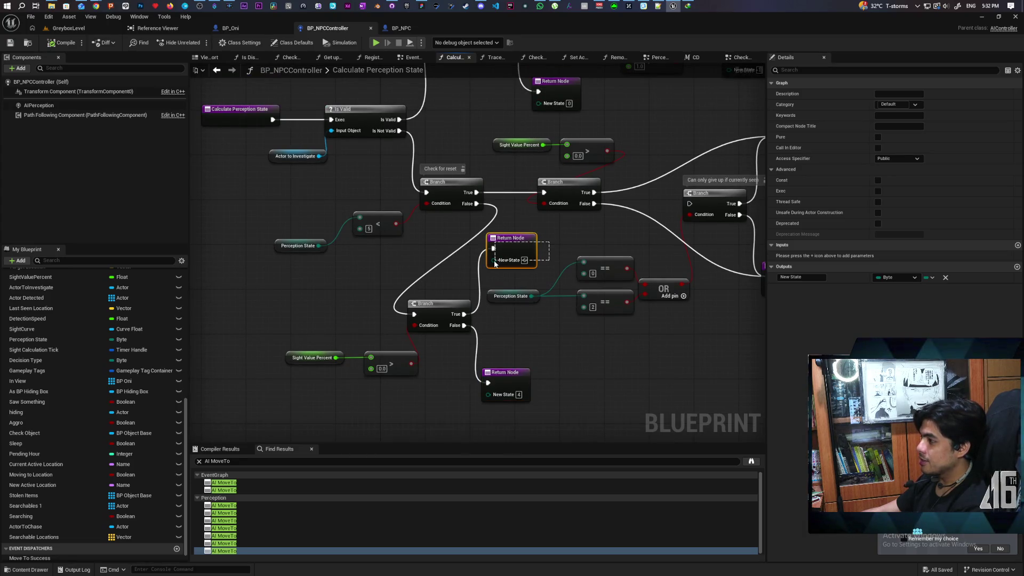
pyautogui.click(455, 266)
pyautogui.moveTo(542, 262); pyautogui.dragTo(542, 261)
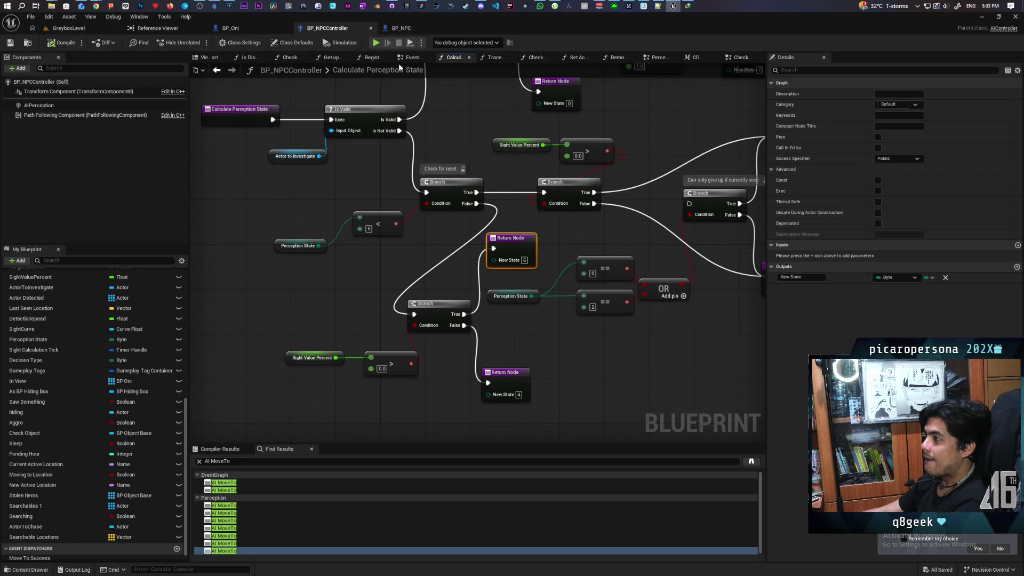
pyautogui.click(414, 58)
# Set an F9 breakpoint on a node in BP_NPCController's Perception graph
pyautogui.scroll(-5, 533, 279)
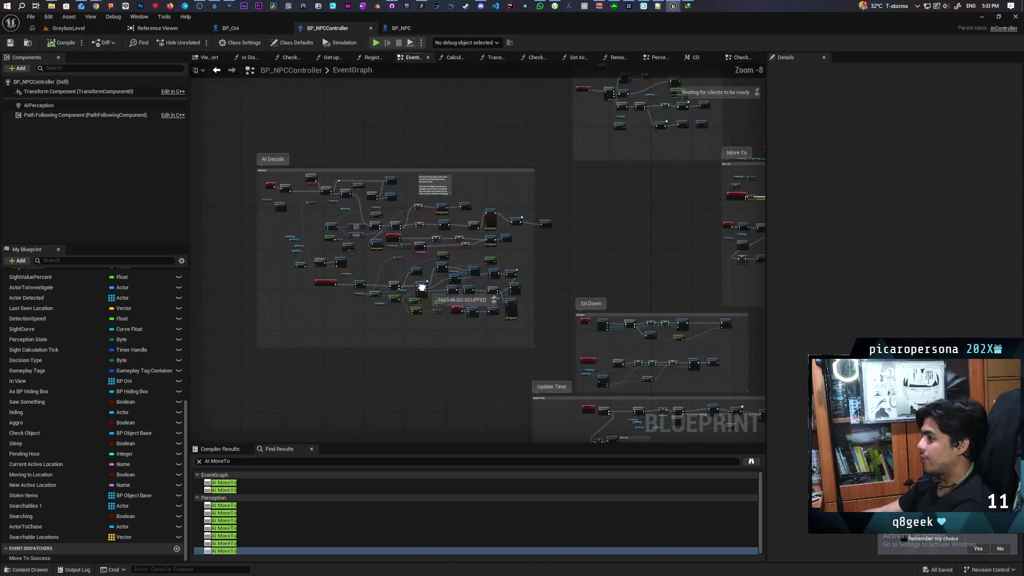
pyautogui.scroll(-4, 533, 279)
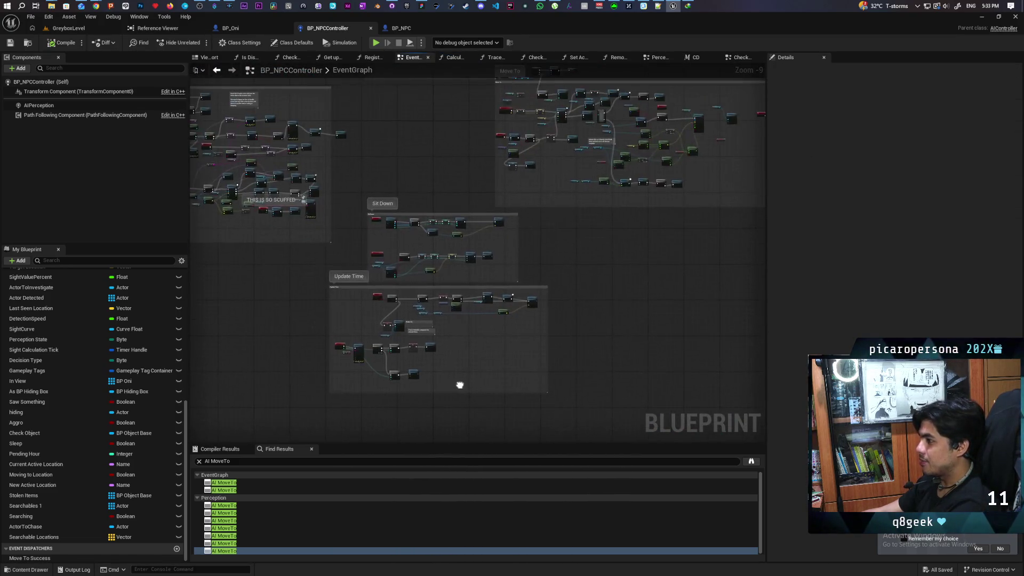
pyautogui.moveTo(447, 378); pyautogui.dragTo(443, 375)
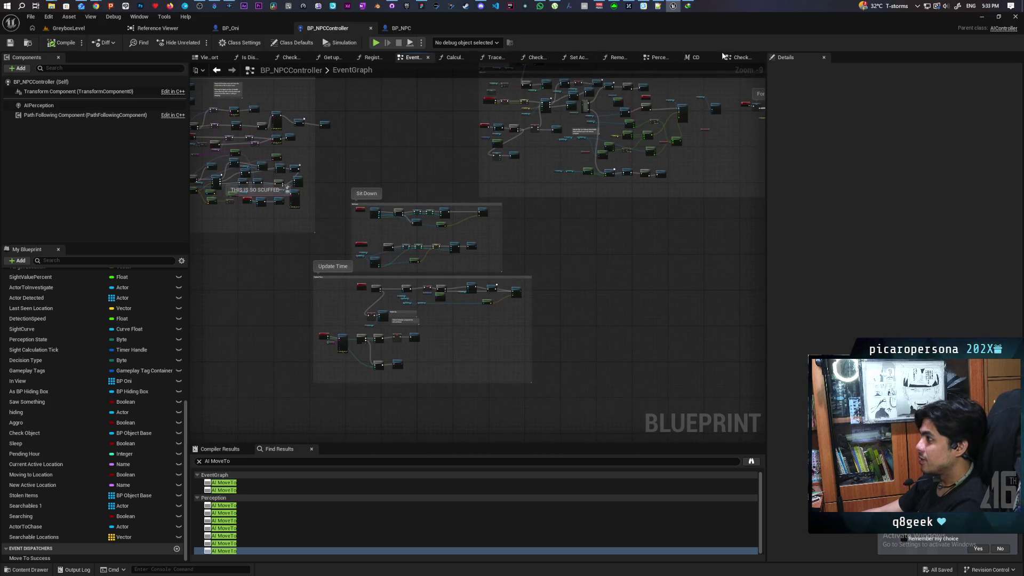
pyautogui.click(660, 58)
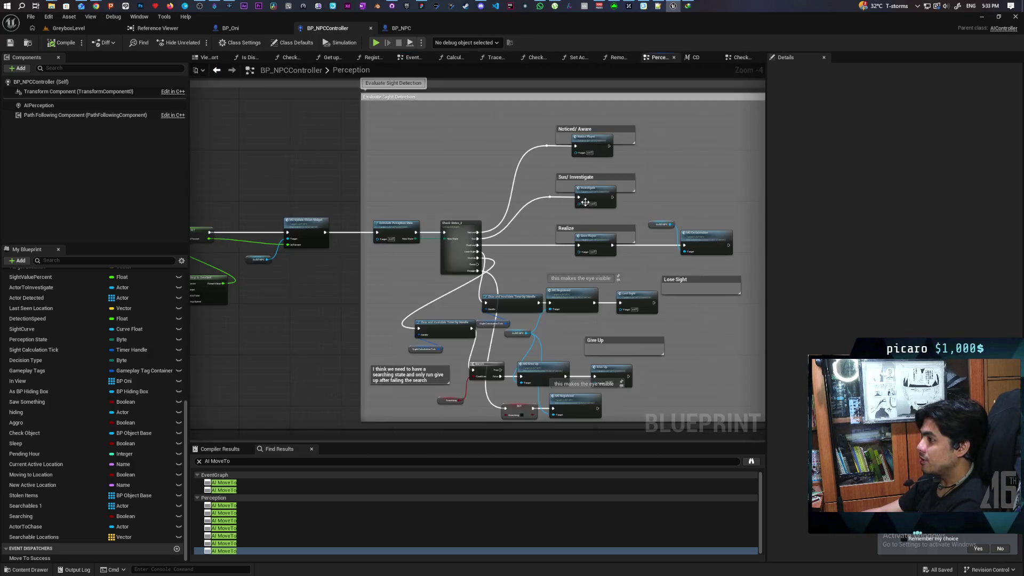
pyautogui.scroll(-5, 383, 163)
pyautogui.scroll(7, 383, 163)
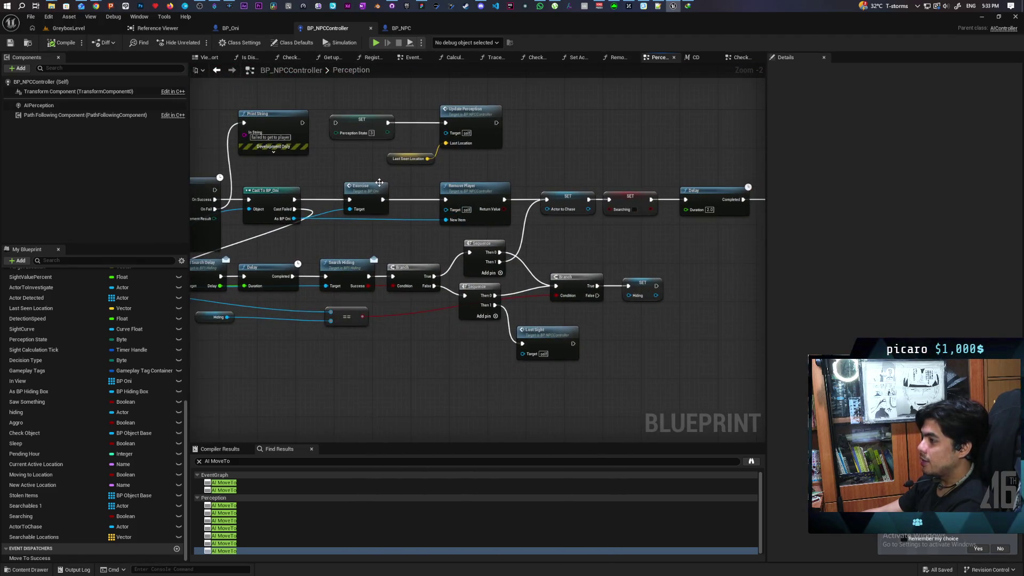
pyautogui.click(368, 192)
pyautogui.press('F9')
# Return to the GreyboxLevel level viewport
pyautogui.scroll(-9, 450, 243)
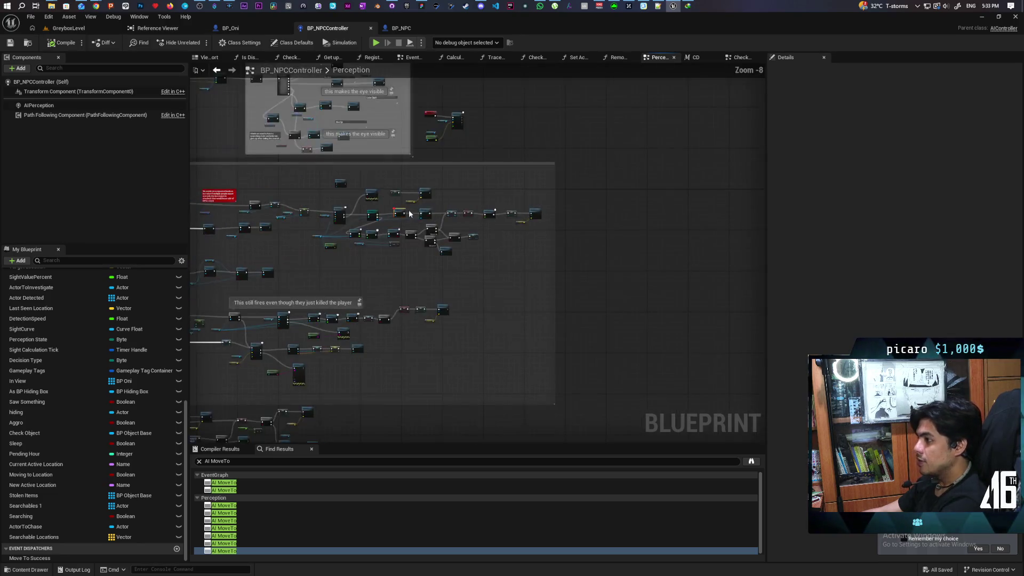
pyautogui.scroll(8, 472, 229)
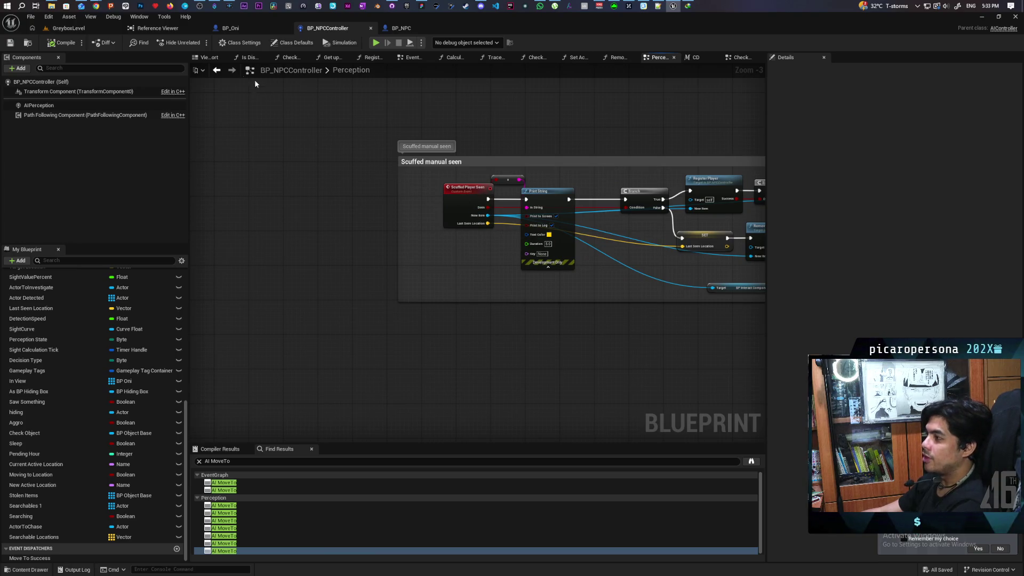
pyautogui.click(79, 28)
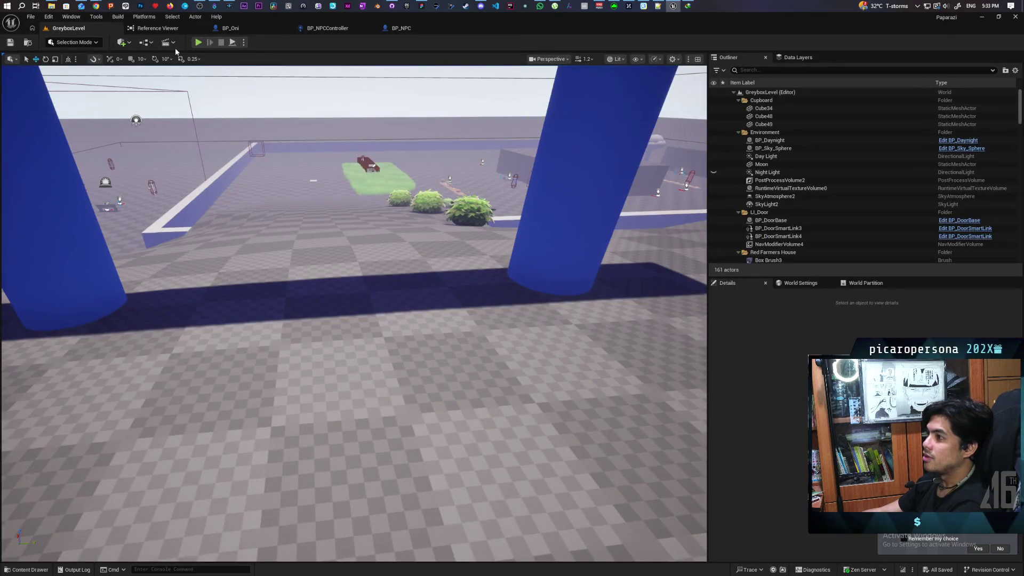
# Play until the breakpoint hits on Scuffed Player Seen, step with F10 into Print String, then stop
pyautogui.click(198, 43)
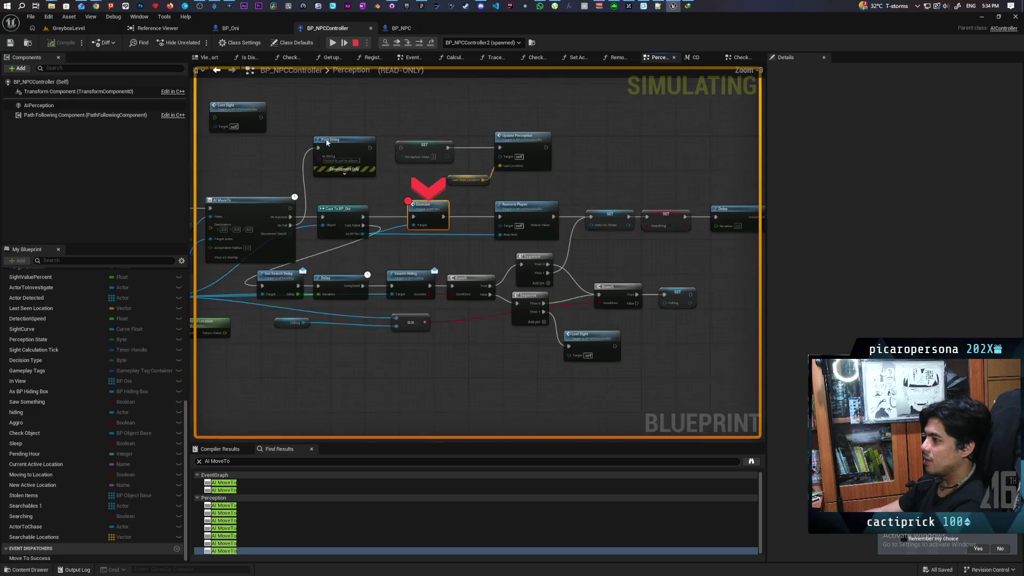
pyautogui.scroll(-6, 457, 321)
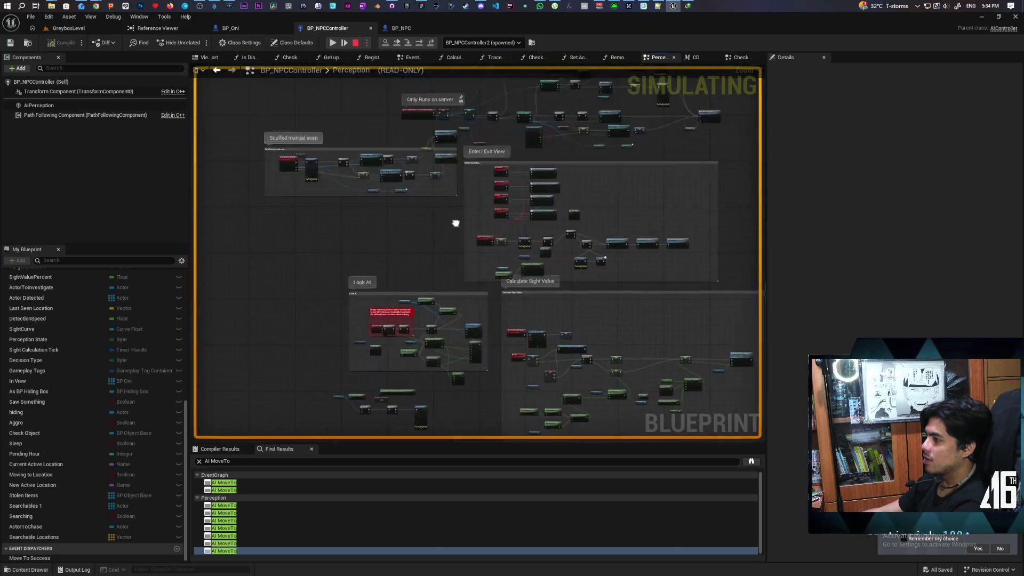
pyautogui.scroll(6, 456, 234)
pyautogui.click(418, 250)
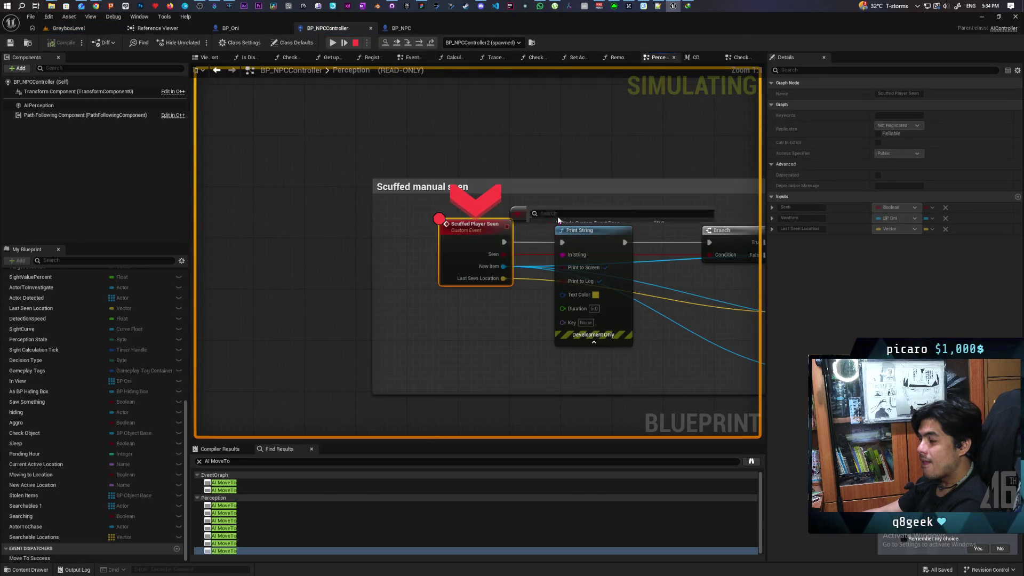
pyautogui.moveTo(531, 259); pyautogui.dragTo(351, 283)
pyautogui.moveTo(320, 280)
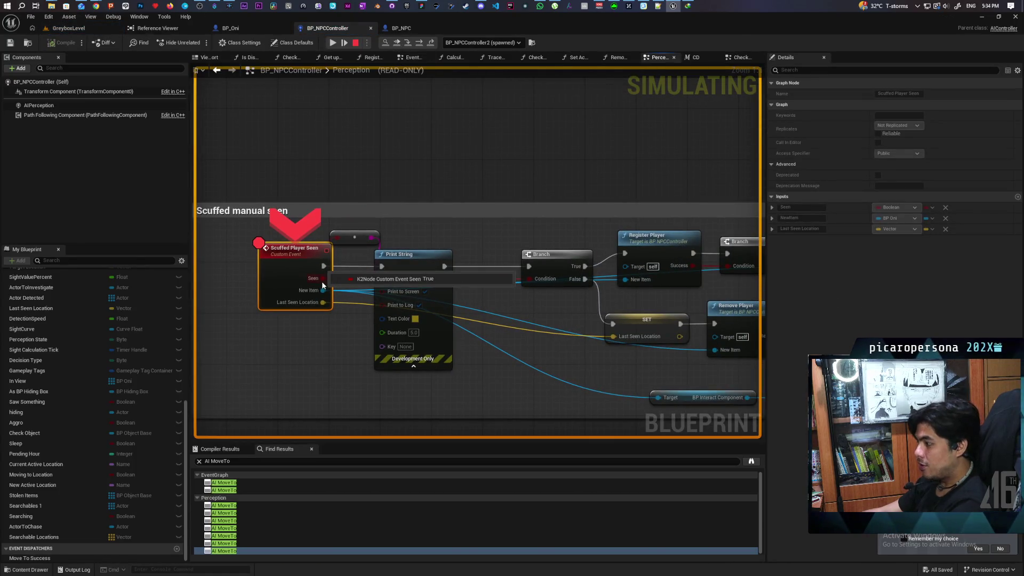
pyautogui.press('F10')
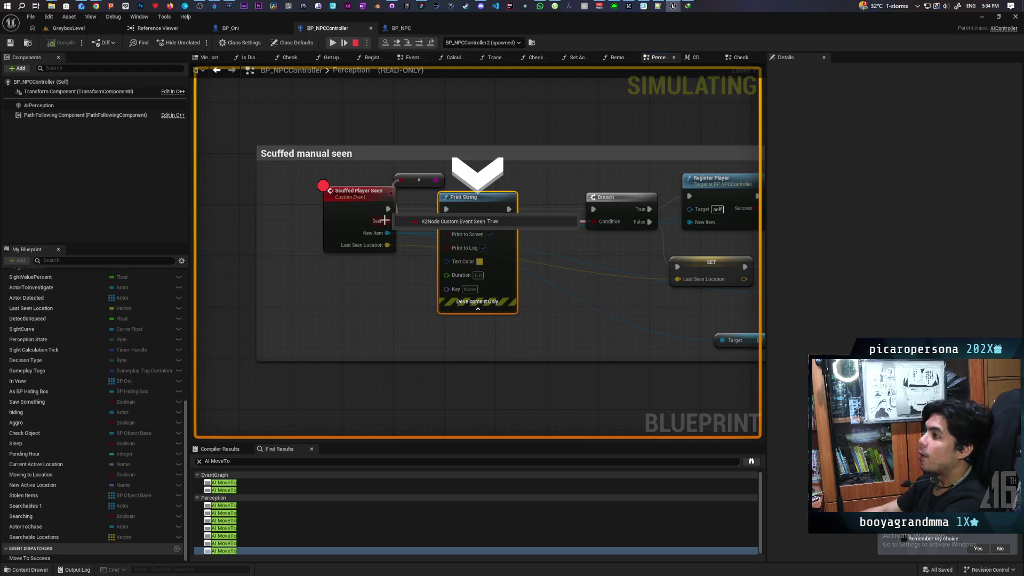
pyautogui.press('Escape')
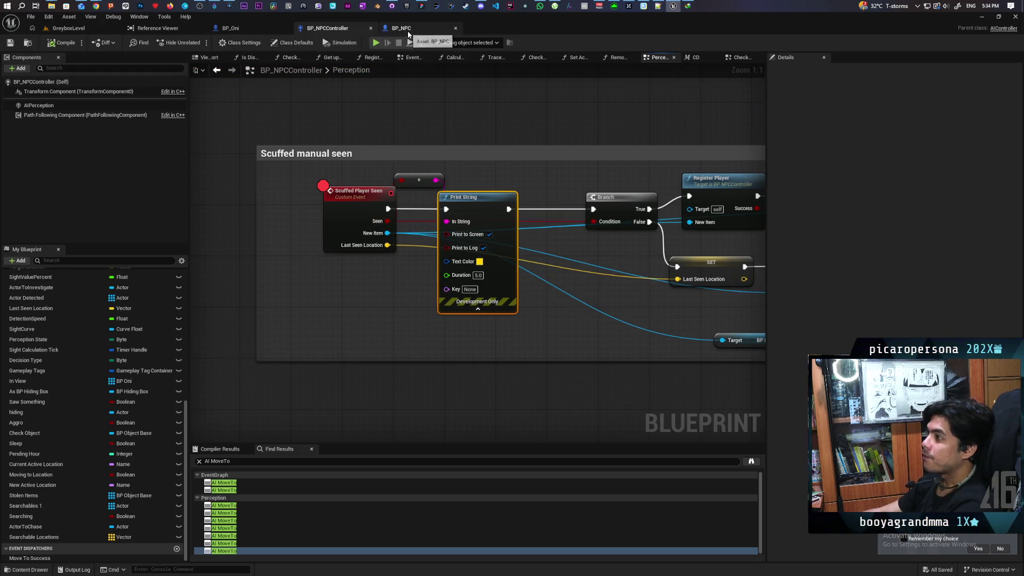
# In BP_Oni, connect the Exorcise event's execution to Call Death in the Kill and Revive group
pyautogui.click(252, 29)
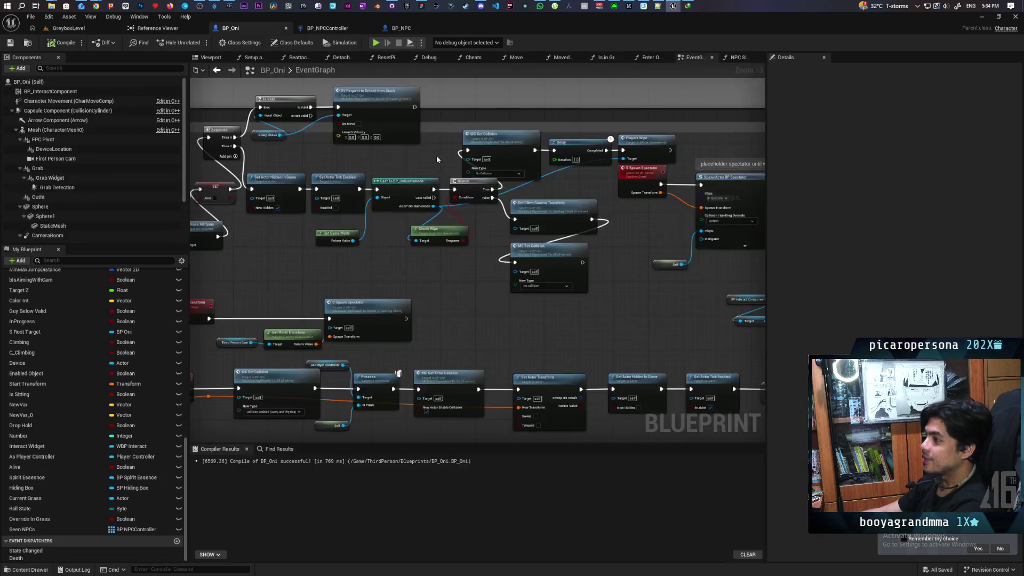
pyautogui.scroll(-3, 416, 186)
pyautogui.scroll(5, 407, 214)
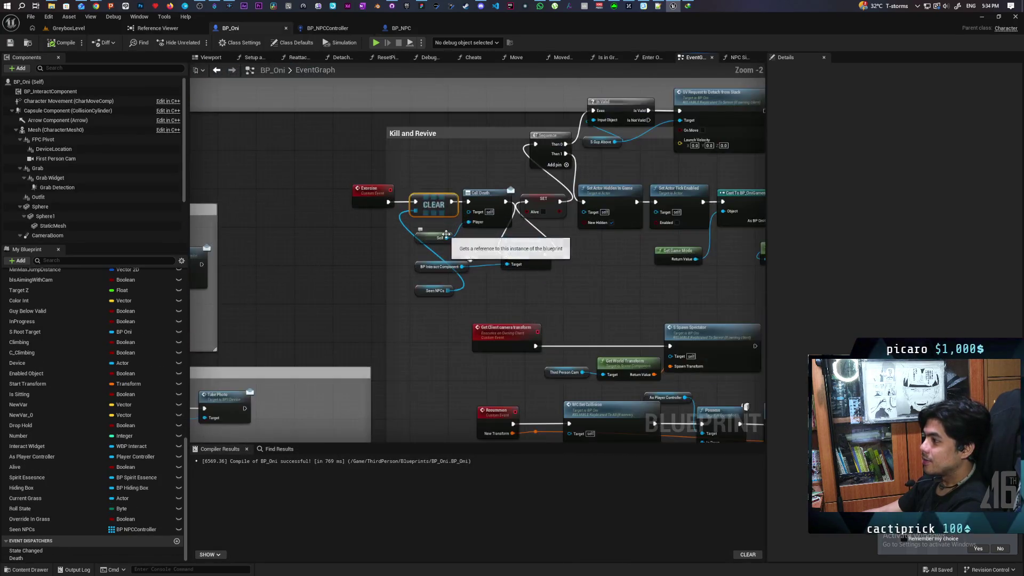
pyautogui.click(399, 196)
pyautogui.moveTo(399, 195); pyautogui.dragTo(380, 196)
pyautogui.click(446, 252)
pyautogui.scroll(-2, 367, 260)
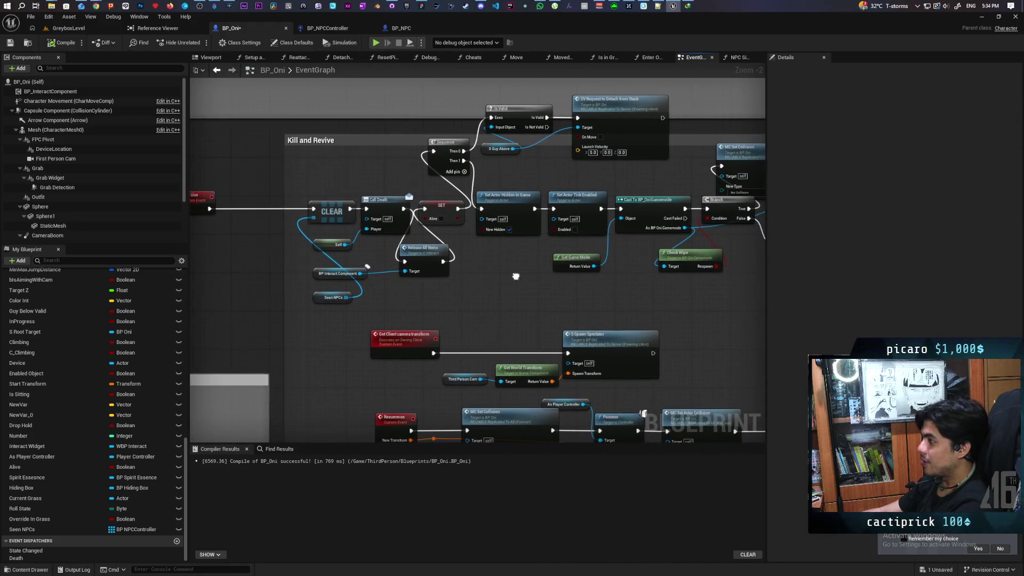
pyautogui.scroll(1, 425, 275)
pyautogui.moveTo(411, 277)
pyautogui.mouseDown()
pyautogui.moveTo(533, 279)
pyautogui.moveTo(447, 288)
pyautogui.moveTo(407, 286)
pyautogui.moveTo(542, 279)
pyautogui.mouseUp()
pyautogui.moveTo(245, 217); pyautogui.dragTo(427, 219)
pyautogui.moveTo(384, 221); pyautogui.dragTo(339, 272)
pyautogui.moveTo(213, 212); pyautogui.dragTo(351, 214)
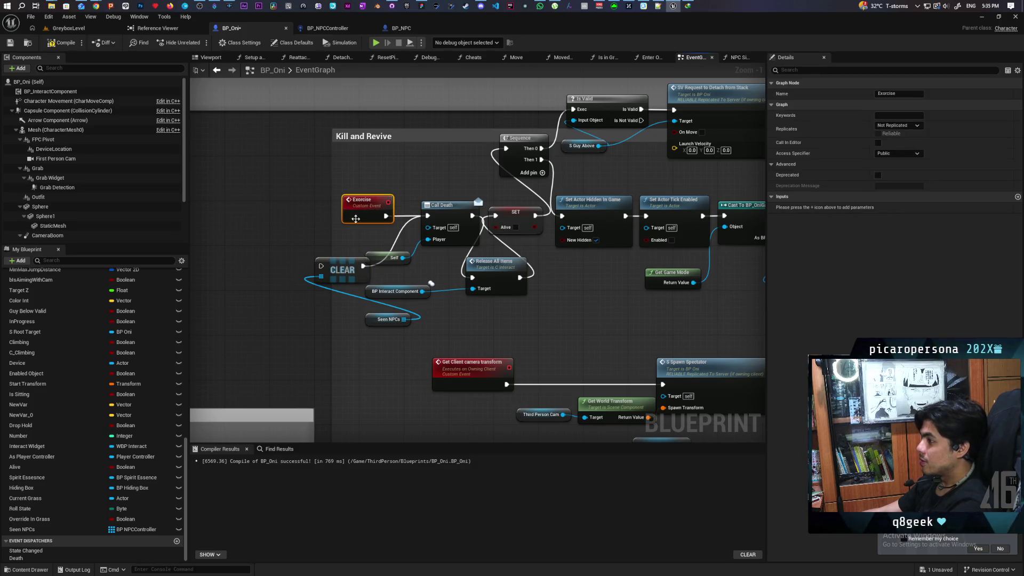
# Place CLEAR below Get Game Mode, wire Set Actor Tick Enabled into it, and save BP_Oni
pyautogui.moveTo(368, 258)
pyautogui.mouseDown()
pyautogui.moveTo(427, 278)
pyautogui.moveTo(735, 270)
pyautogui.moveTo(653, 306)
pyautogui.mouseUp()
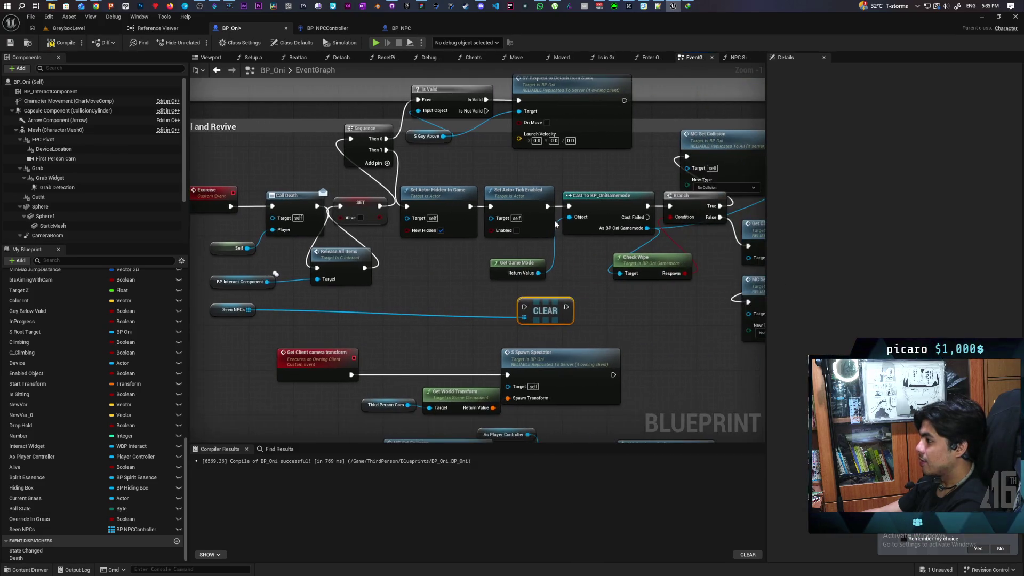
pyautogui.moveTo(548, 206)
pyautogui.mouseDown()
pyautogui.moveTo(512, 277)
pyautogui.moveTo(526, 310)
pyautogui.moveTo(569, 206)
pyautogui.mouseUp()
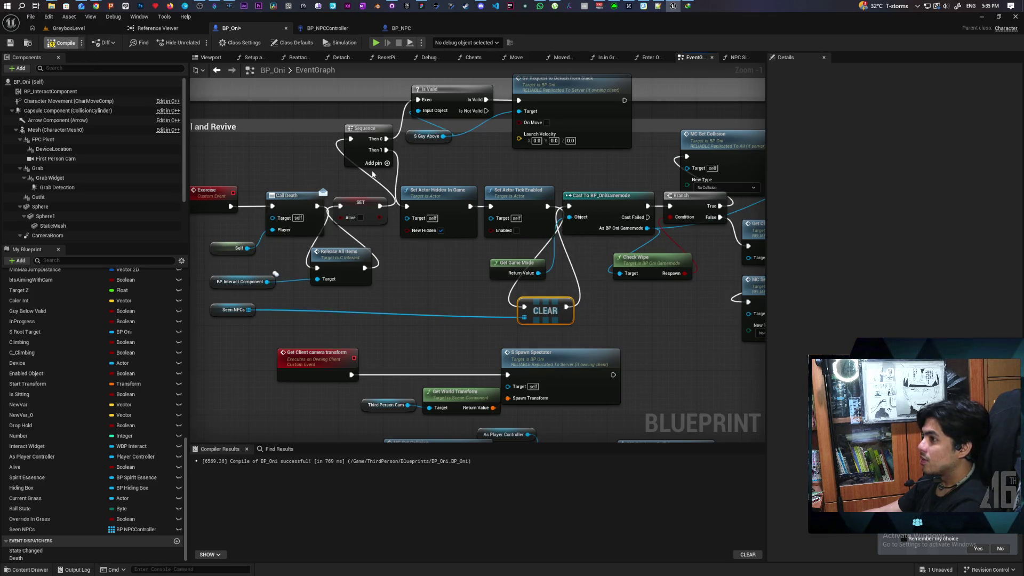
pyautogui.hotkey('ctrl', 's')
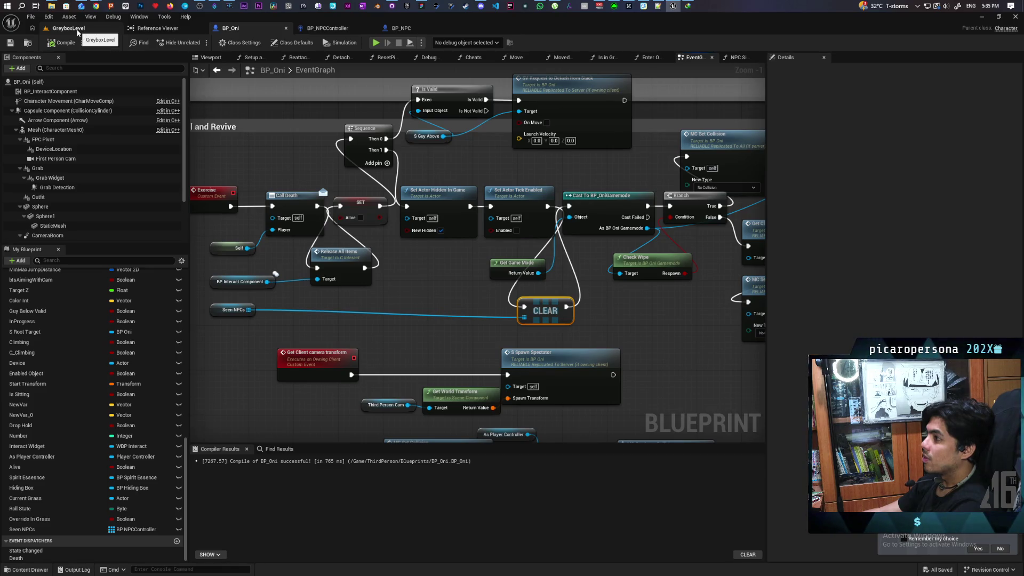
pyautogui.moveTo(634, 301)
pyautogui.mouseDown()
pyautogui.moveTo(448, 297)
pyautogui.moveTo(425, 306)
pyautogui.moveTo(491, 301)
pyautogui.mouseUp()
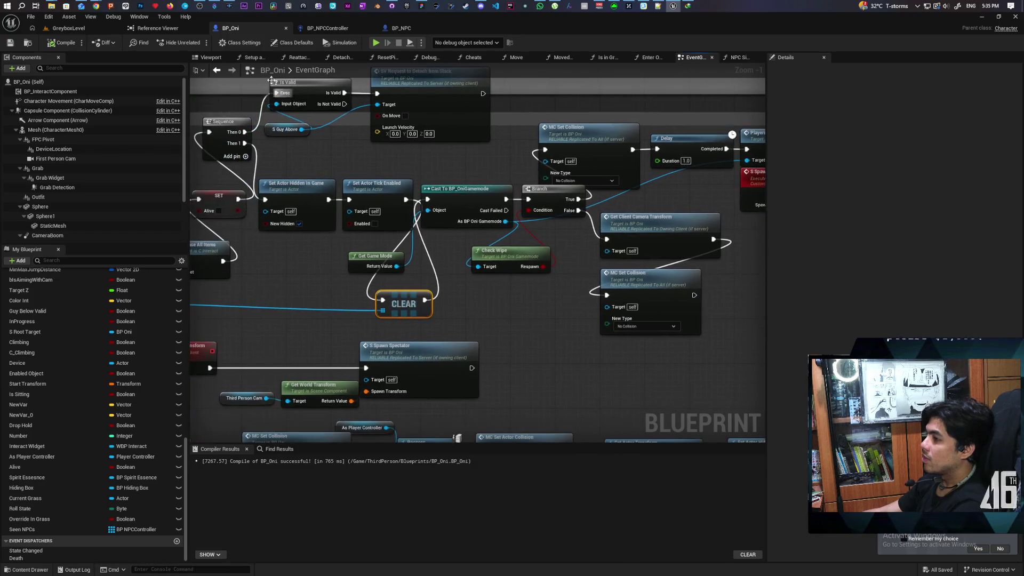
pyautogui.click(90, 28)
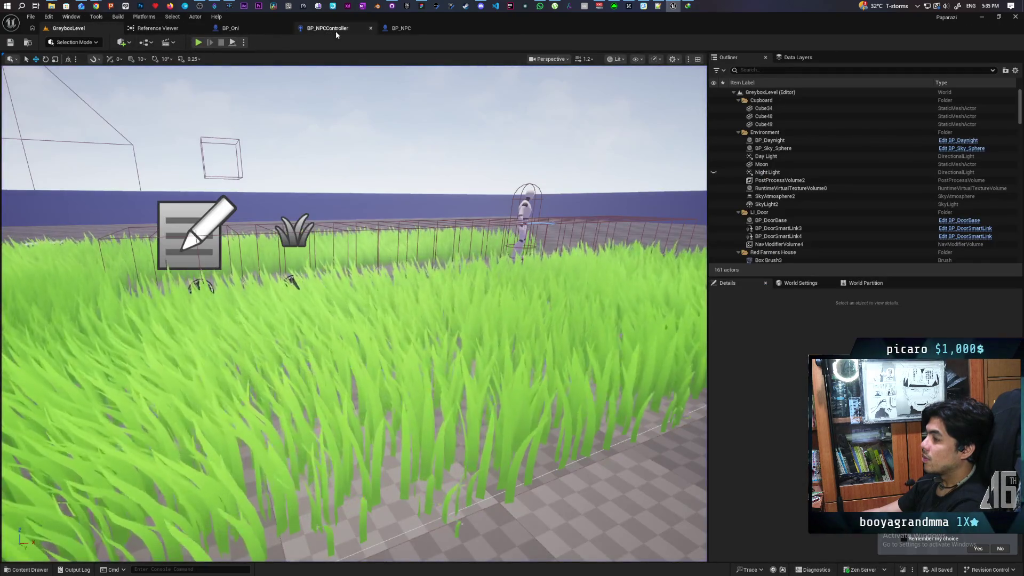
# Toggle the breakpoint on Scuffed Player Seen in BP_NPCController and start a play session
pyautogui.click(327, 29)
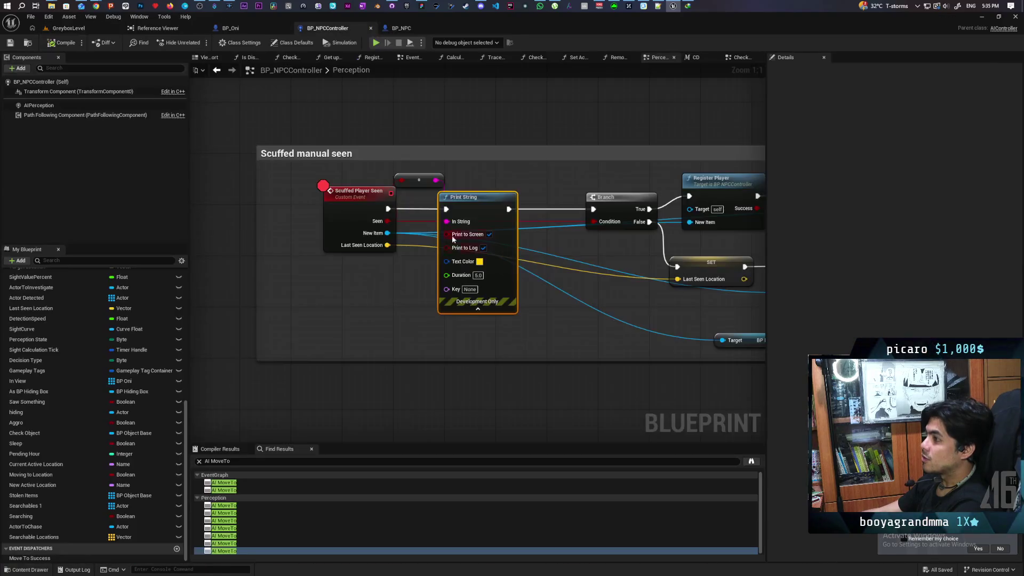
pyautogui.press('F9')
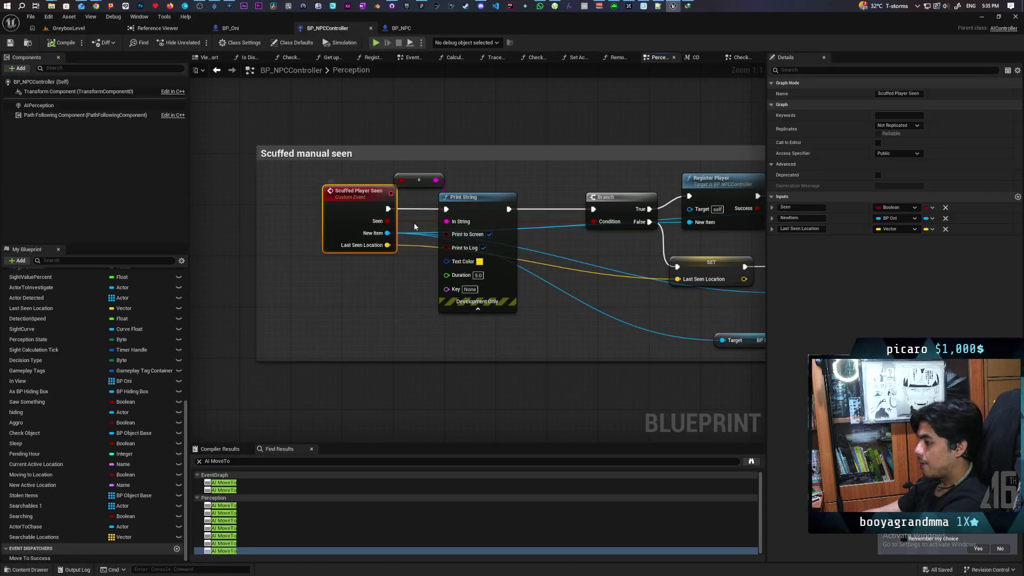
pyautogui.click(68, 28)
pyautogui.click(199, 42)
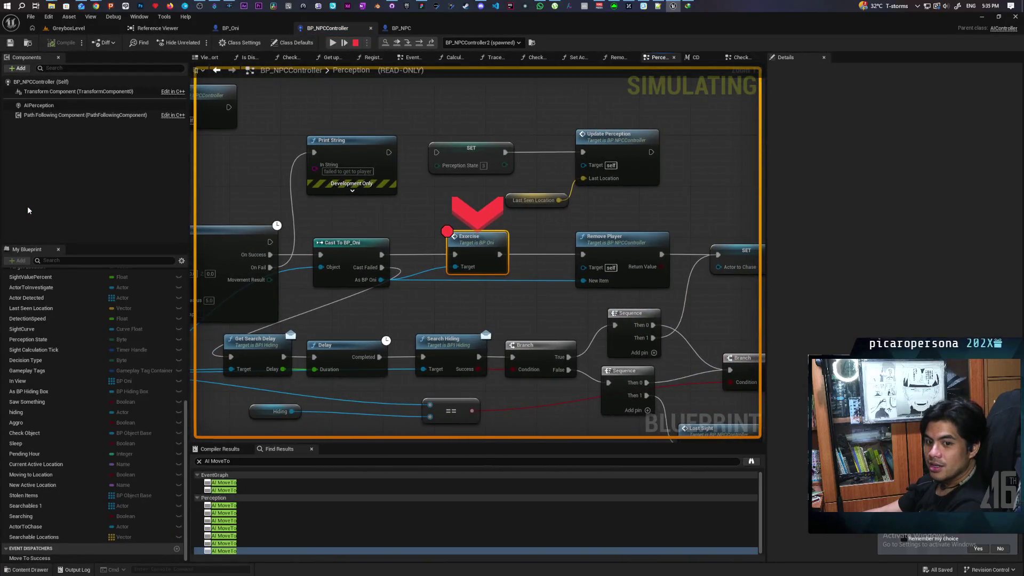
# When paused on Scuffed Player Seen, step with F10 to Print String, then stop the simulation
pyautogui.scroll(-5, 346, 142)
pyautogui.moveTo(398, 251)
pyautogui.mouseDown()
pyautogui.moveTo(693, 210)
pyautogui.moveTo(434, 272)
pyautogui.moveTo(578, 298)
pyautogui.moveTo(478, 224)
pyautogui.moveTo(421, 411)
pyautogui.moveTo(435, 341)
pyautogui.moveTo(378, 285)
pyautogui.mouseUp()
pyautogui.click(378, 285)
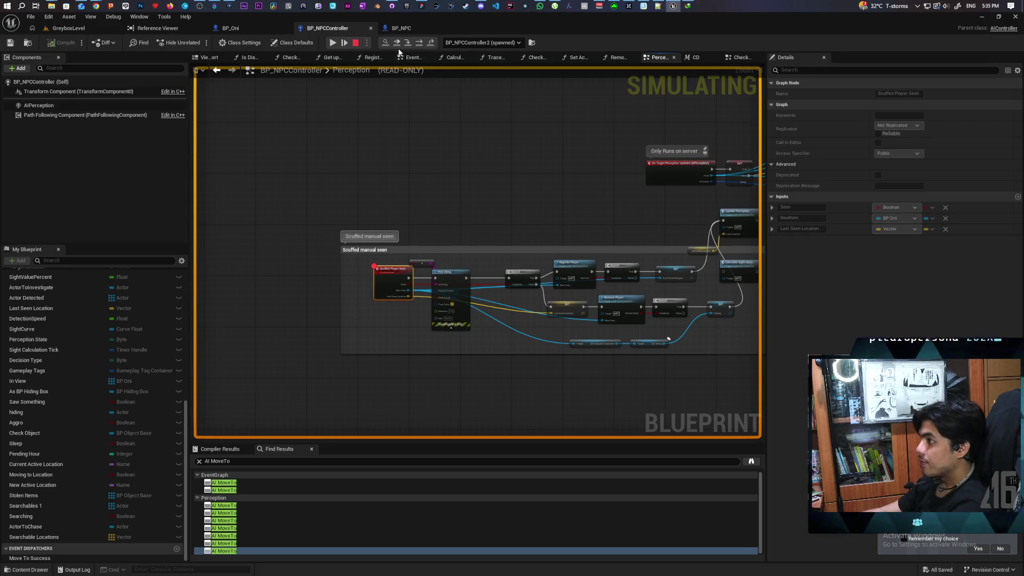
pyautogui.scroll(4, 432, 133)
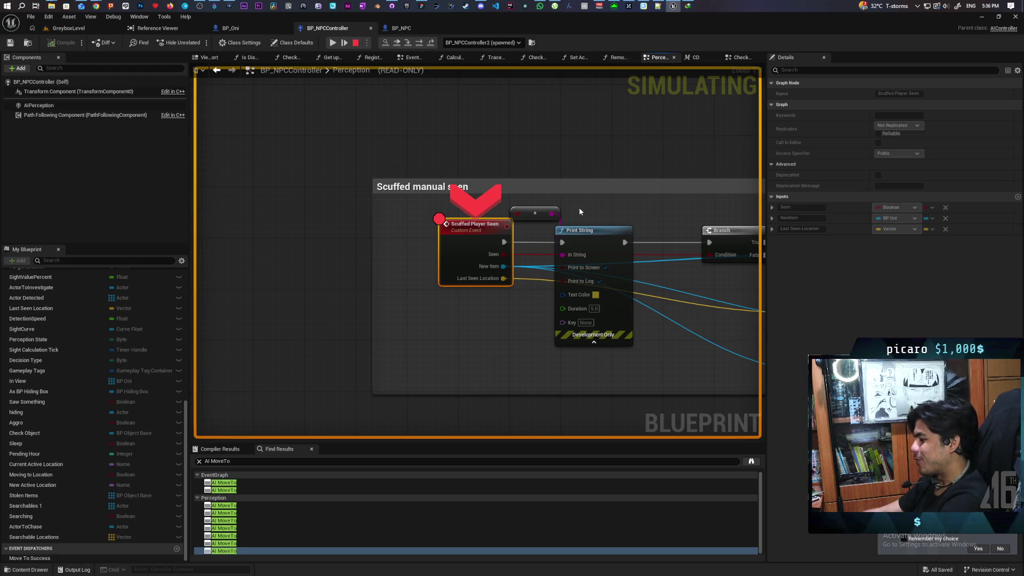
pyautogui.moveTo(503, 266)
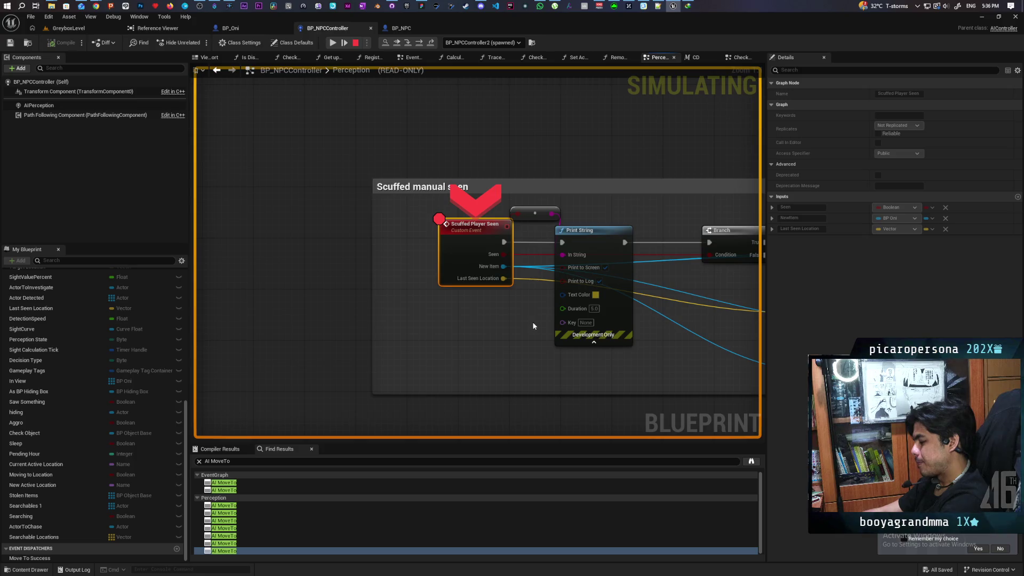
pyautogui.press('F10')
pyautogui.moveTo(379, 219)
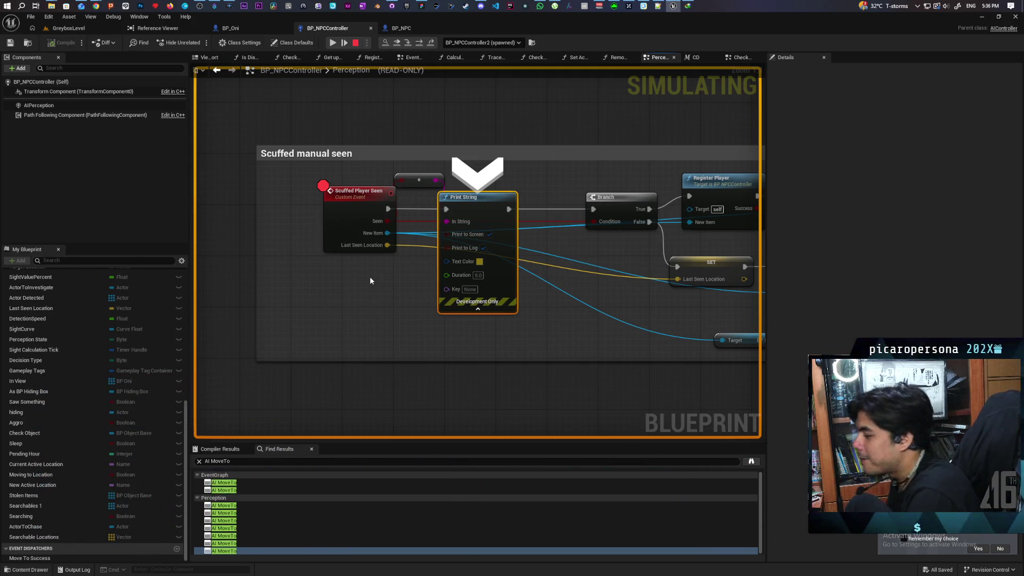
pyautogui.press('Escape')
pyautogui.click(354, 215)
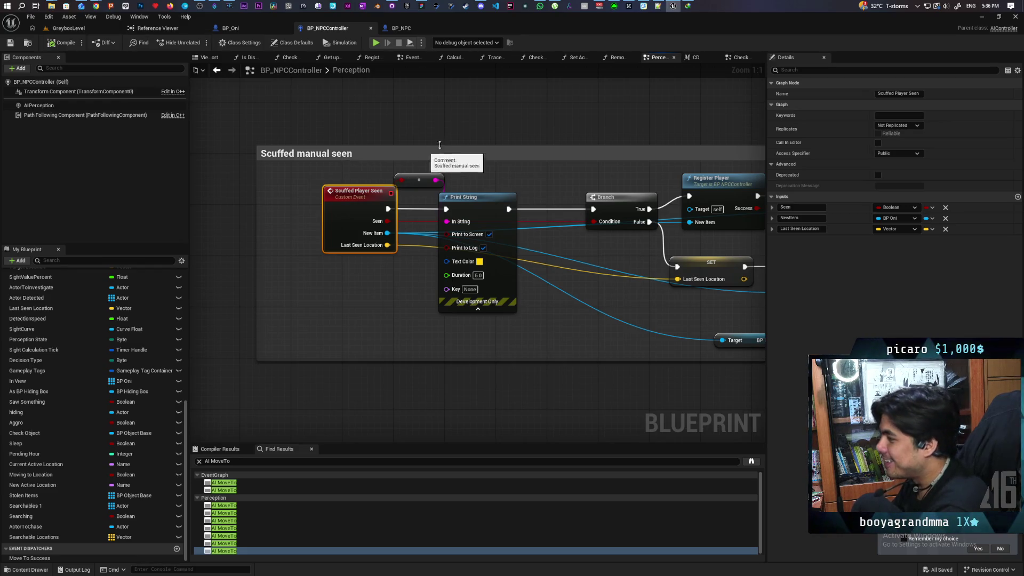
pyautogui.scroll(-8, 466, 141)
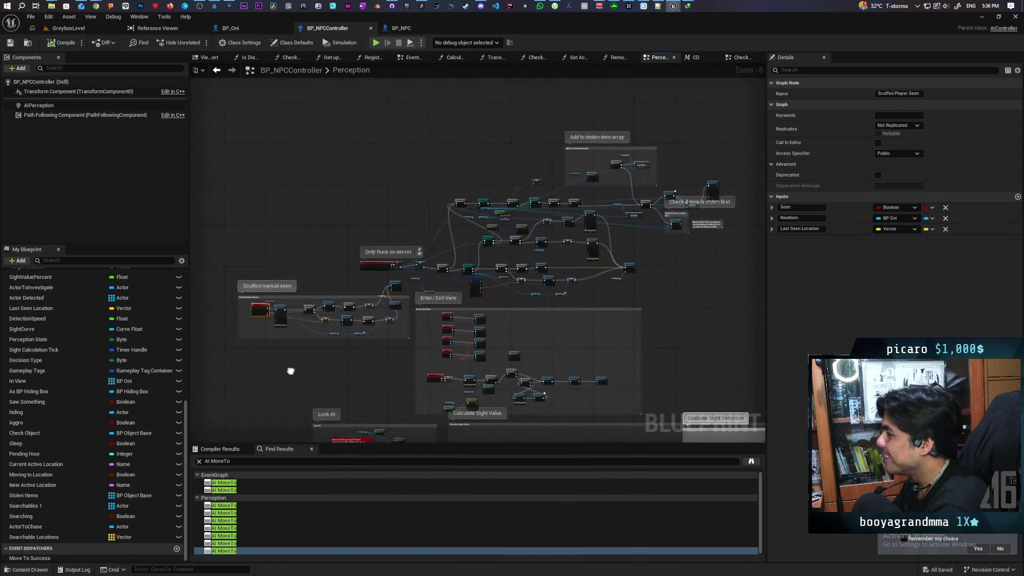
# Navigate BP_Oni's EventGraph to the anim-montage Event Tick group and grass-visibility Delay node, selecting them
pyautogui.click(248, 29)
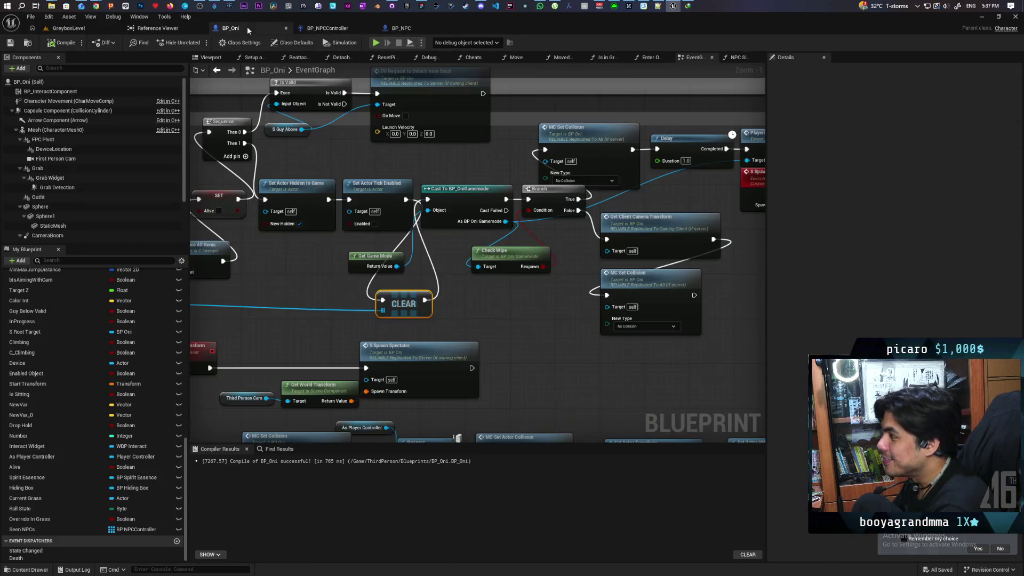
pyautogui.scroll(-6, 338, 184)
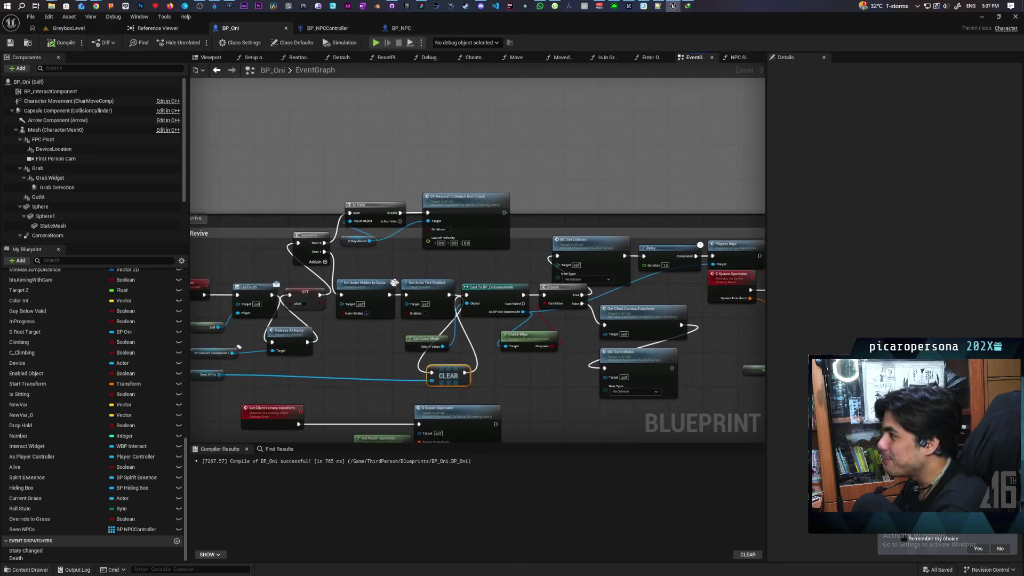
pyautogui.moveTo(396, 275)
pyautogui.mouseDown()
pyautogui.moveTo(438, 320)
pyautogui.moveTo(469, 279)
pyautogui.moveTo(424, 371)
pyautogui.moveTo(523, 228)
pyautogui.moveTo(497, 178)
pyautogui.mouseUp()
pyautogui.scroll(3, 350, 254)
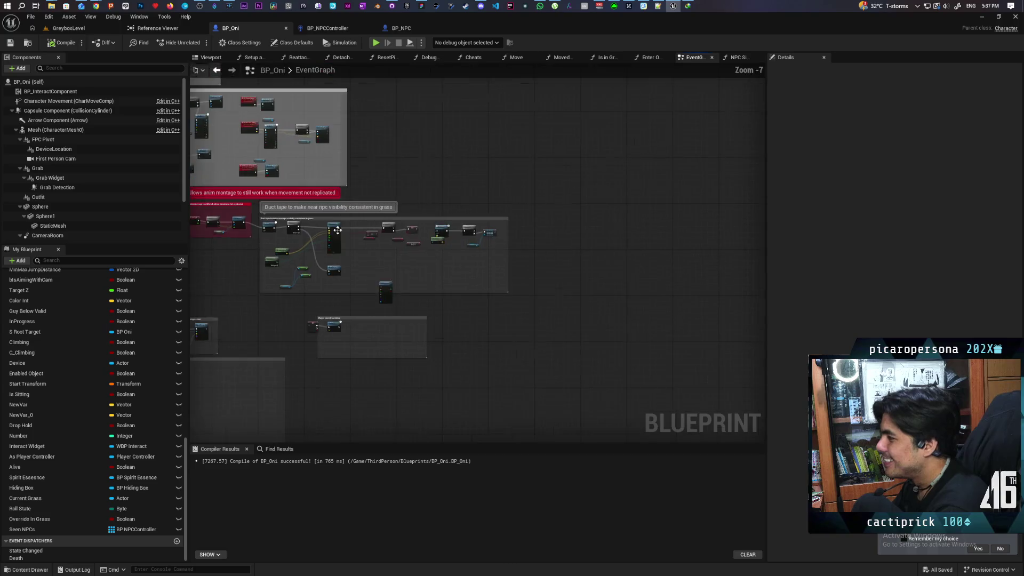
pyautogui.moveTo(351, 253); pyautogui.dragTo(478, 192)
pyautogui.click(421, 181)
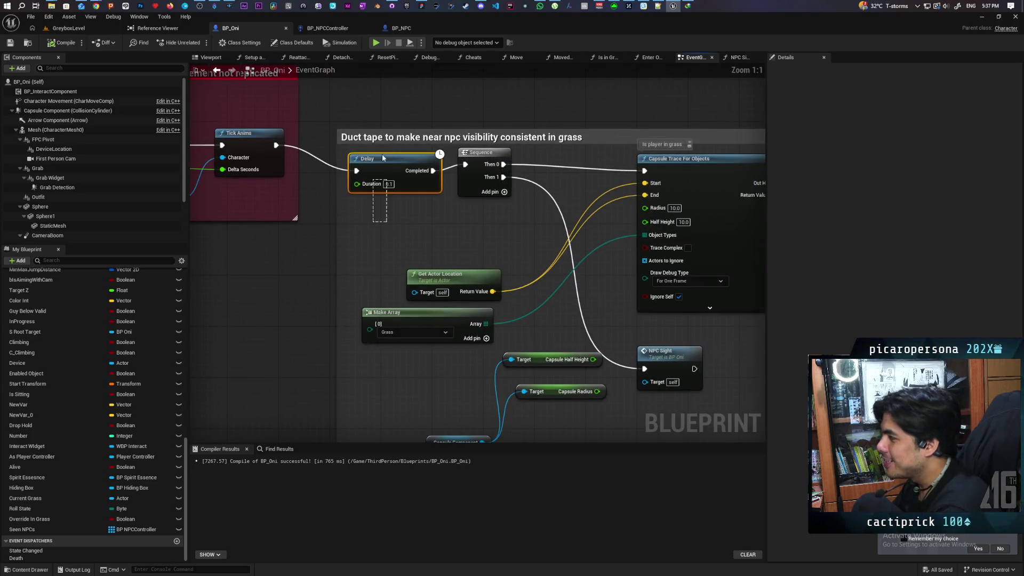
pyautogui.scroll(-2, 399, 214)
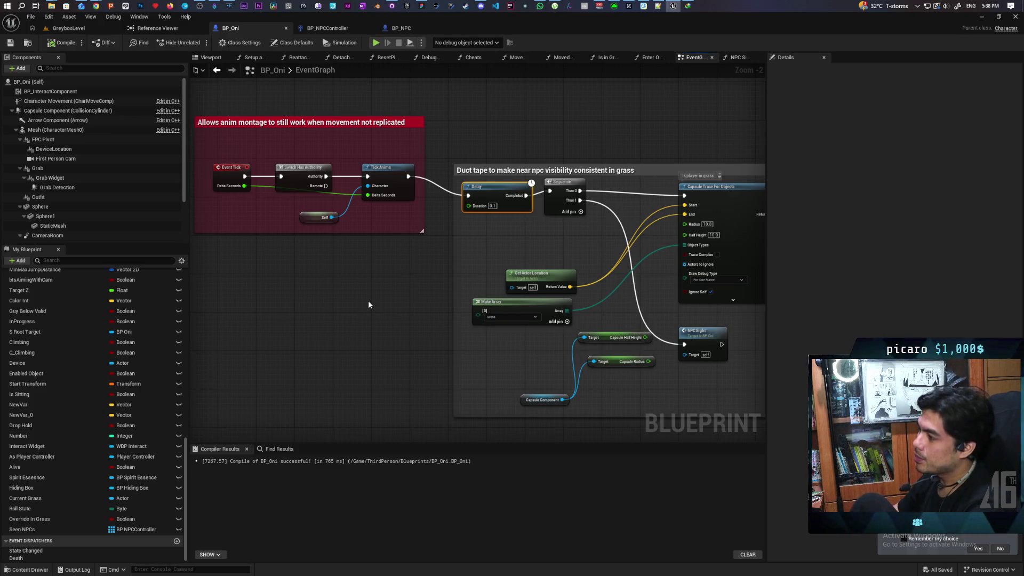
pyautogui.moveTo(235, 152)
pyautogui.mouseDown()
pyautogui.moveTo(320, 203)
pyautogui.moveTo(389, 221)
pyautogui.mouseUp()
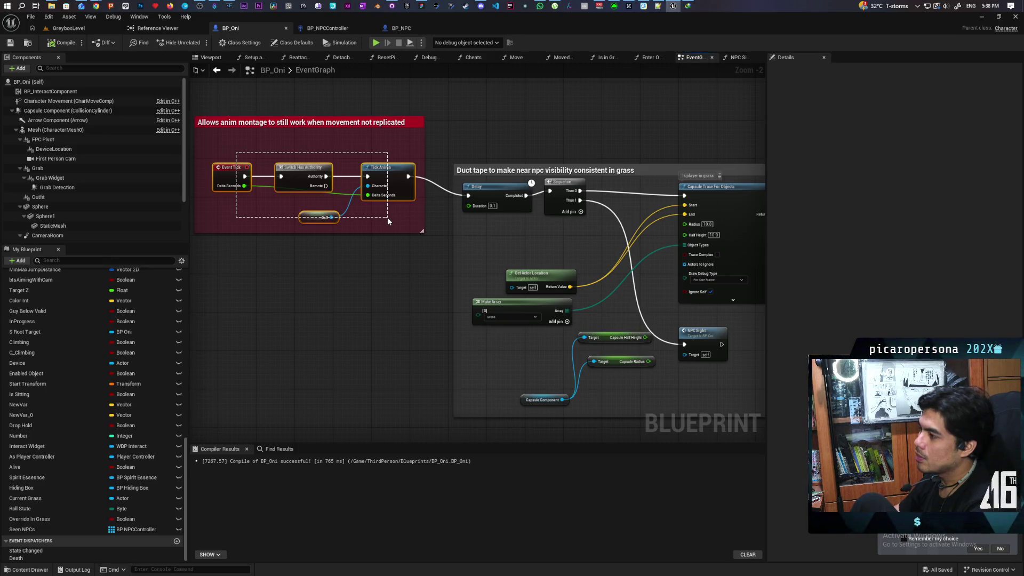
# Delete the Delay node from BP_Oni's grass-visibility logic and save the blueprint
pyautogui.moveTo(230, 150); pyautogui.dragTo(383, 216)
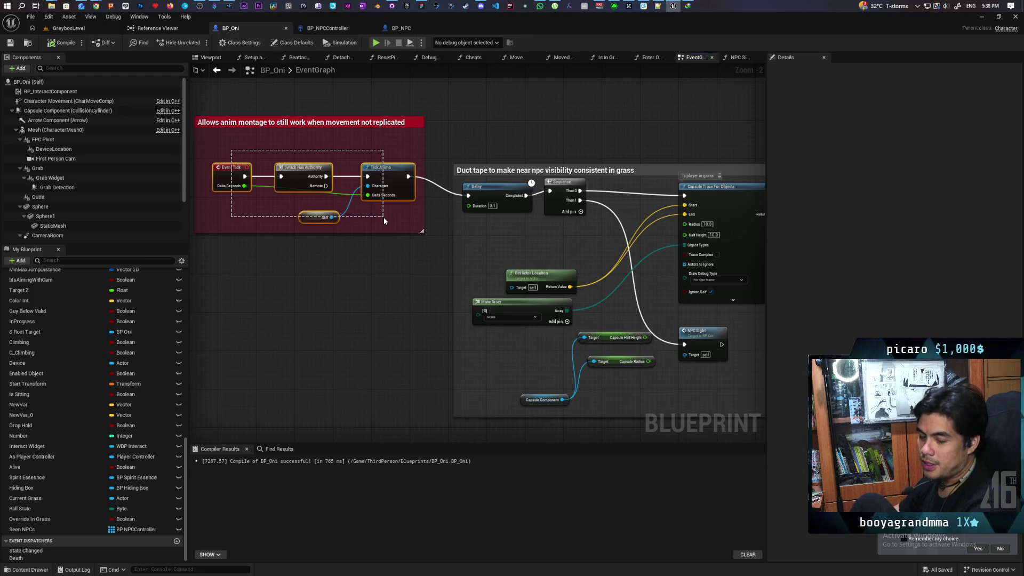
pyautogui.moveTo(227, 152); pyautogui.dragTo(381, 213)
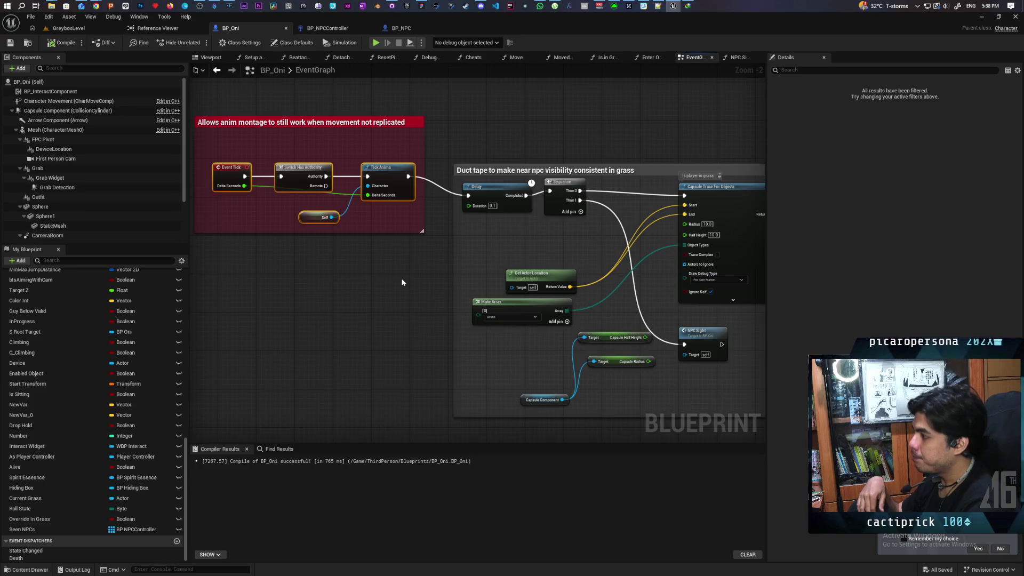
pyautogui.click(493, 202)
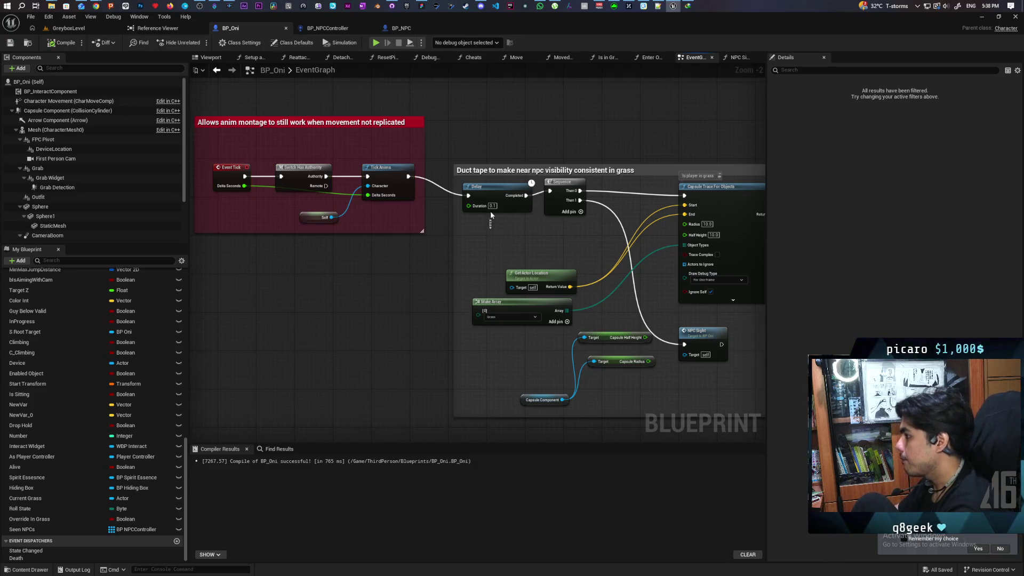
pyautogui.press('Delete')
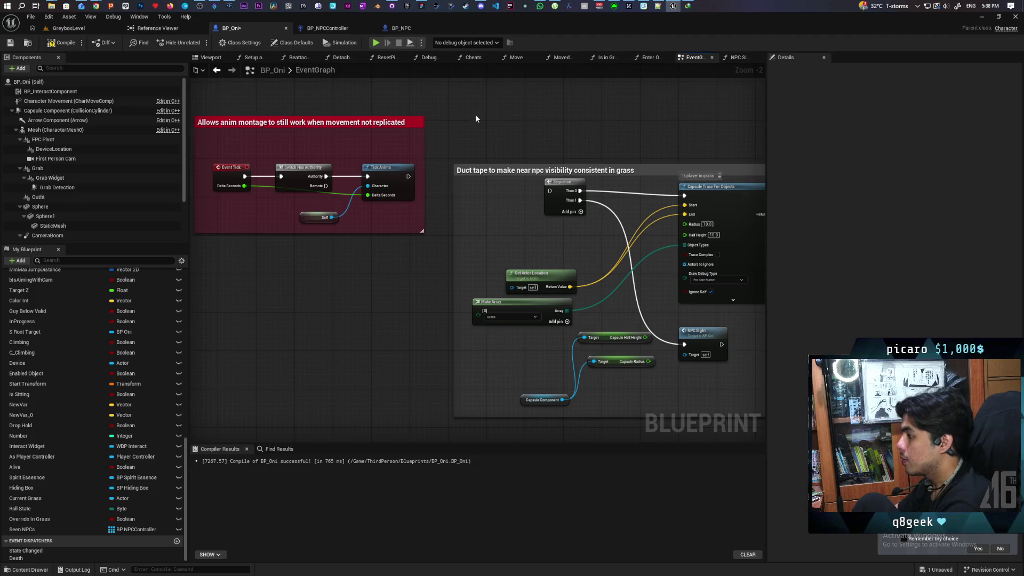
pyautogui.hotkey('ctrl', 's')
pyautogui.moveTo(514, 114); pyautogui.dragTo(488, 182)
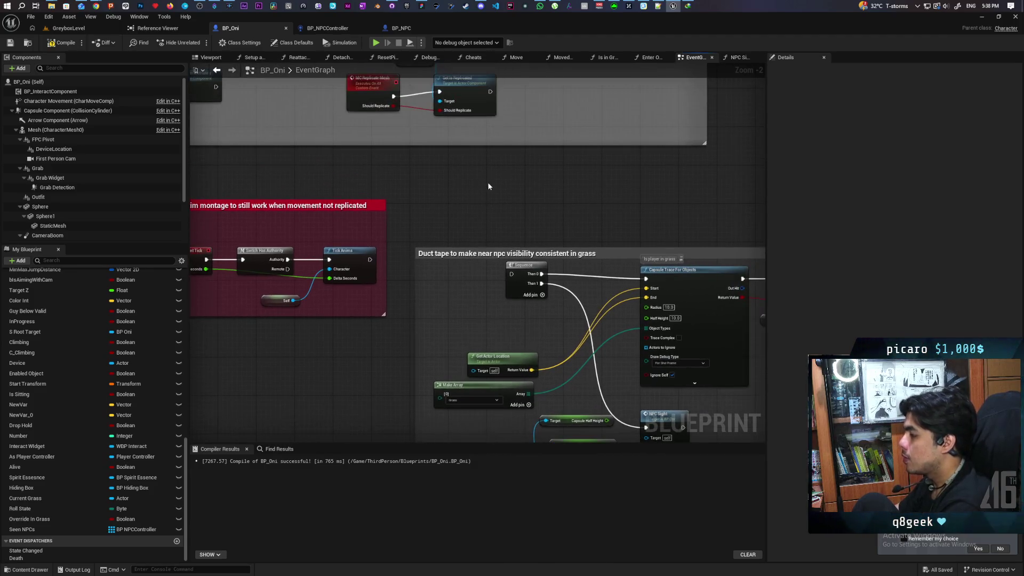
# Add a looping 0.1 s Set Timer by Event that calls the Sight Tick event feeding the Sequence
pyautogui.rightClick(491, 180)
pyautogui.write('set t')
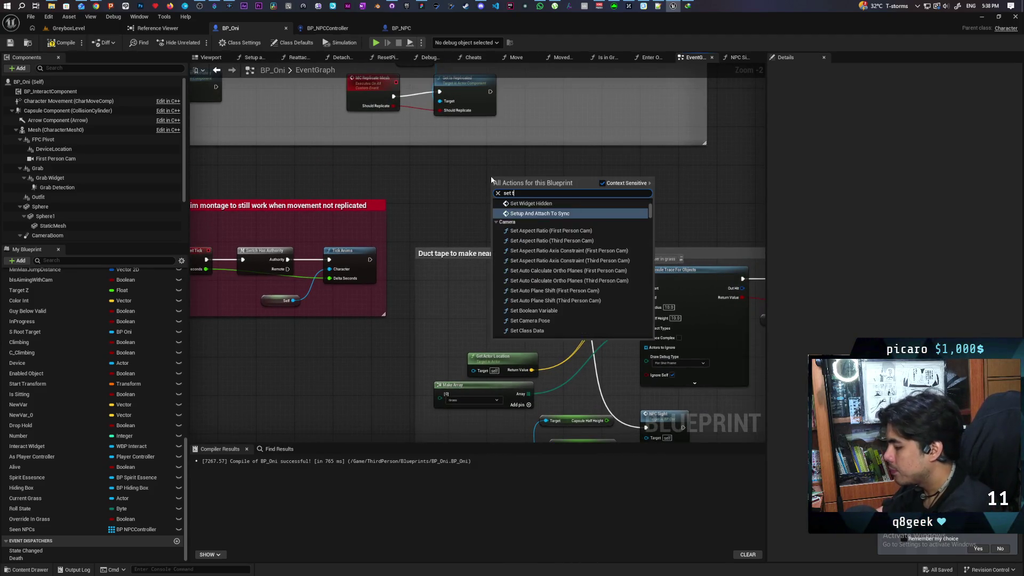
pyautogui.write('imer by eve')
pyautogui.press('Return')
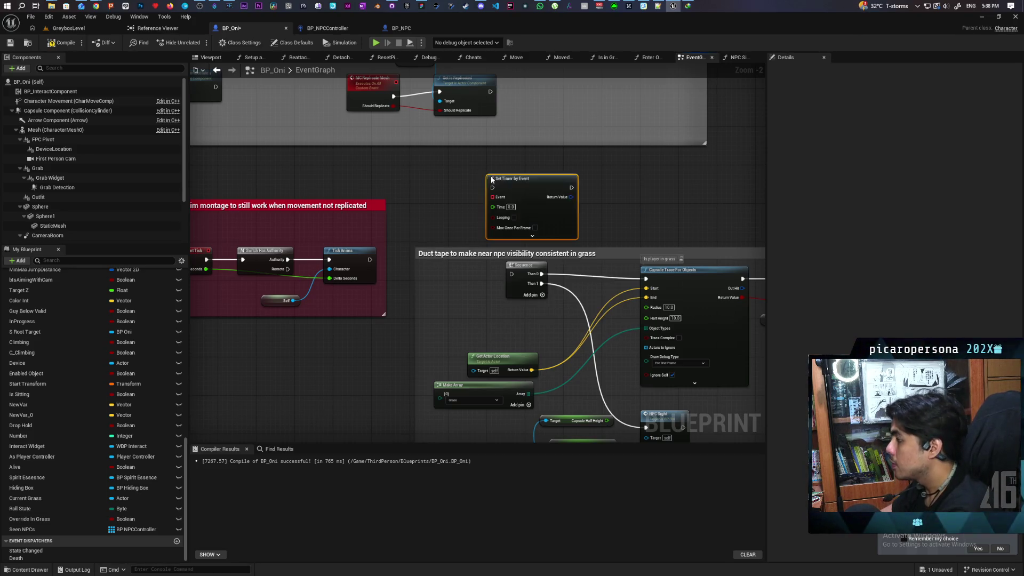
pyautogui.moveTo(532, 193); pyautogui.dragTo(541, 192)
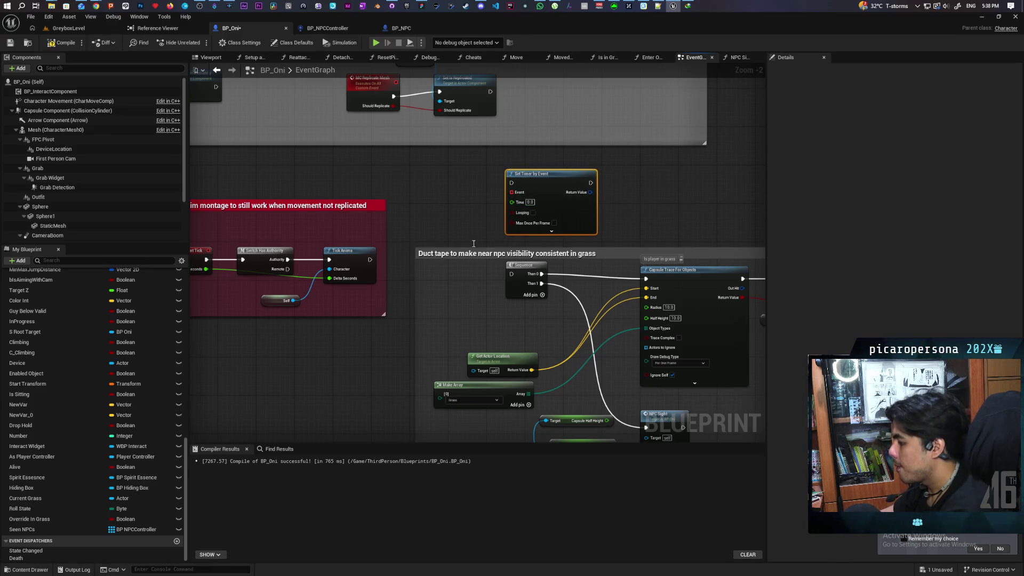
pyautogui.hotkey('ctrl', 'v')
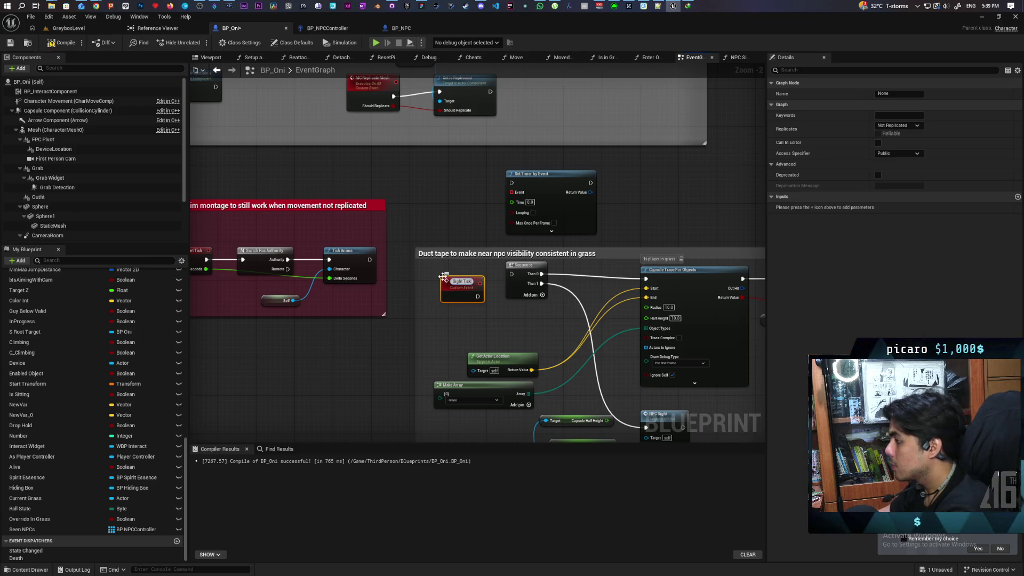
pyautogui.scroll(2, 499, 289)
pyautogui.moveTo(467, 296)
pyautogui.mouseDown()
pyautogui.moveTo(514, 269)
pyautogui.moveTo(435, 271)
pyautogui.moveTo(440, 261)
pyautogui.mouseUp()
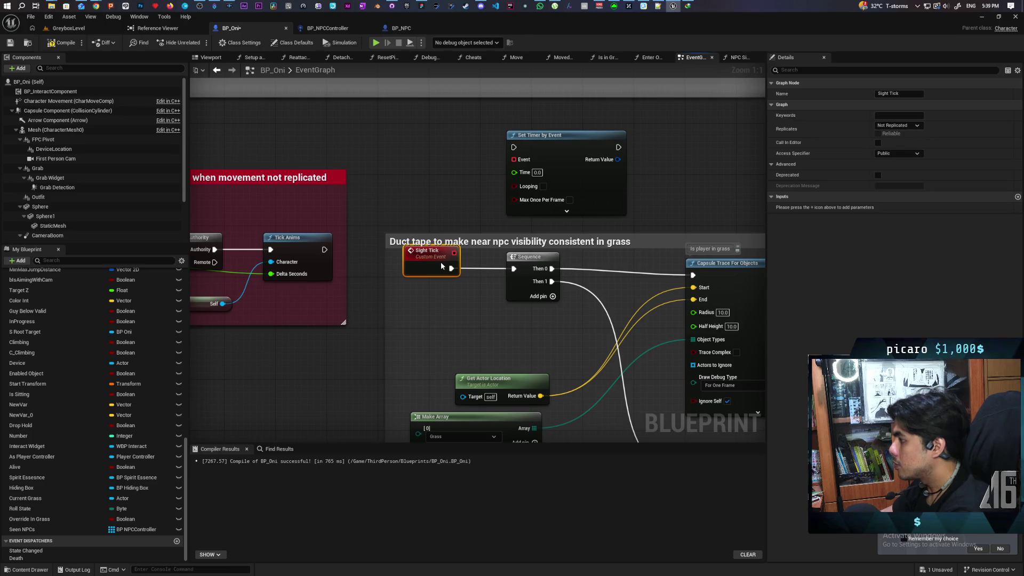
pyautogui.moveTo(512, 159)
pyautogui.mouseDown()
pyautogui.moveTo(454, 254)
pyautogui.moveTo(460, 220)
pyautogui.mouseUp()
pyautogui.click(543, 186)
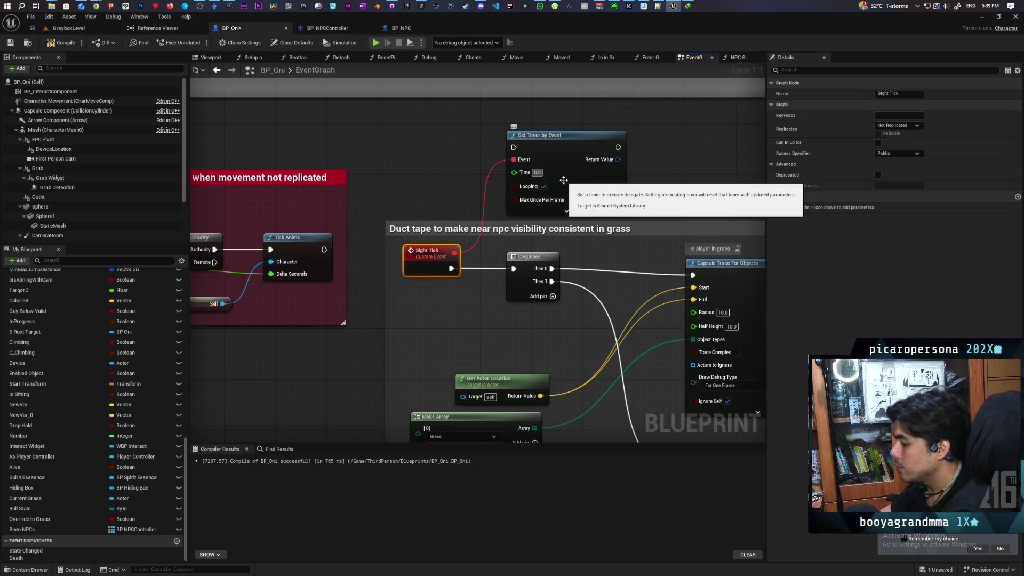
pyautogui.write('0.1')
pyautogui.click(667, 157)
pyautogui.hotkey('ctrl', 's')
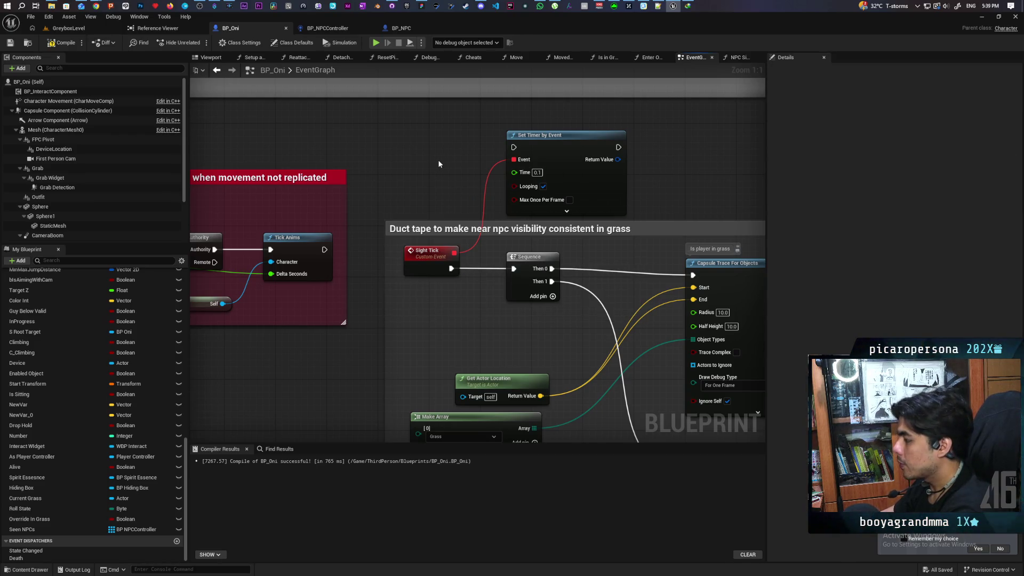
# Add a Run Sight Tick custom event with a Condition input driving a Branch whose True path starts the timer
pyautogui.hotkey('ctrl', 'v')
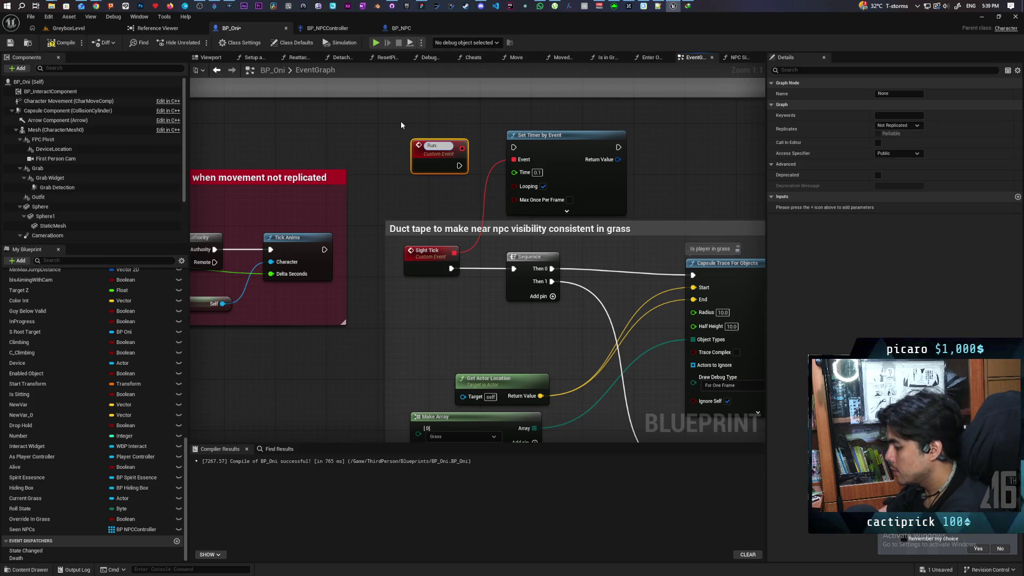
pyautogui.write('Sight Tick')
pyautogui.press('Return')
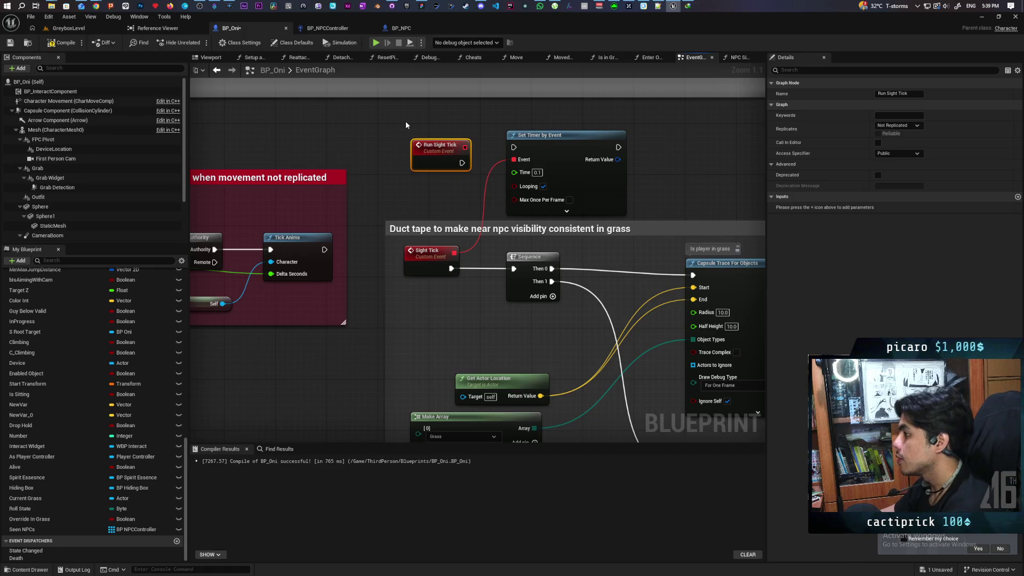
pyautogui.moveTo(446, 163); pyautogui.dragTo(432, 147)
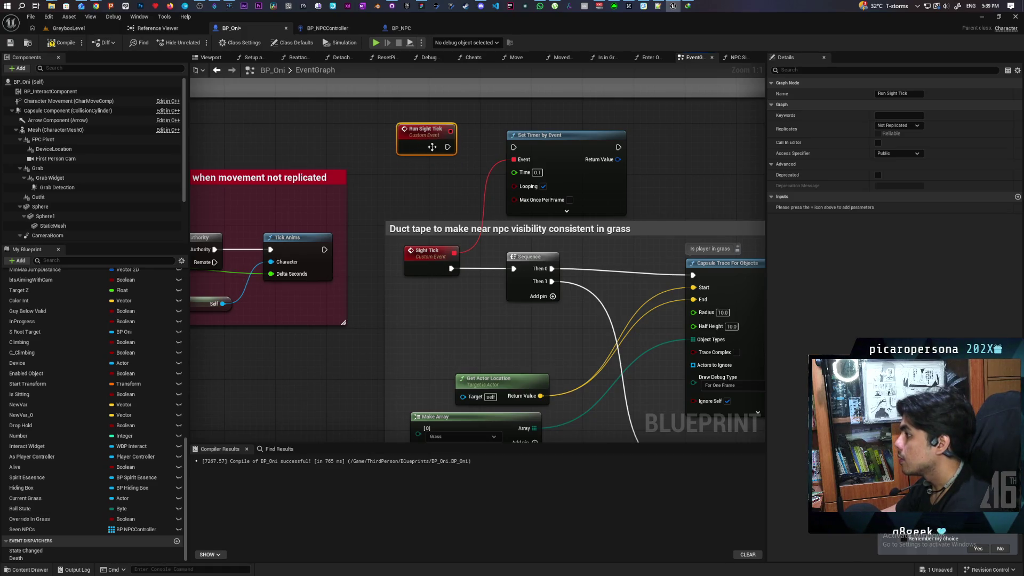
pyautogui.moveTo(559, 151); pyautogui.dragTo(614, 149)
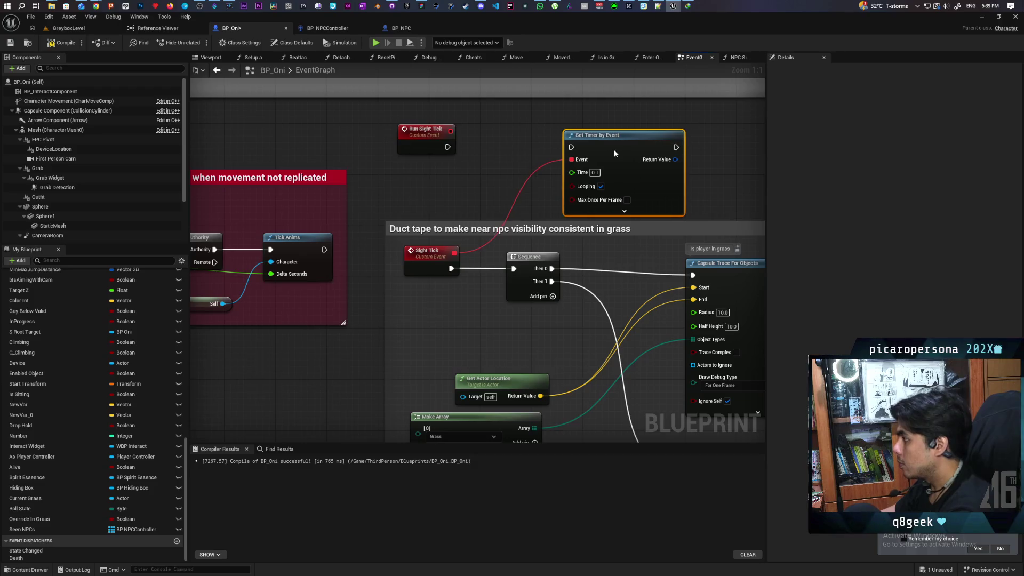
pyautogui.rightClick(475, 132)
pyautogui.write('branch')
pyautogui.press('Return')
pyautogui.moveTo(448, 147); pyautogui.dragTo(481, 147)
pyautogui.moveTo(545, 147); pyautogui.dragTo(571, 147)
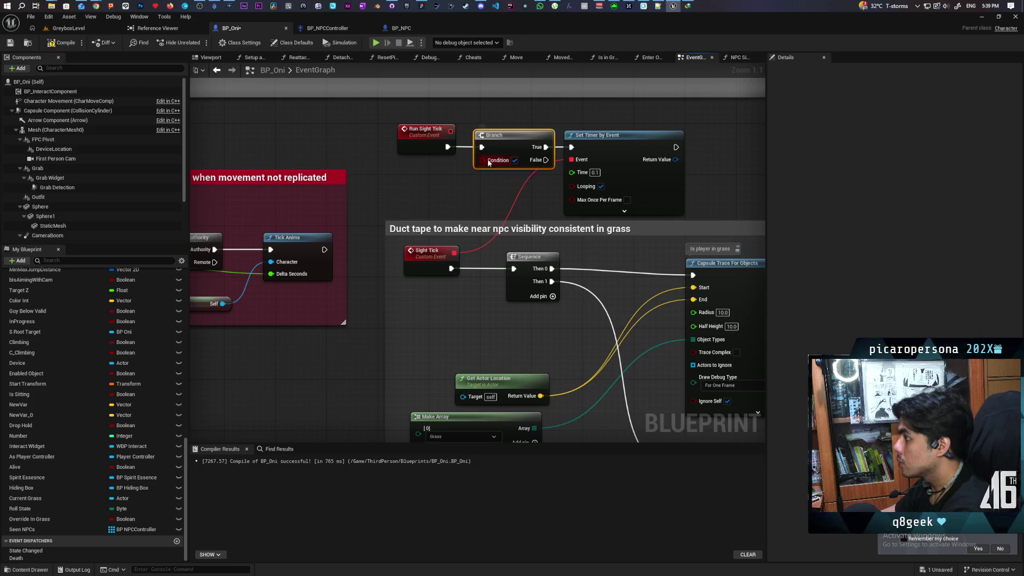
pyautogui.moveTo(482, 160); pyautogui.dragTo(429, 140)
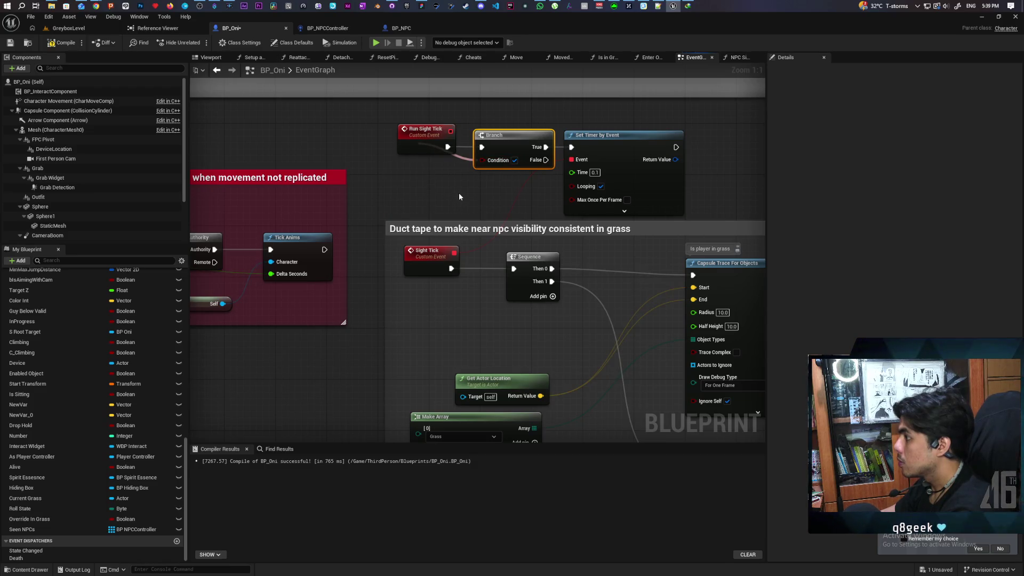
# Wire the Branch False path to Clear and Invalidate Timer by Handle, then compile and save
pyautogui.moveTo(460, 184); pyautogui.dragTo(331, 181)
pyautogui.moveTo(544, 155)
pyautogui.mouseDown()
pyautogui.moveTo(596, 155)
pyautogui.moveTo(588, 158)
pyautogui.mouseUp()
pyautogui.press('Escape')
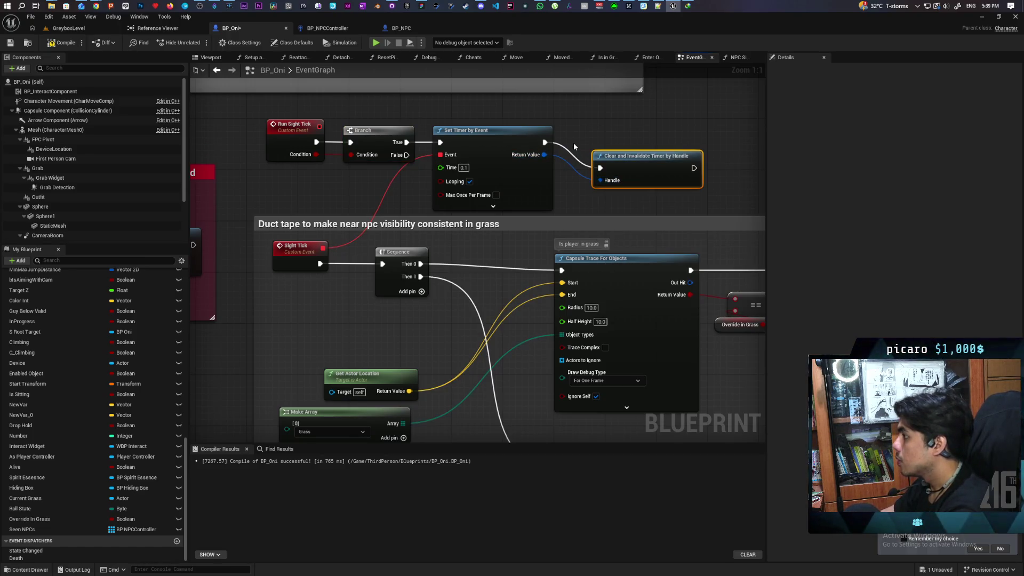
pyautogui.keyDown('alt'); pyautogui.click(574, 155); pyautogui.keyUp('alt')
pyautogui.moveTo(406, 155)
pyautogui.mouseDown()
pyautogui.moveTo(605, 169)
pyautogui.moveTo(637, 148)
pyautogui.mouseUp()
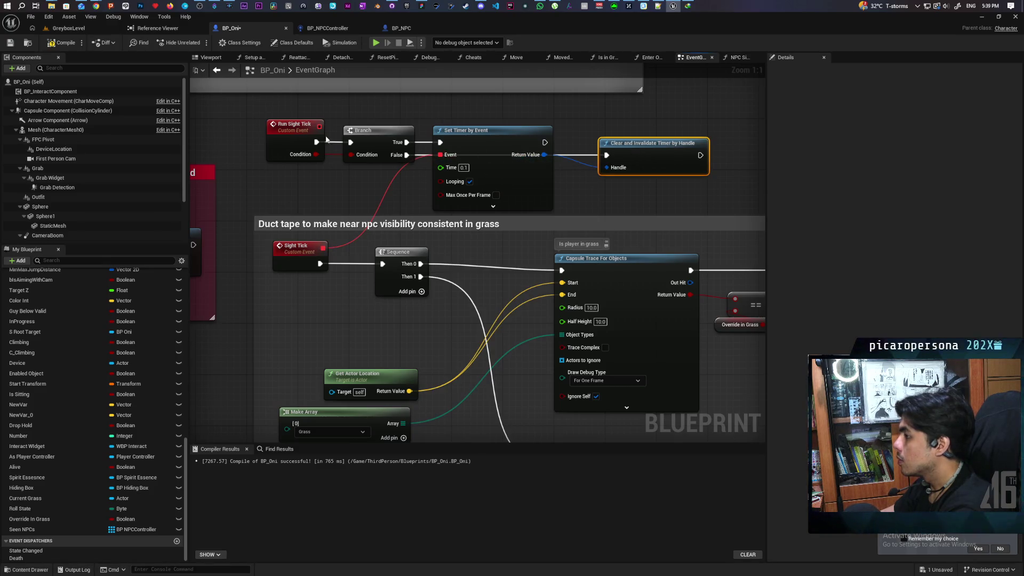
pyautogui.click(75, 44)
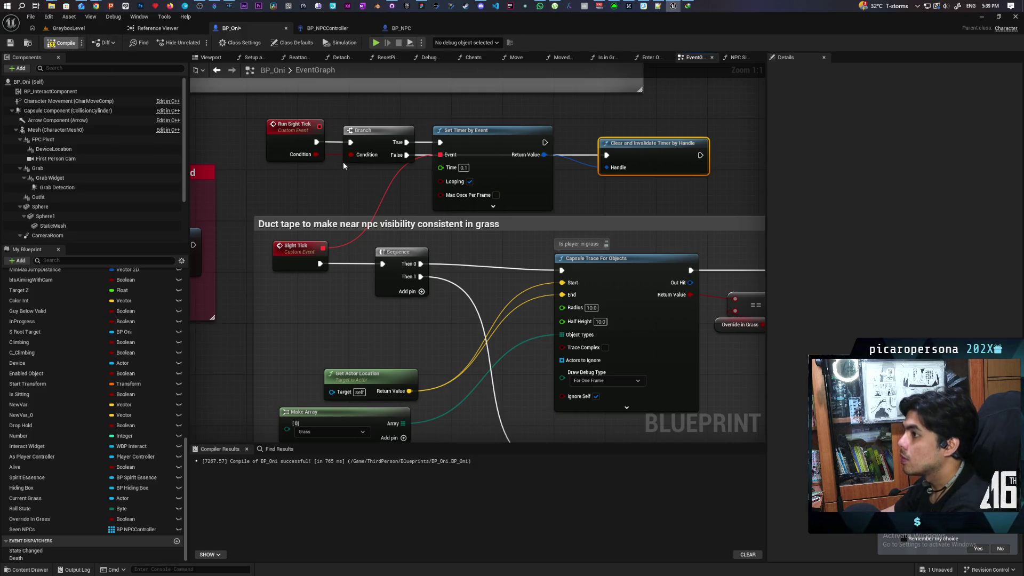
pyautogui.hotkey('ctrl', 's')
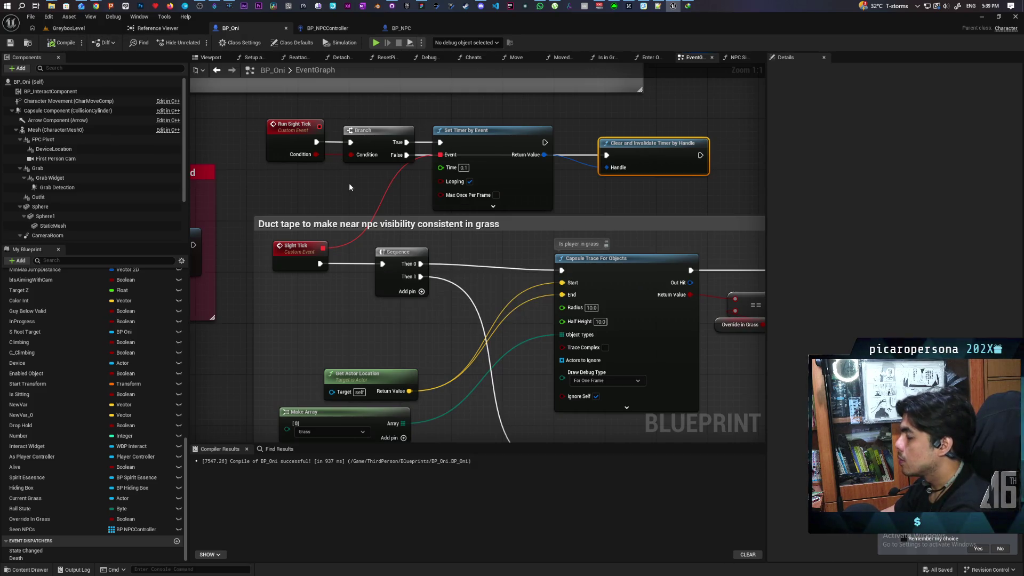
# Add a Switch Has Authority node driven by BeginPlay's Sequence output
pyautogui.scroll(-5, 350, 185)
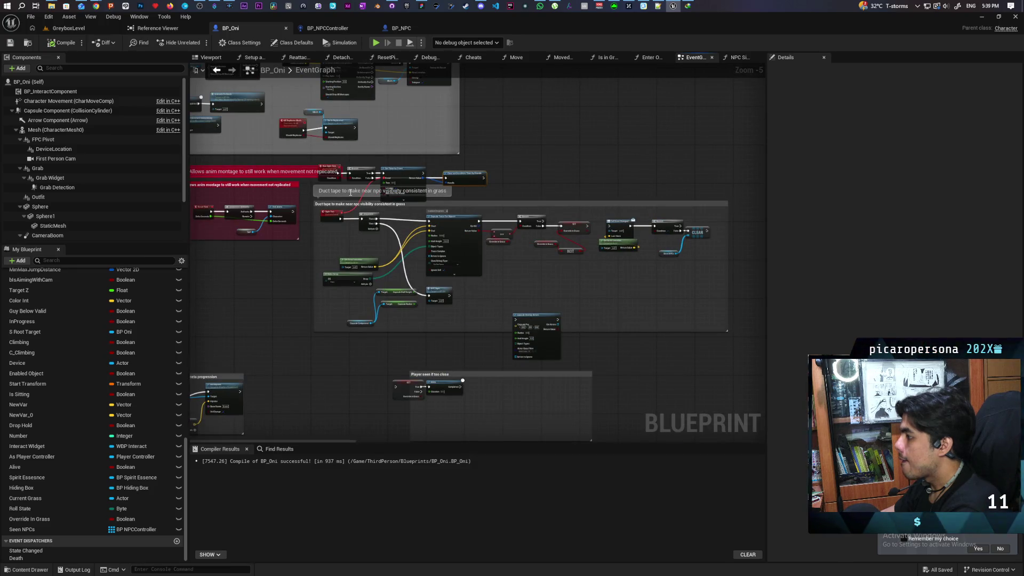
pyautogui.scroll(-5, 557, 259)
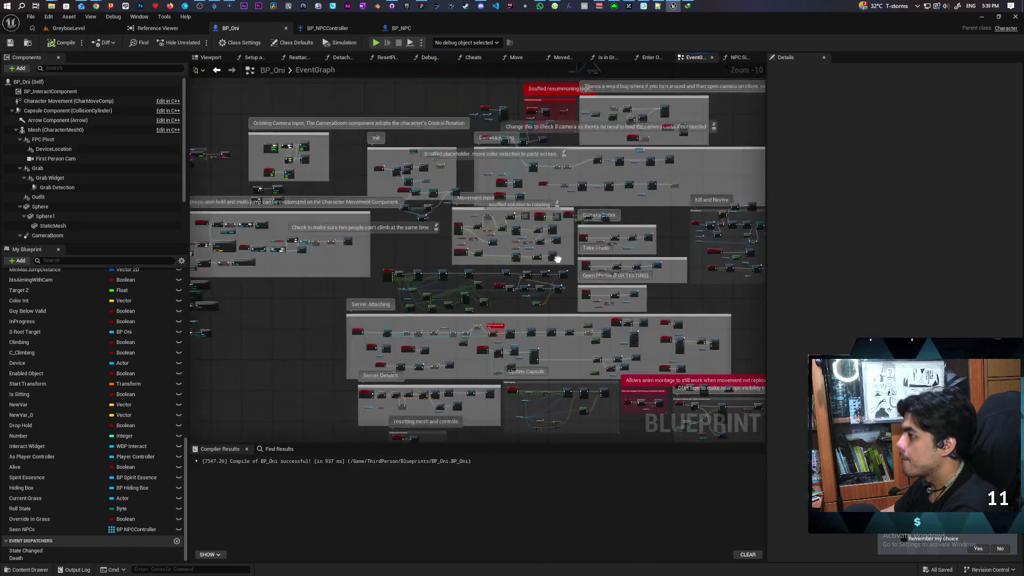
pyautogui.scroll(6, 417, 243)
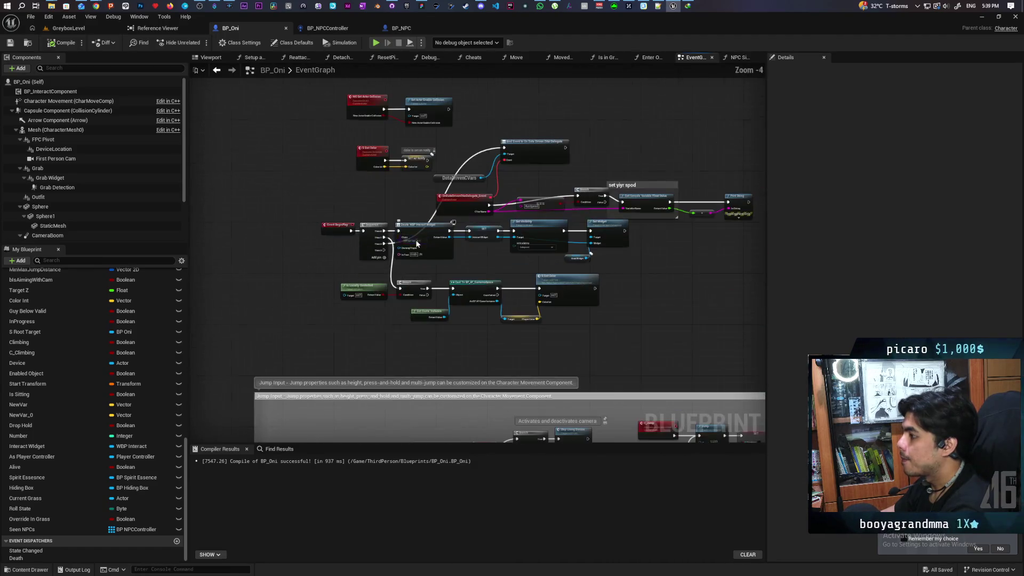
pyautogui.scroll(1, 469, 261)
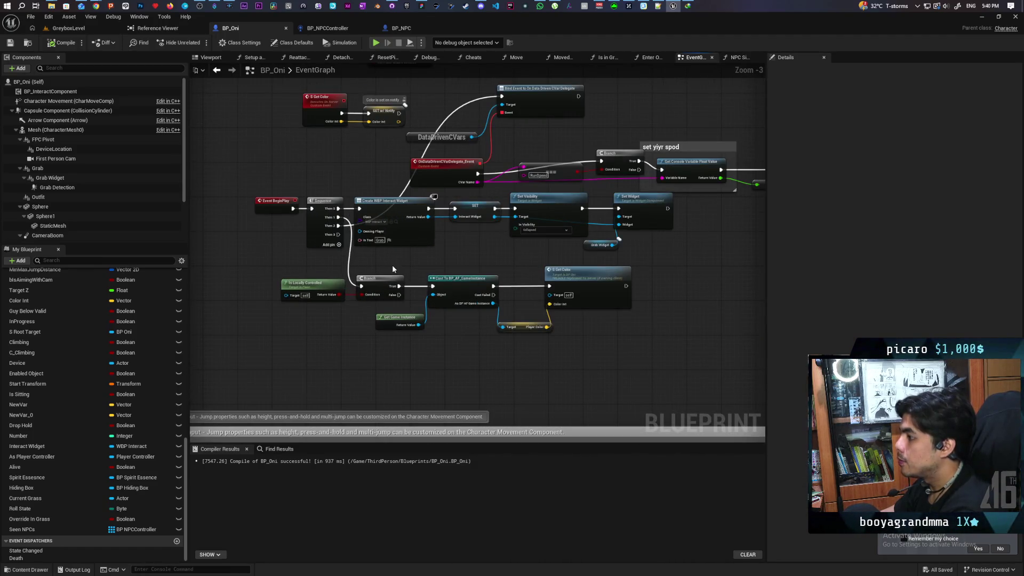
pyautogui.rightClick(327, 344)
pyautogui.write('has authori')
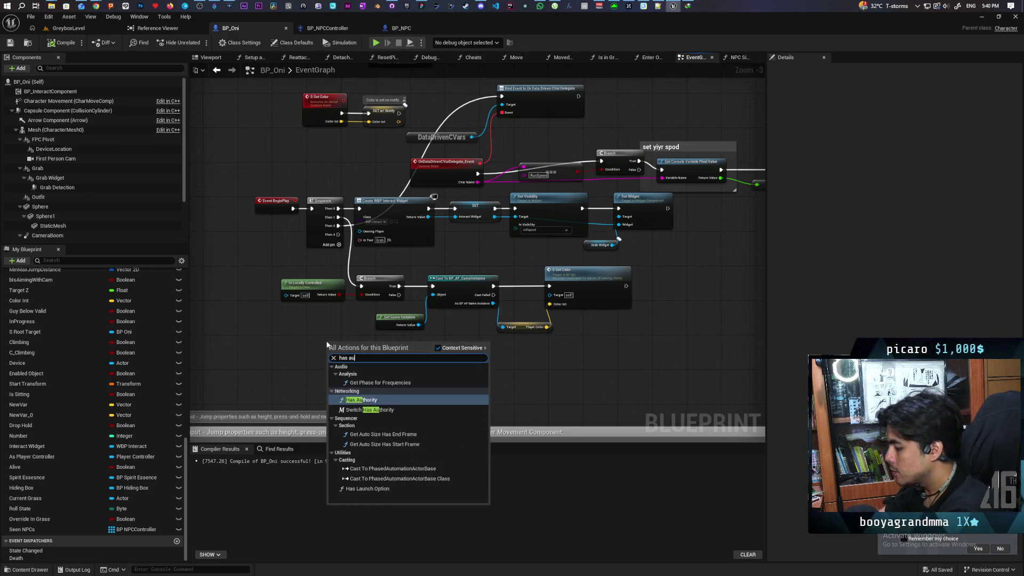
pyautogui.press('Down')
pyautogui.press('Return')
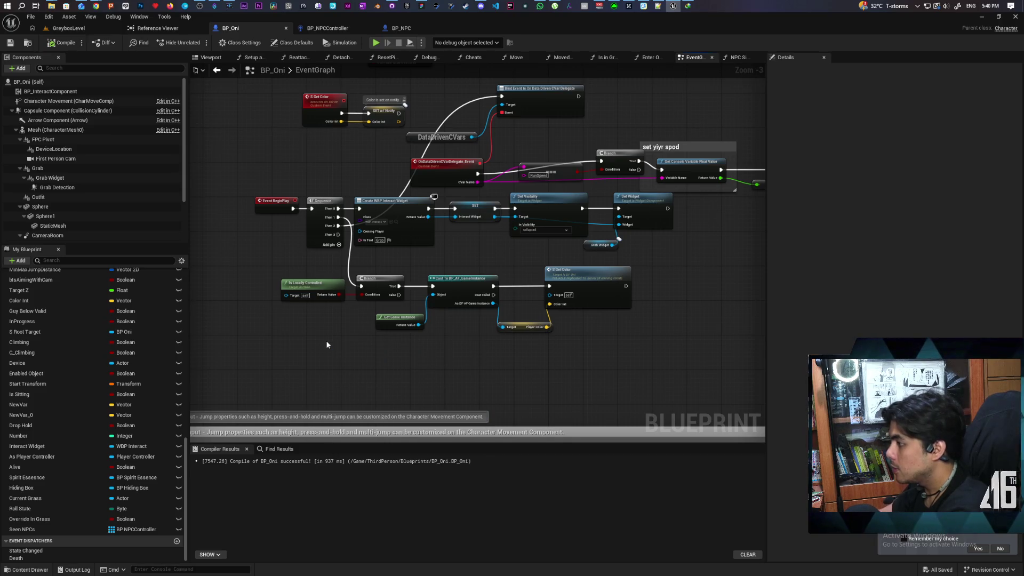
pyautogui.scroll(2, 326, 340)
pyautogui.moveTo(340, 204)
pyautogui.mouseDown()
pyautogui.moveTo(327, 355)
pyautogui.moveTo(395, 358)
pyautogui.mouseUp()
# Call Run Sight Tick with Condition checked from the Authority path, then save and compile
pyautogui.write('run sight ti')
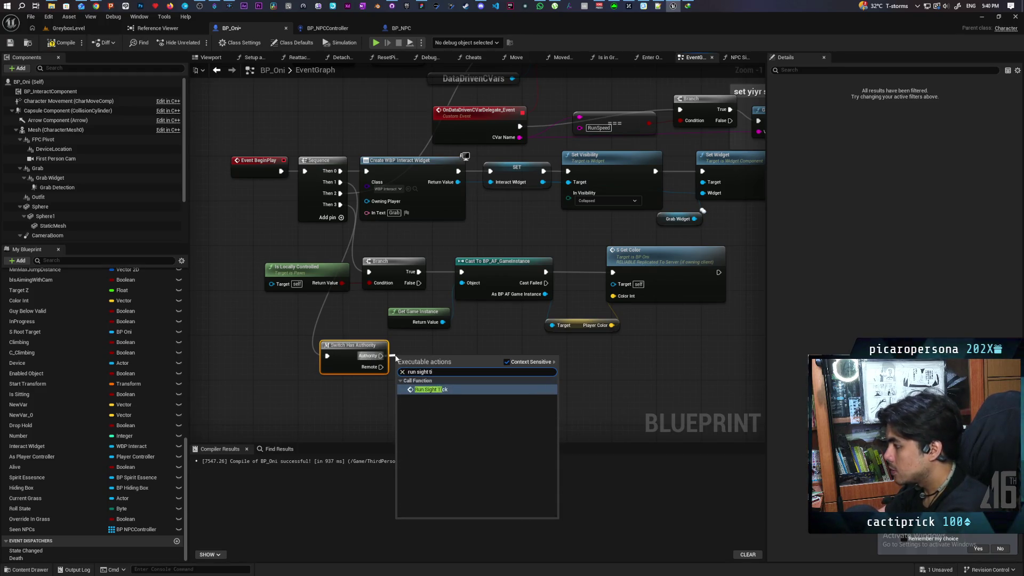
pyautogui.press('Return')
pyautogui.click(429, 397)
pyautogui.moveTo(428, 394); pyautogui.dragTo(446, 378)
pyautogui.hotkey('ctrl', 's')
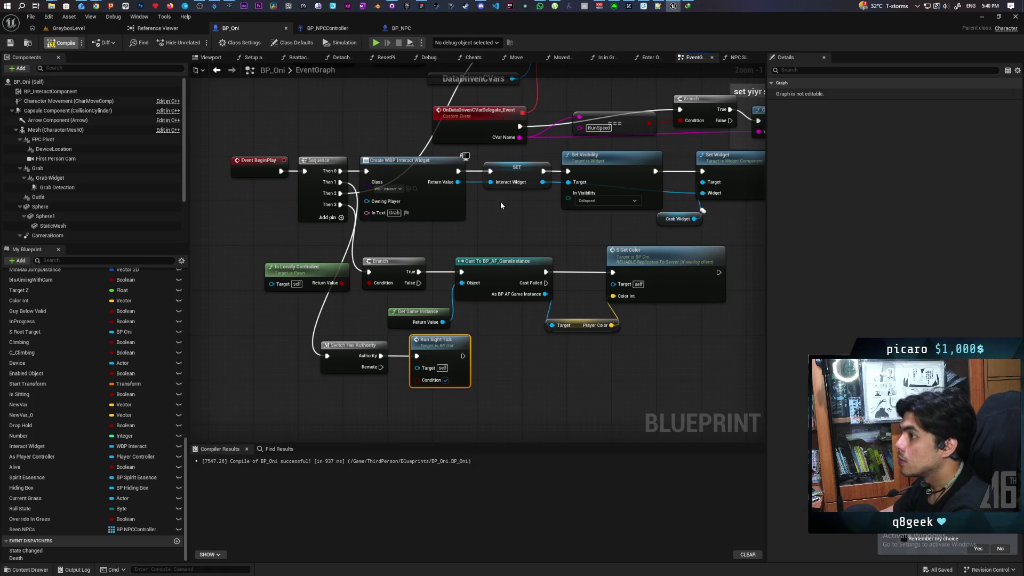
pyautogui.press('F7')
pyautogui.scroll(-5, 551, 219)
pyautogui.scroll(-2, 605, 278)
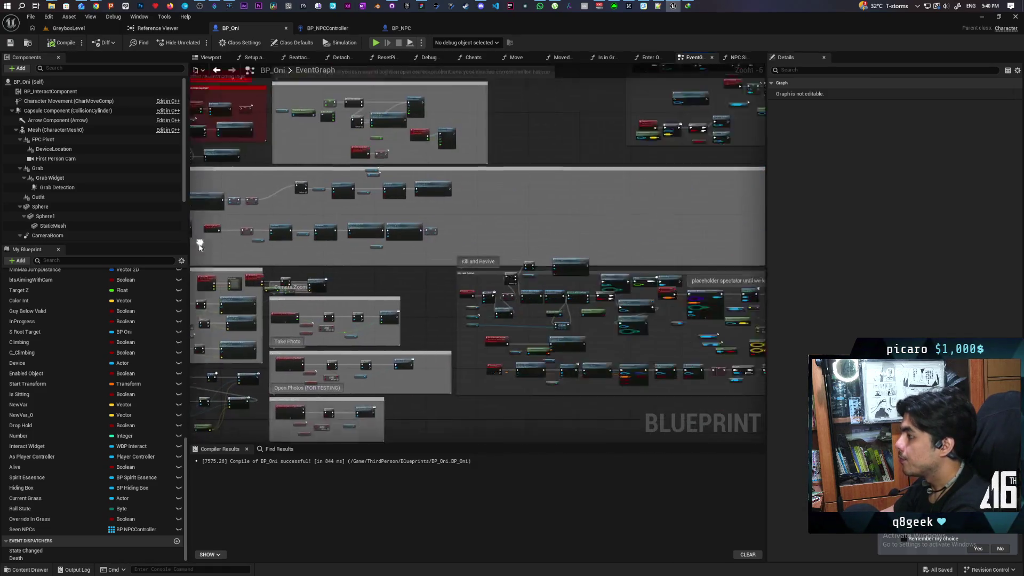
pyautogui.scroll(1, 488, 288)
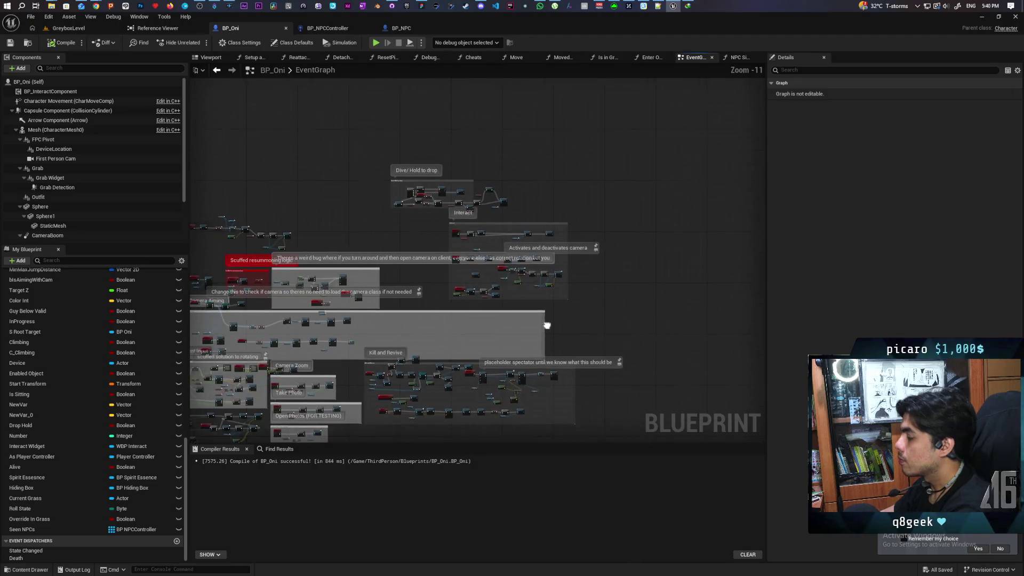
# Connect Set Actor Tick Enabled to the gamemode cast, then reposition CLEAR, the comment and Exorcise
pyautogui.scroll(4, 487, 218)
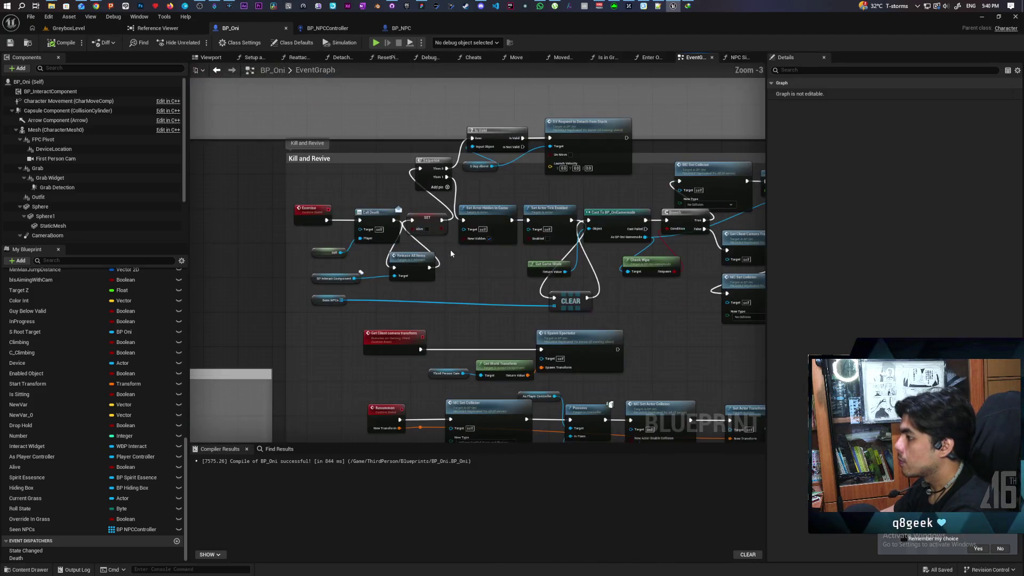
pyautogui.moveTo(443, 263); pyautogui.dragTo(575, 246)
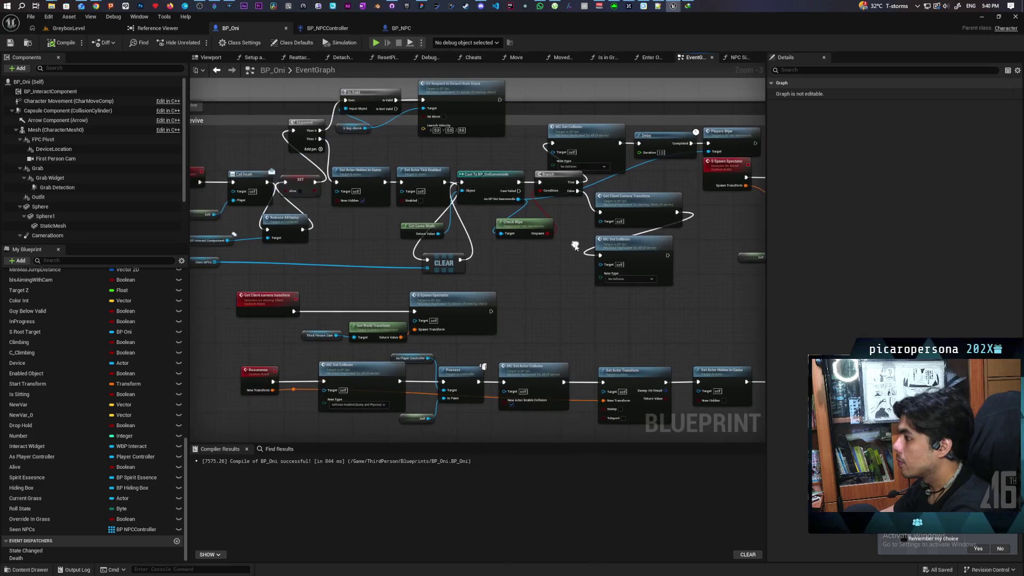
pyautogui.moveTo(458, 184); pyautogui.dragTo(461, 182)
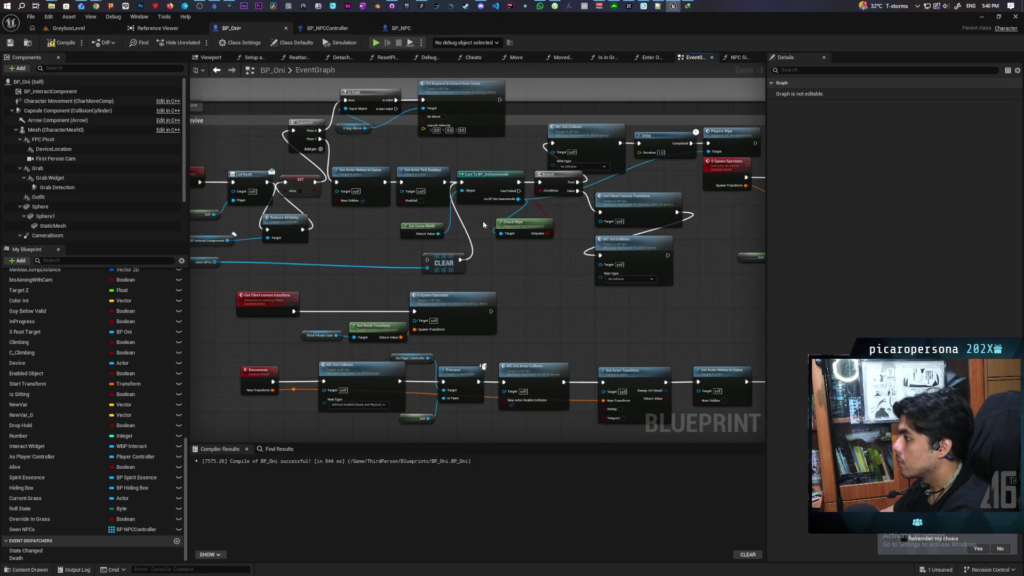
pyautogui.moveTo(442, 267); pyautogui.dragTo(308, 280)
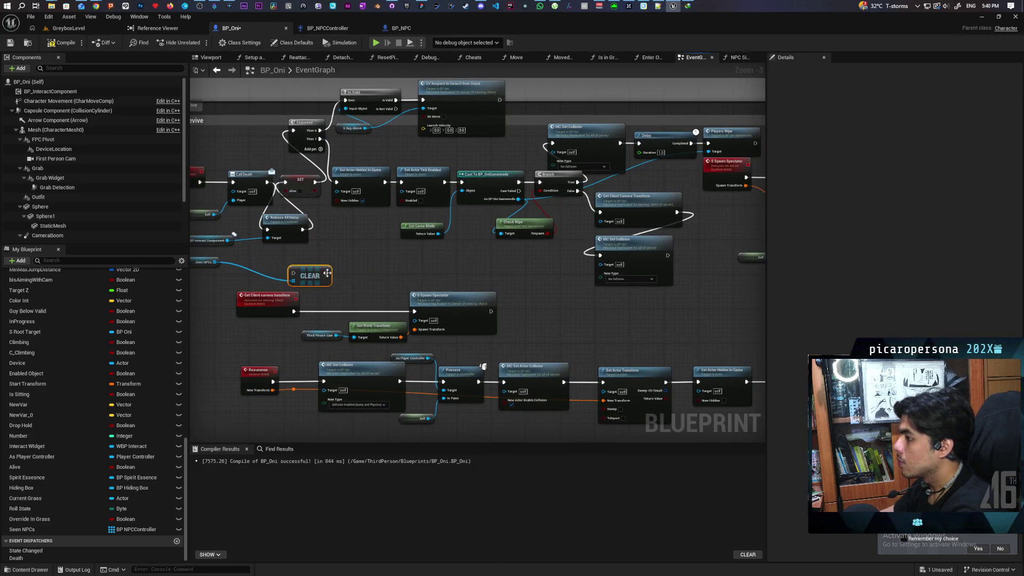
pyautogui.scroll(2, 364, 206)
pyautogui.moveTo(377, 200); pyautogui.dragTo(309, 201)
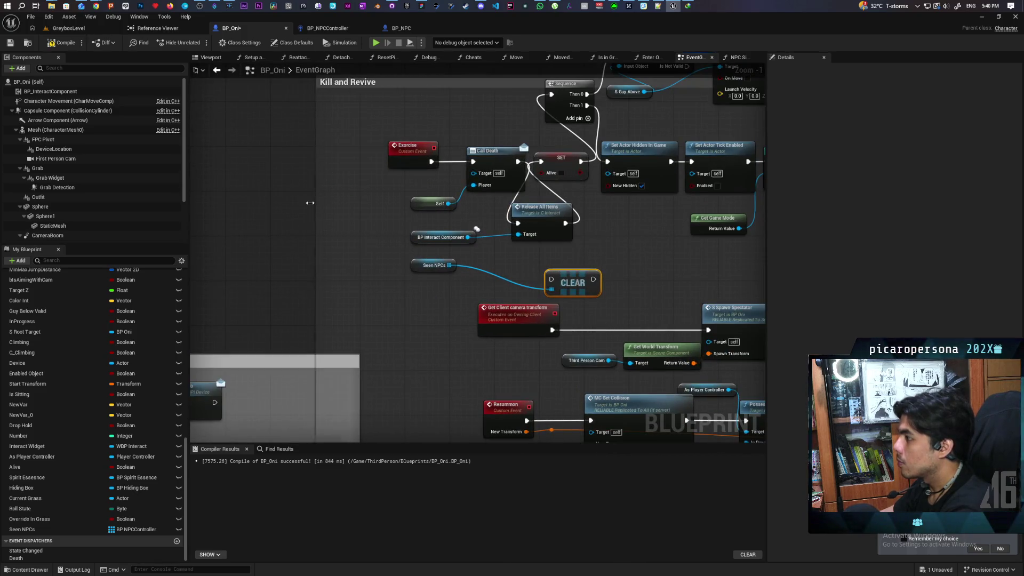
pyautogui.moveTo(405, 161); pyautogui.dragTo(337, 160)
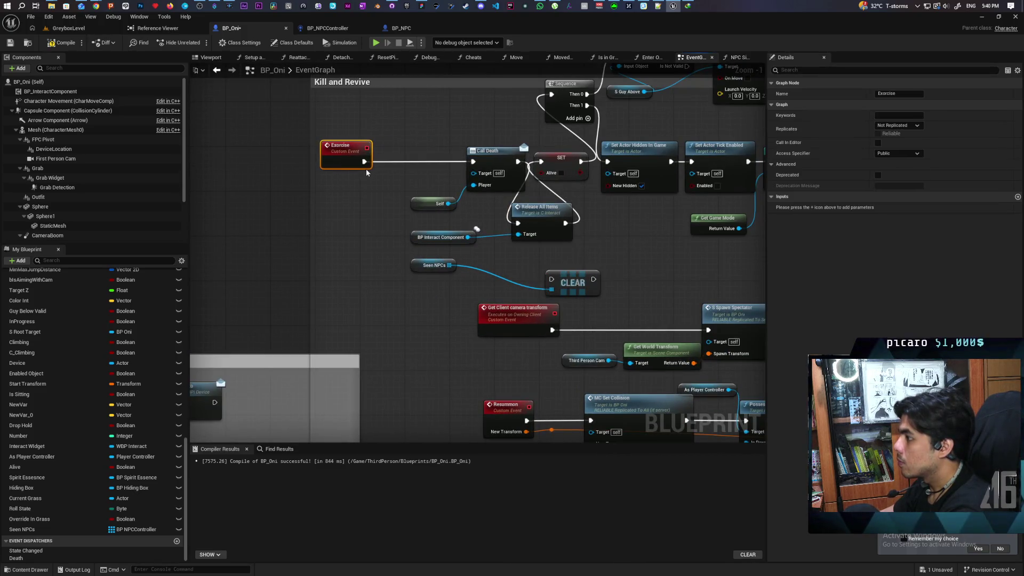
# Add a Run Sight Tick node and wire the Exorcise event into it
pyautogui.rightClick(355, 191)
pyautogui.write('run sight t')
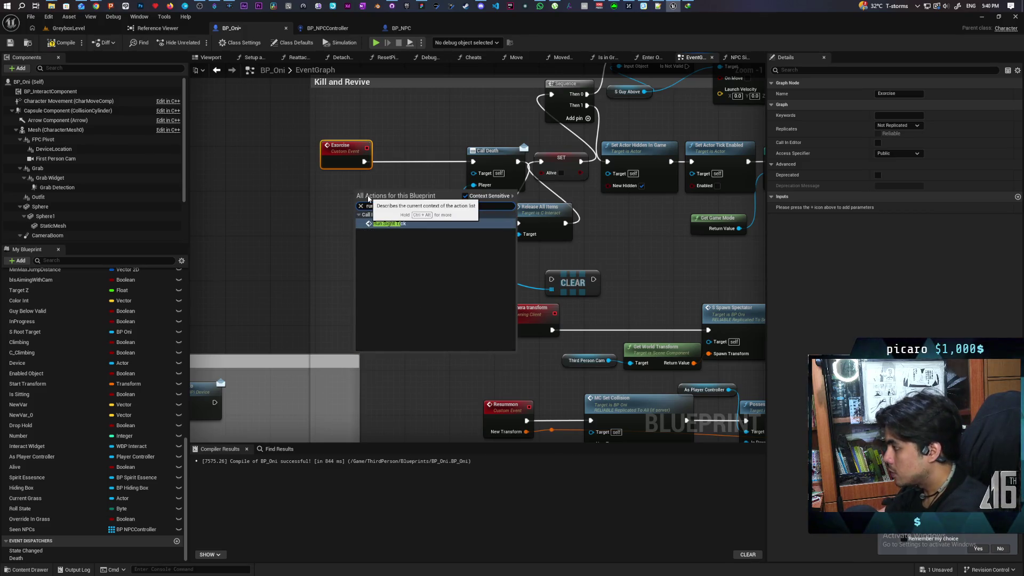
pyautogui.press('Return')
pyautogui.moveTo(364, 162)
pyautogui.mouseDown()
pyautogui.moveTo(356, 207)
pyautogui.moveTo(557, 276)
pyautogui.moveTo(438, 183)
pyautogui.moveTo(439, 217)
pyautogui.mouseUp()
# Line up Exorcise, Run Sight Tick and CLEAR in a single row
pyautogui.moveTo(346, 157); pyautogui.dragTo(256, 161)
pyautogui.moveTo(375, 198); pyautogui.dragTo(325, 165)
pyautogui.moveTo(442, 221)
pyautogui.mouseDown()
pyautogui.moveTo(413, 164)
pyautogui.moveTo(405, 173)
pyautogui.mouseUp()
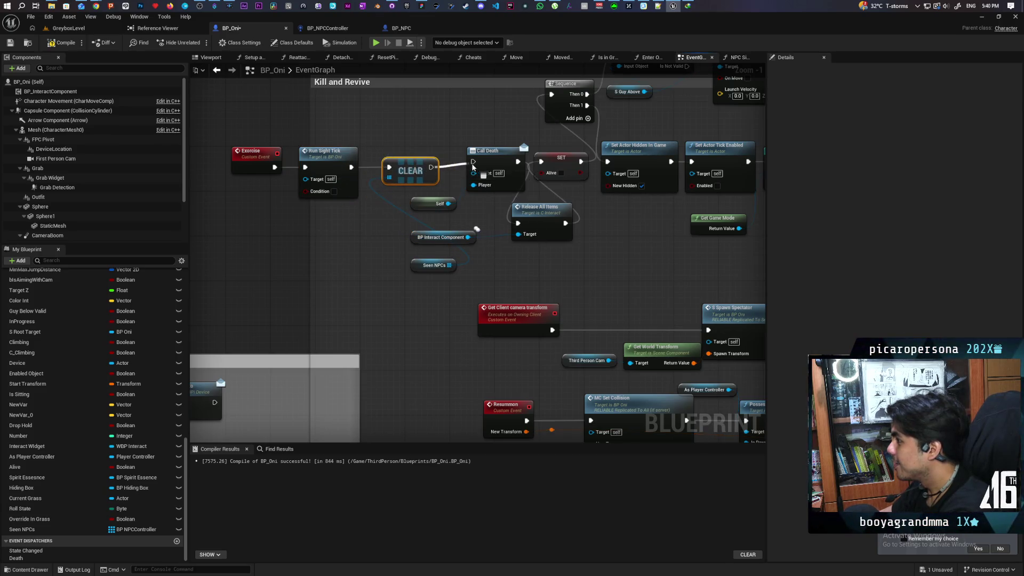
pyautogui.moveTo(226, 139); pyautogui.dragTo(392, 198)
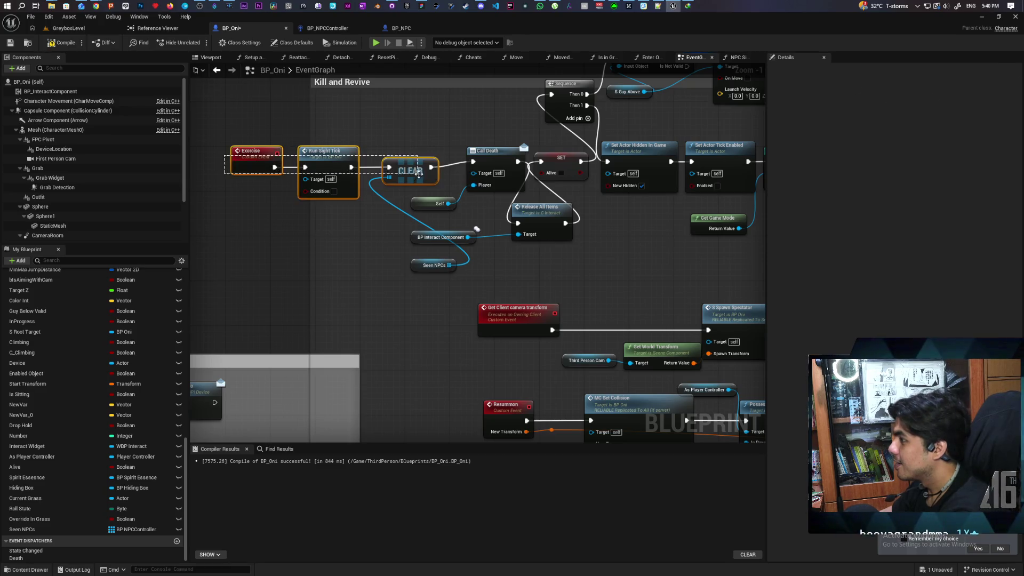
pyautogui.moveTo(325, 152); pyautogui.dragTo(331, 145)
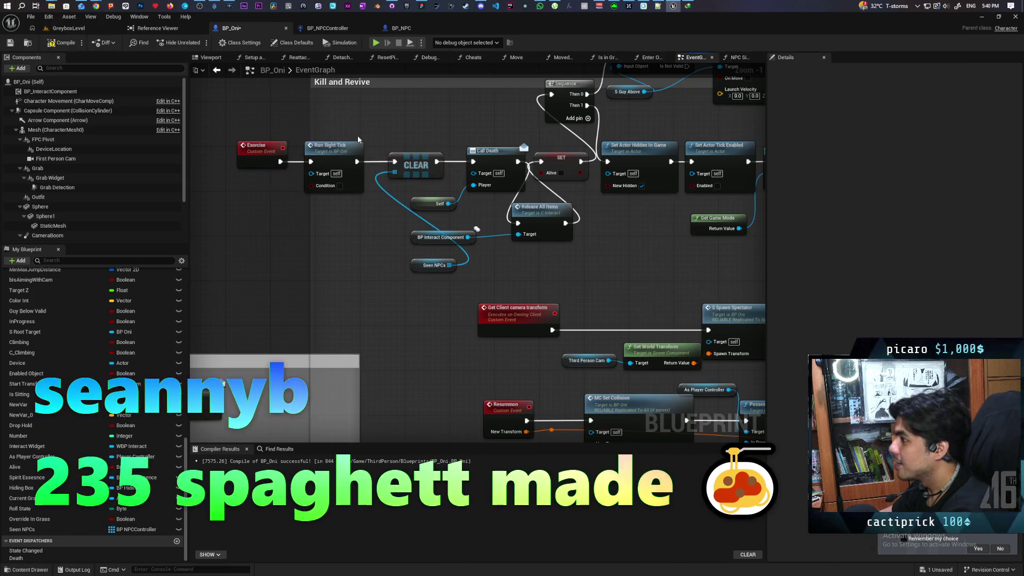
pyautogui.click(381, 237)
pyautogui.scroll(-3, 380, 233)
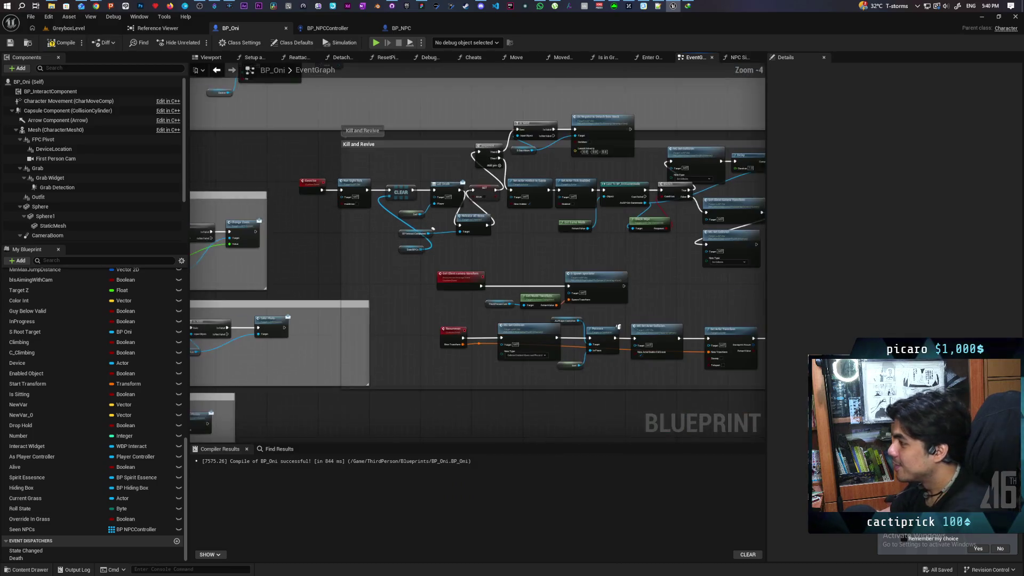
pyautogui.scroll(2, 325, 214)
# Shift SET, Is Valid, Destroy Actor and Spirit Essence right to make room
pyautogui.moveTo(327, 218)
pyautogui.mouseDown()
pyautogui.moveTo(383, 213)
pyautogui.moveTo(365, 238)
pyautogui.moveTo(587, 274)
pyautogui.moveTo(471, 279)
pyautogui.moveTo(448, 181)
pyautogui.moveTo(339, 195)
pyautogui.mouseUp()
pyautogui.moveTo(504, 194)
pyautogui.mouseDown()
pyautogui.moveTo(409, 259)
pyautogui.moveTo(326, 219)
pyautogui.moveTo(373, 251)
pyautogui.moveTo(339, 230)
pyautogui.moveTo(234, 214)
pyautogui.mouseUp()
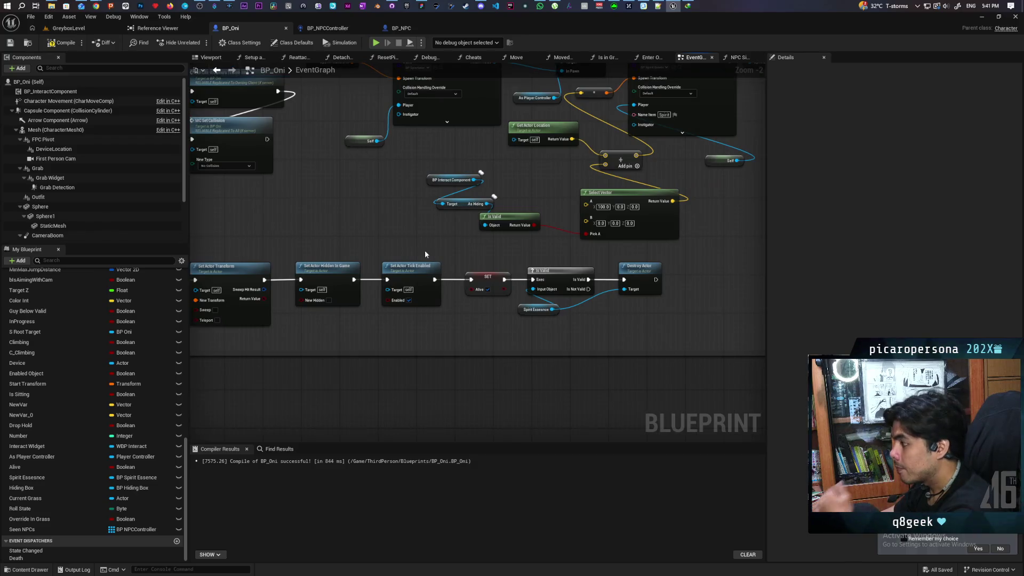
pyautogui.moveTo(489, 259); pyautogui.dragTo(644, 322)
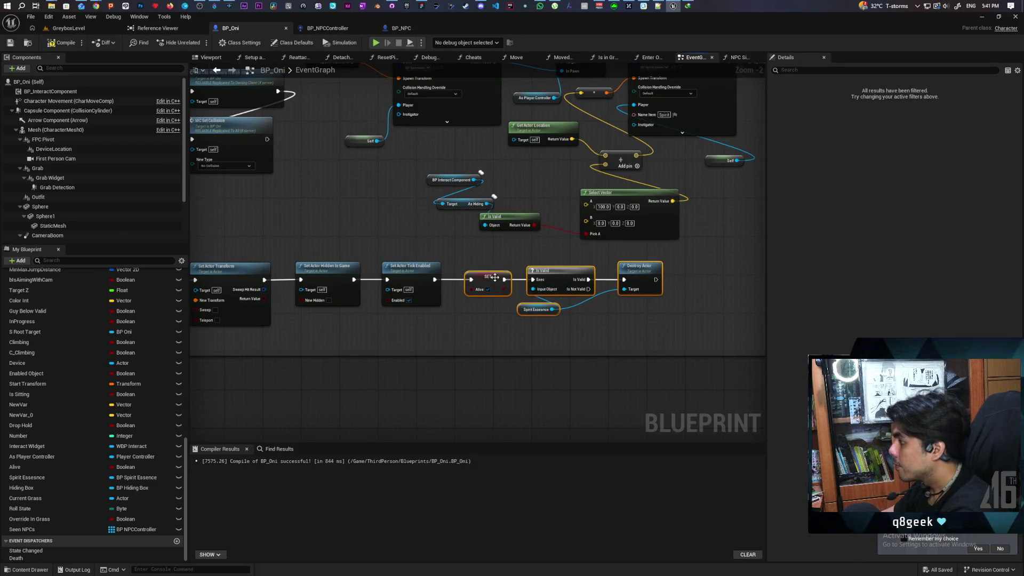
pyautogui.moveTo(490, 279); pyautogui.dragTo(600, 277)
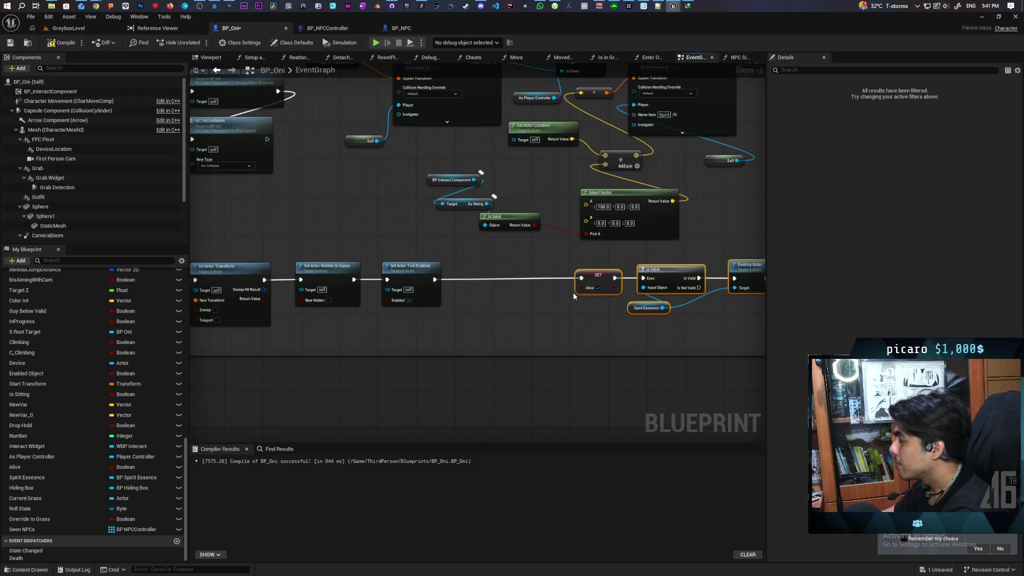
# Insert a Run Sight Tick node between Set Actor Tick Enabled and SET
pyautogui.click(469, 321)
pyautogui.rightClick(461, 323)
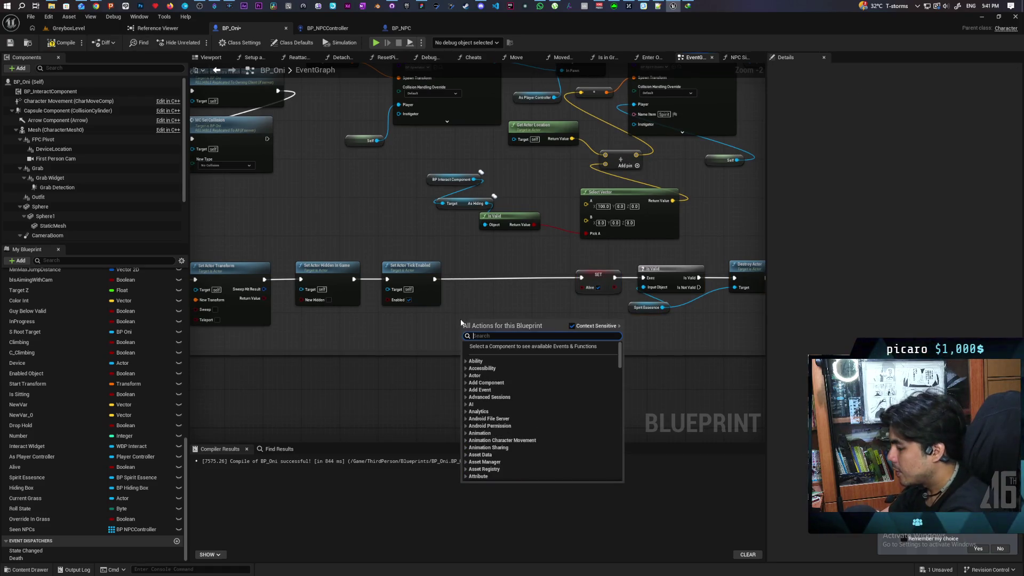
pyautogui.write('run sight')
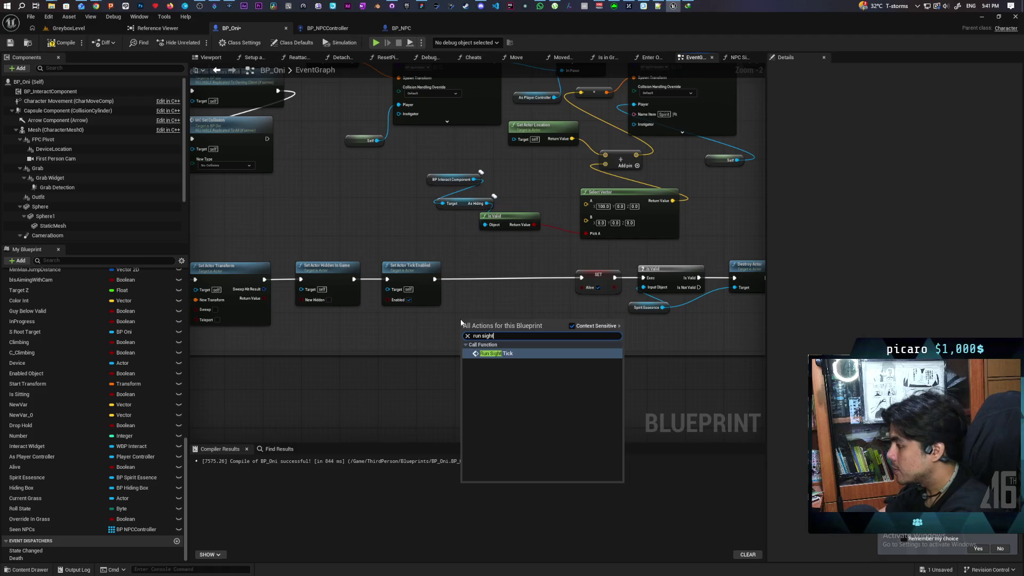
pyautogui.press('Return')
pyautogui.scroll(2, 461, 319)
pyautogui.moveTo(461, 319)
pyautogui.mouseDown()
pyautogui.moveTo(461, 249)
pyautogui.moveTo(467, 269)
pyautogui.moveTo(488, 245)
pyautogui.moveTo(620, 264)
pyautogui.mouseUp()
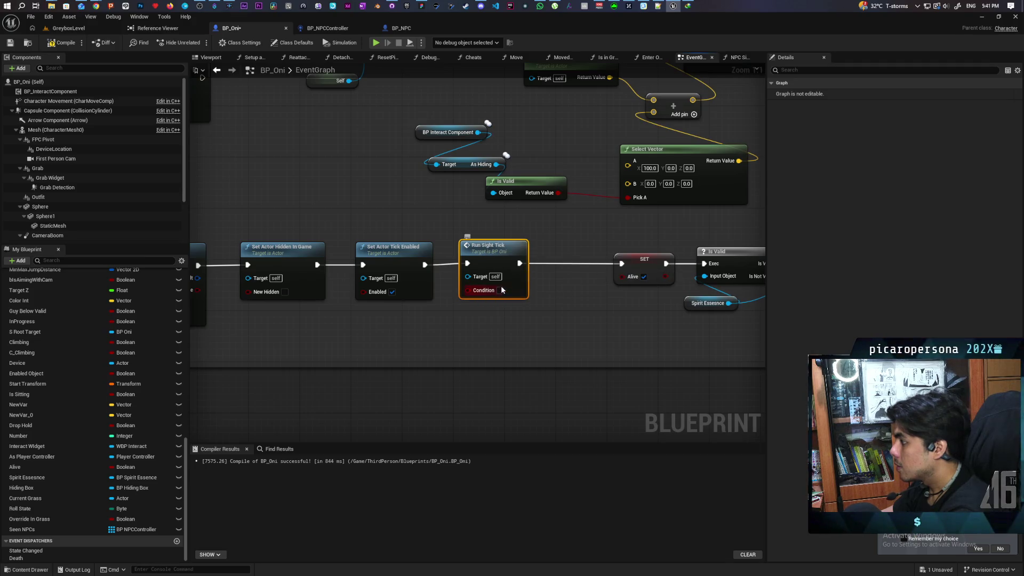
pyautogui.moveTo(230, 229)
pyautogui.mouseDown()
pyautogui.moveTo(533, 304)
pyautogui.moveTo(763, 310)
pyautogui.mouseUp()
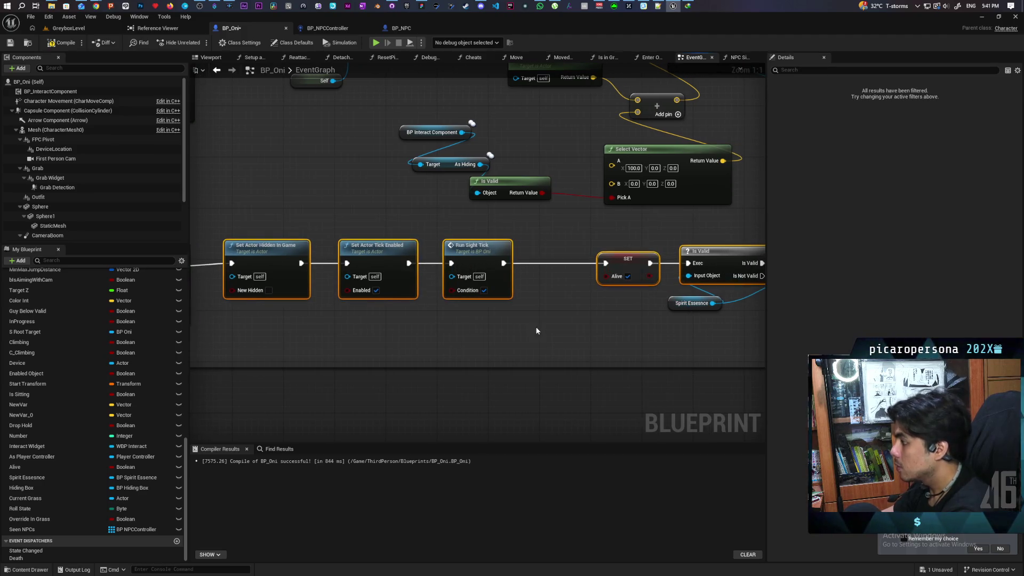
pyautogui.click(537, 331)
pyautogui.scroll(-5, 539, 326)
pyautogui.moveTo(555, 315)
pyautogui.mouseDown()
pyautogui.moveTo(480, 309)
pyautogui.moveTo(541, 309)
pyautogui.mouseUp()
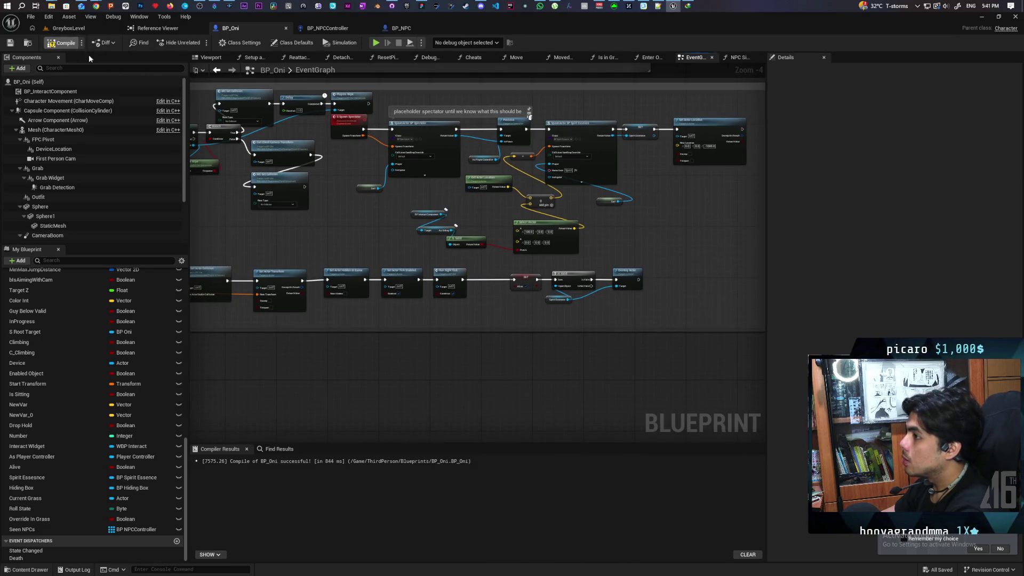
pyautogui.moveTo(494, 278); pyautogui.dragTo(584, 344)
# Open BP_OniGamemode at Players Wipe, then play-test GreyboxLevel past the breakpoint and stop
pyautogui.doubleClick(445, 175)
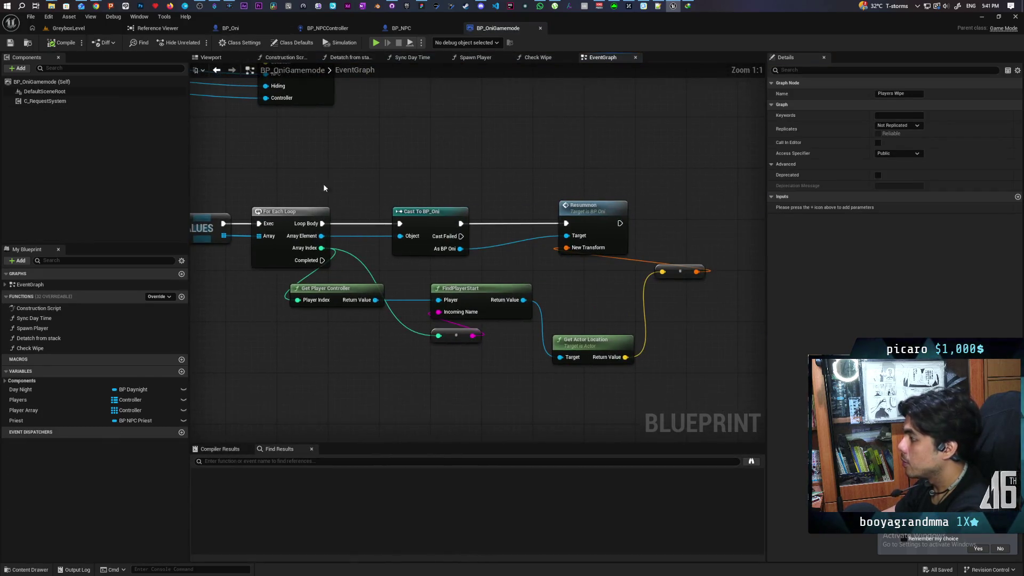
pyautogui.click(613, 231)
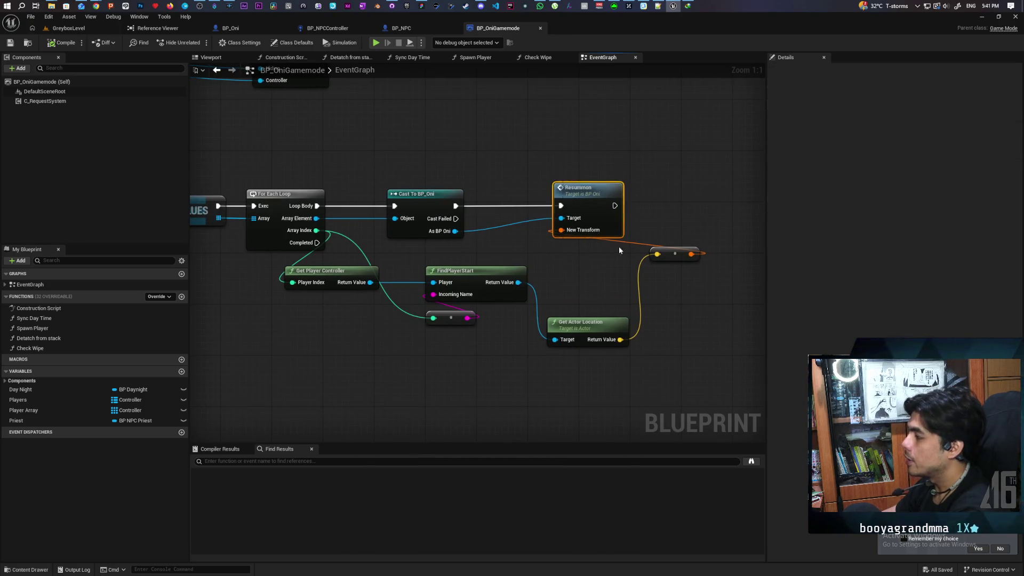
pyautogui.click(68, 27)
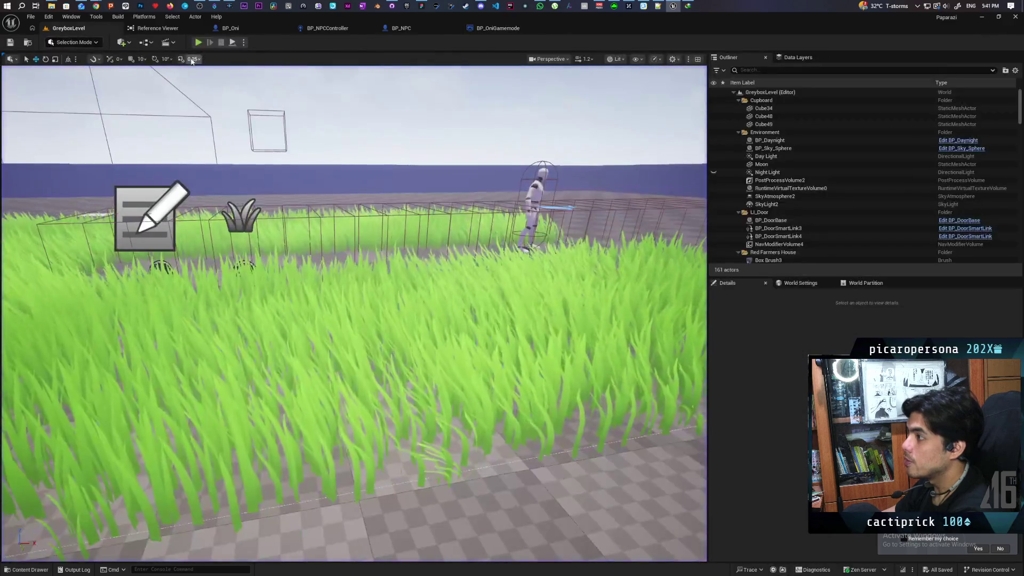
pyautogui.click(198, 42)
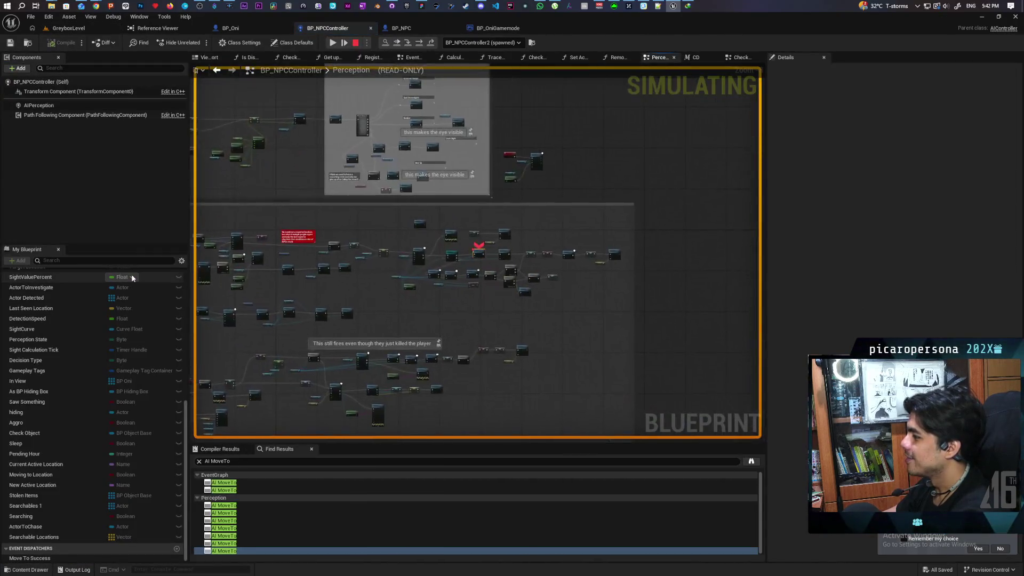
pyautogui.click(333, 44)
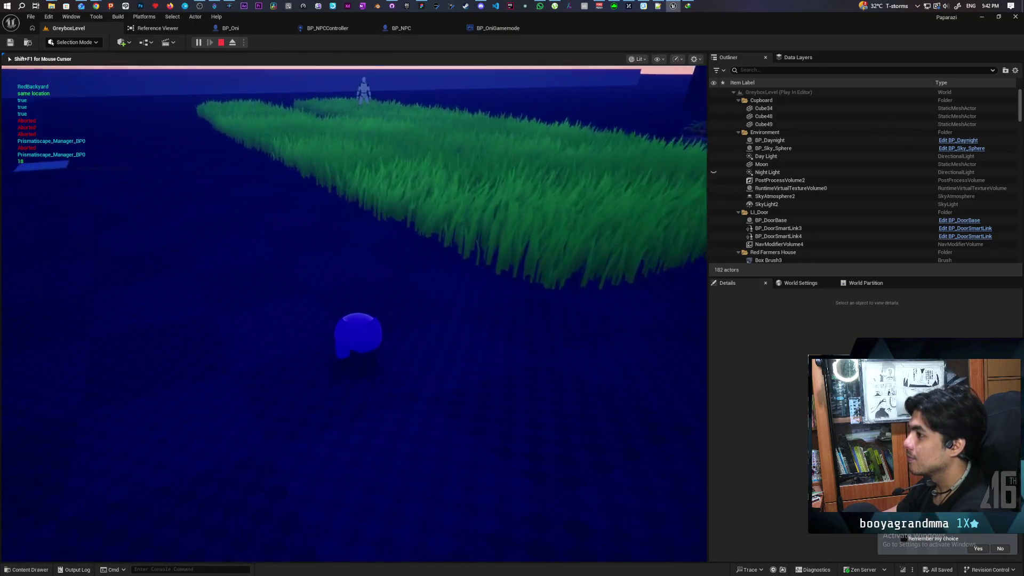
pyautogui.press('Escape')
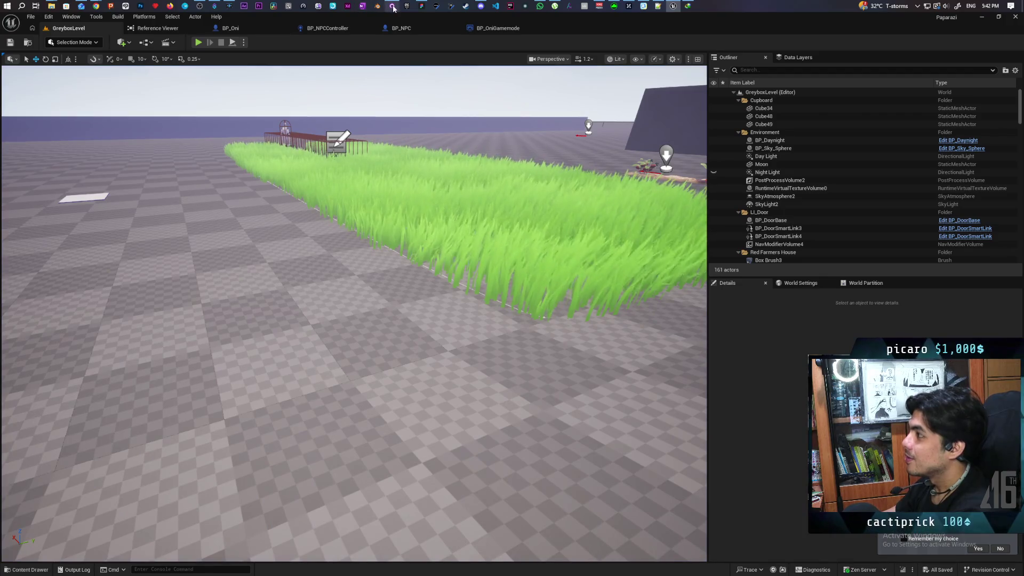
# Commit the 3 changed files to main in GitHub Desktop with a short summary
pyautogui.click(393, 6)
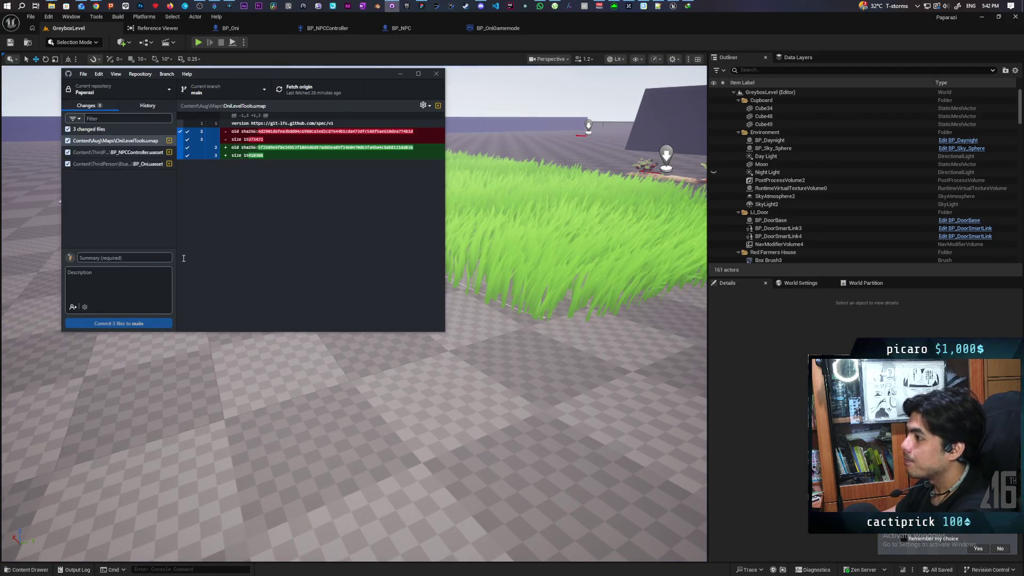
pyautogui.write('fixed perception after kill')
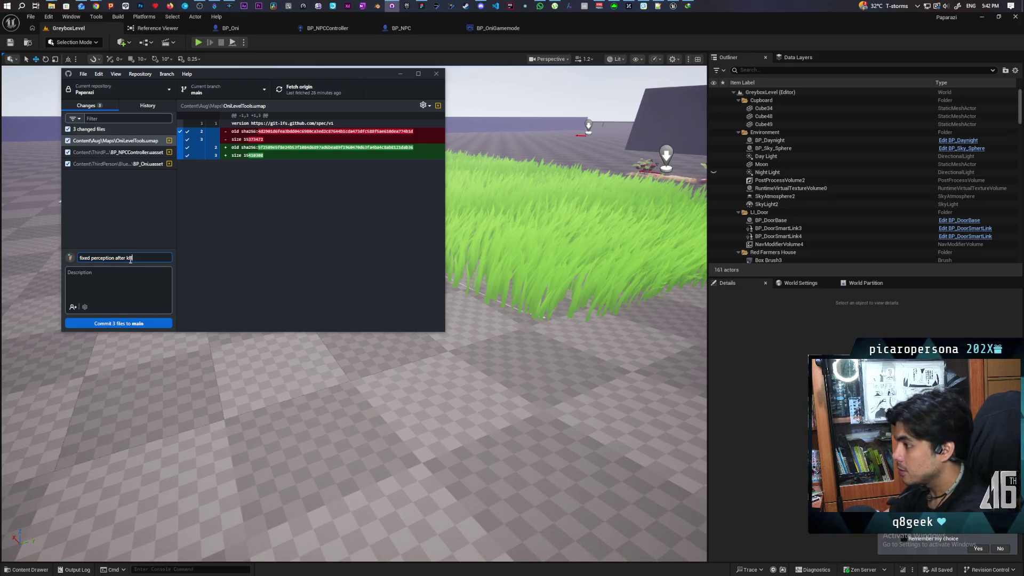
pyautogui.click(134, 324)
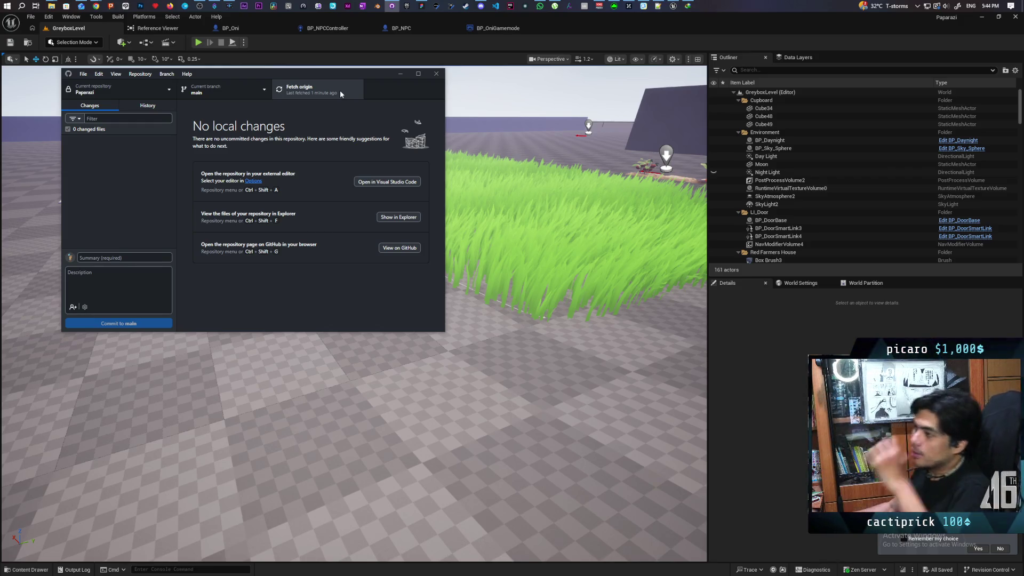
pyautogui.click(421, 6)
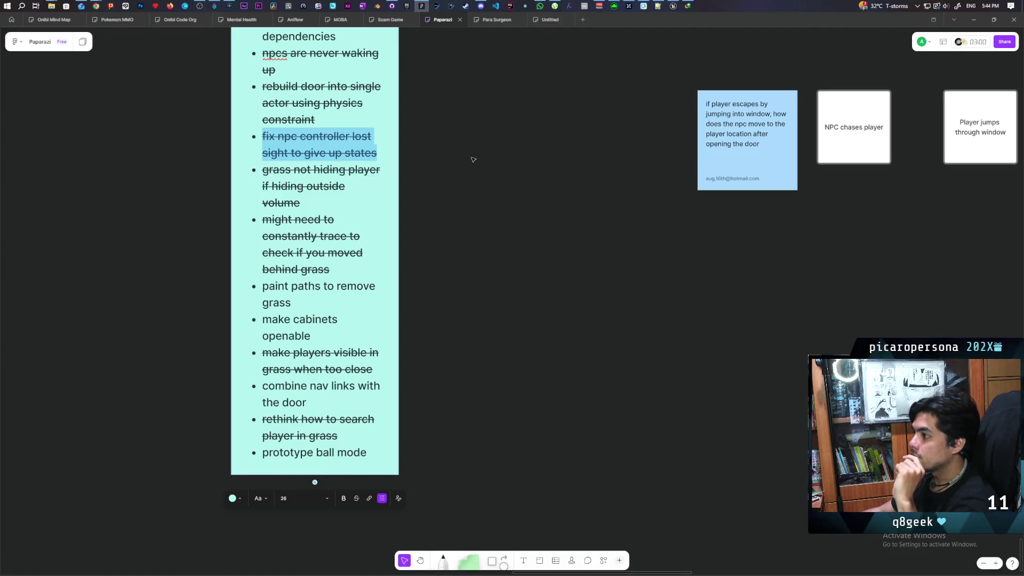
# Add 'build new perception system' as a new bullet under 'prototype ball mode'
pyautogui.scroll(1, 315, 483)
pyautogui.scroll(2, 349, 269)
pyautogui.scroll(-2, 349, 269)
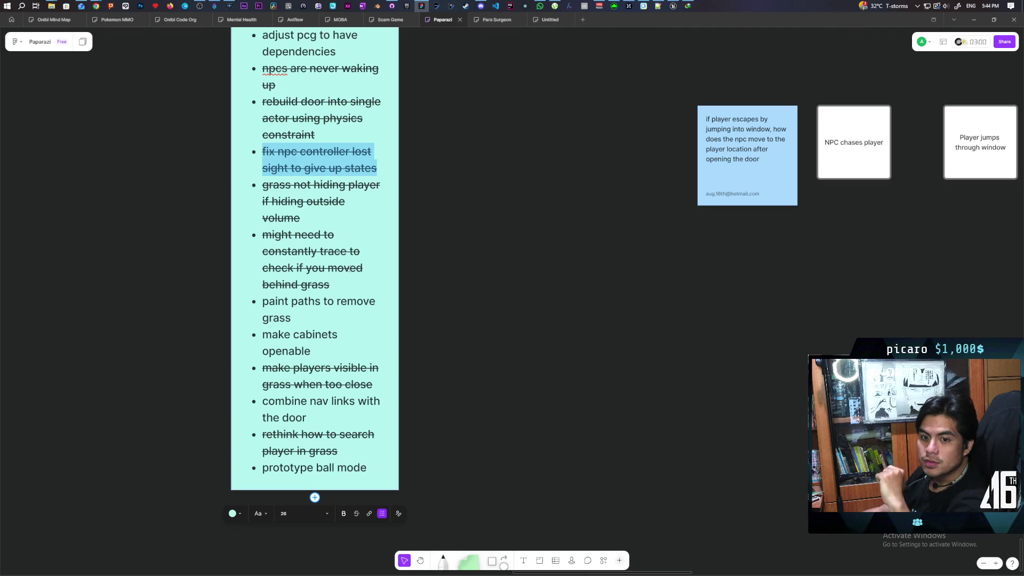
pyautogui.click(392, 440)
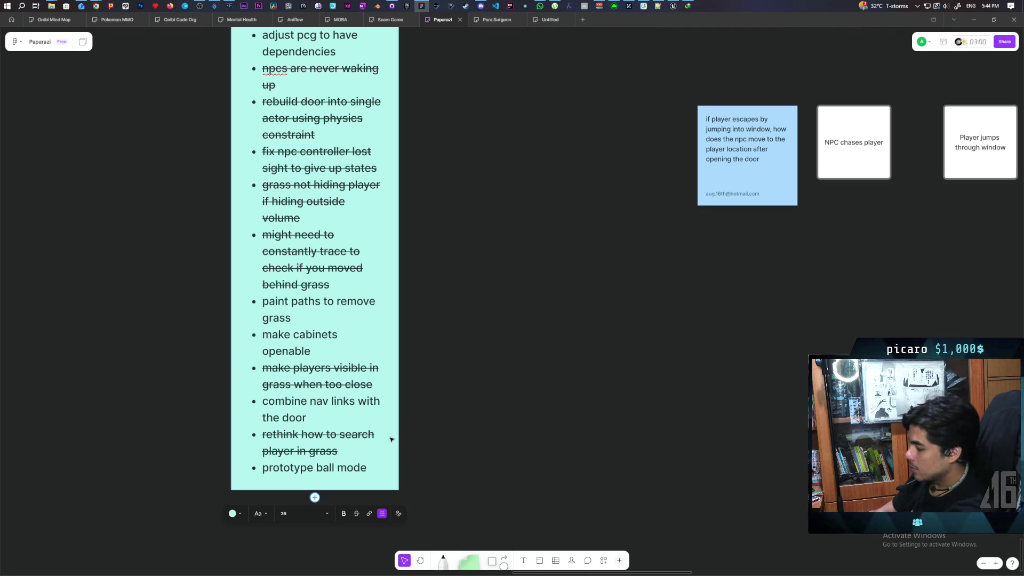
pyautogui.press('Return')
pyautogui.write('build new ')
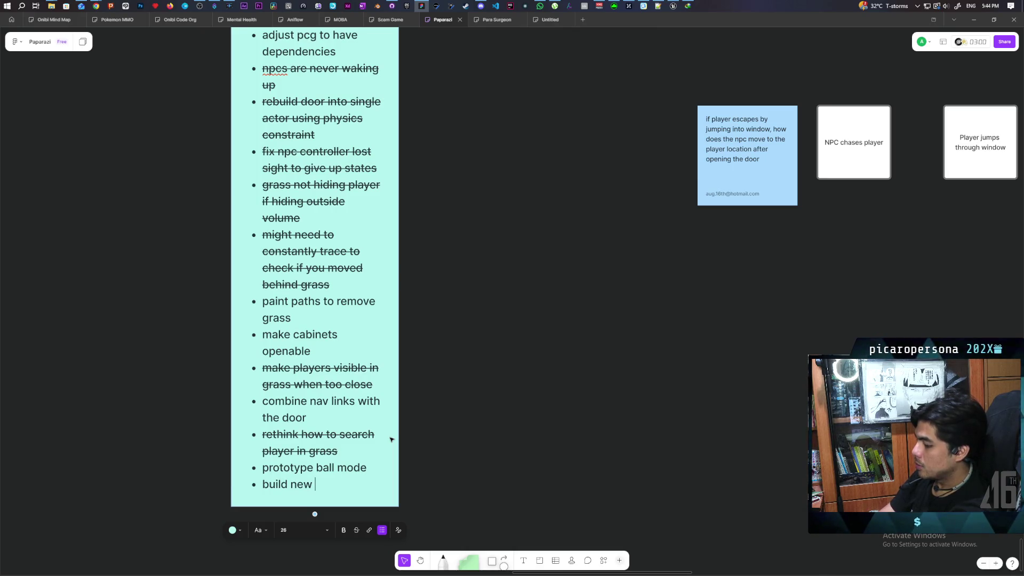
pyautogui.write('perception system')
pyautogui.click(516, 416)
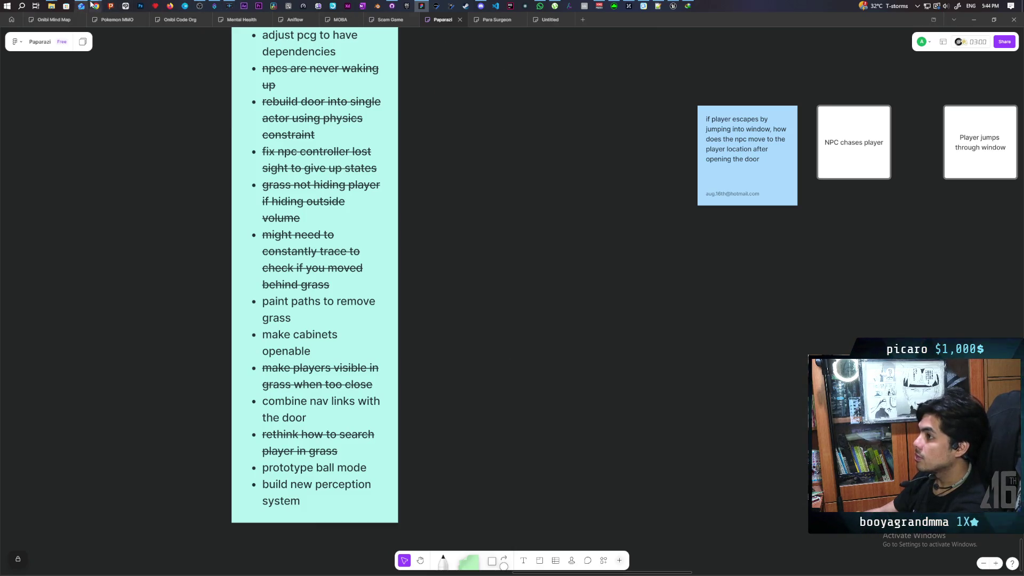
# Bring the Miro board forward and locate the door navlink sticky note
pyautogui.moveTo(96, 7)
pyautogui.click(413, 66)
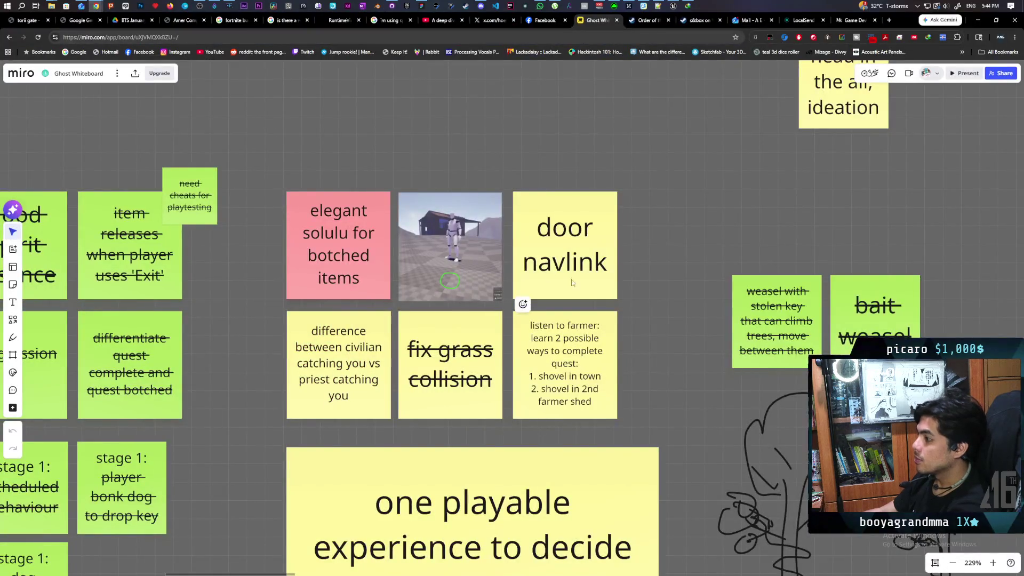
pyautogui.scroll(2, 500, 341)
pyautogui.click(556, 289)
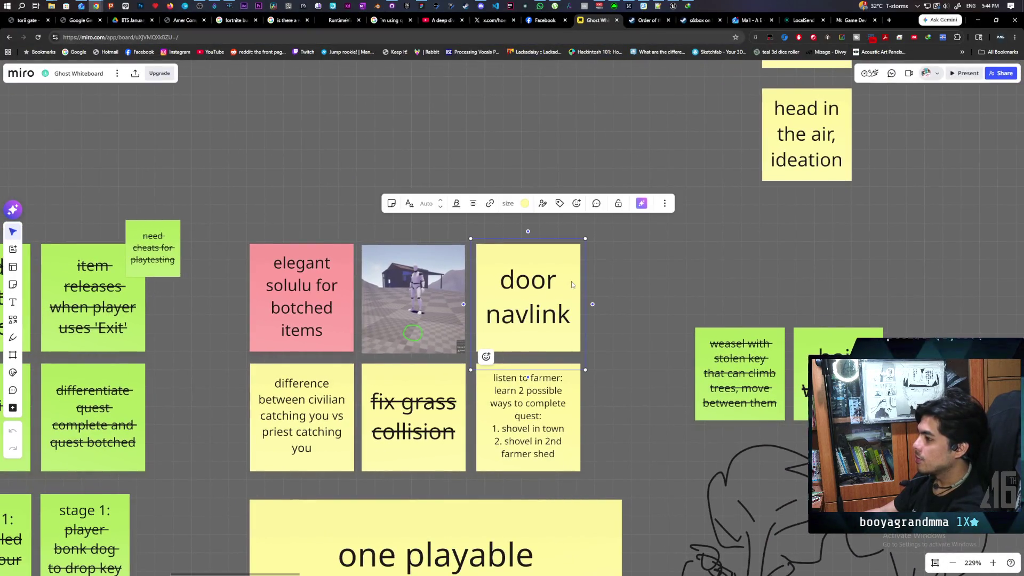
pyautogui.scroll(-5, 342, 286)
pyautogui.scroll(3, 339, 282)
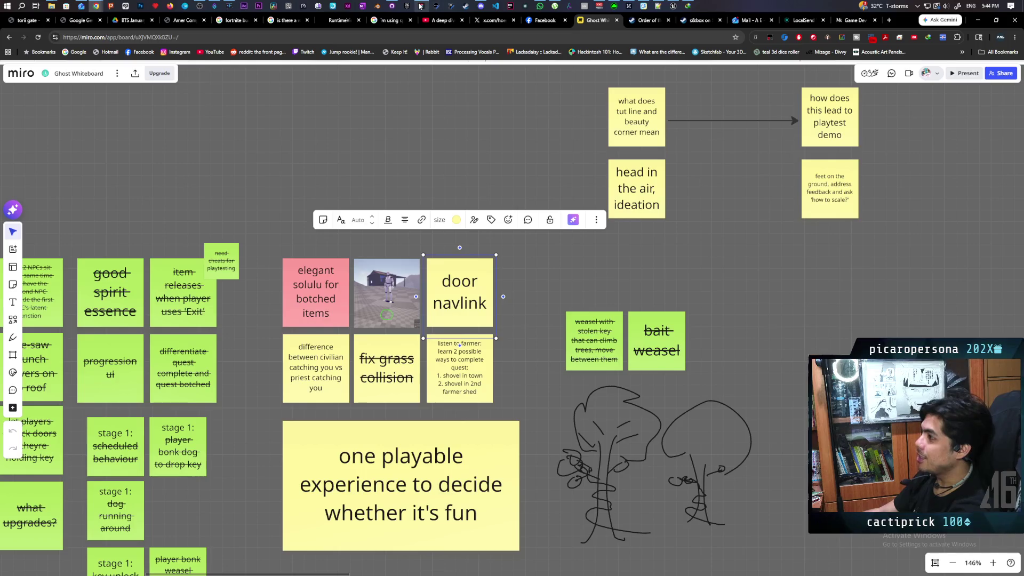
pyautogui.moveTo(421, 5)
pyautogui.click(426, 56)
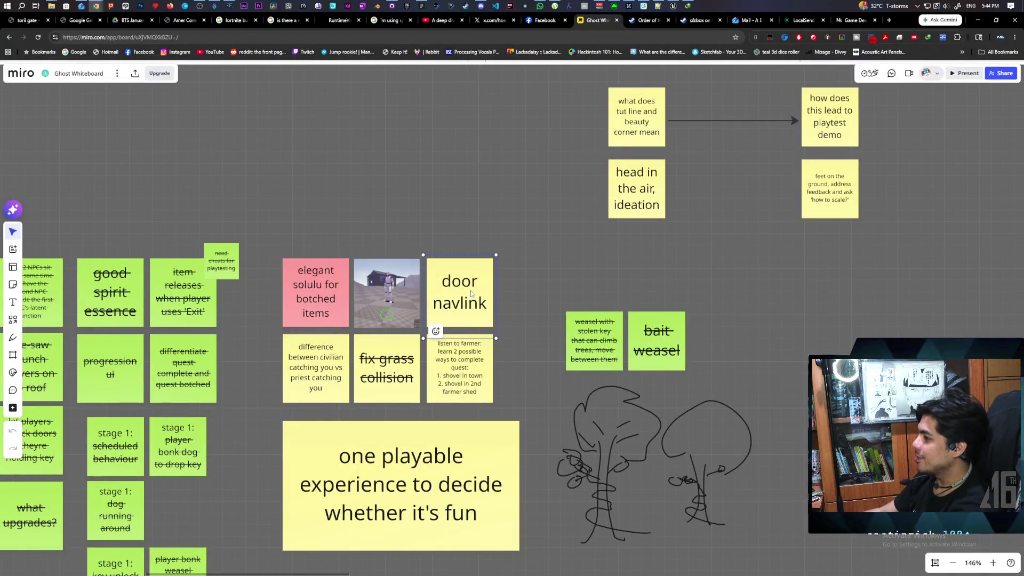
pyautogui.press('Escape')
# Duplicate the door navlink sticky above the original and type 'made new perception system'
pyautogui.click(489, 292)
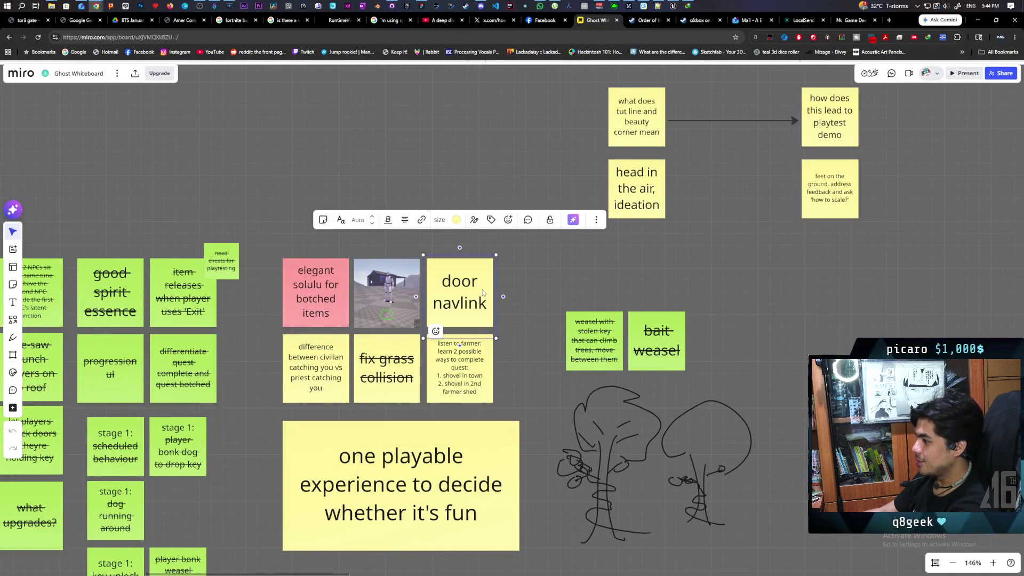
pyautogui.hotkey('ctrl', 'd')
pyautogui.moveTo(493, 293); pyautogui.dragTo(471, 223)
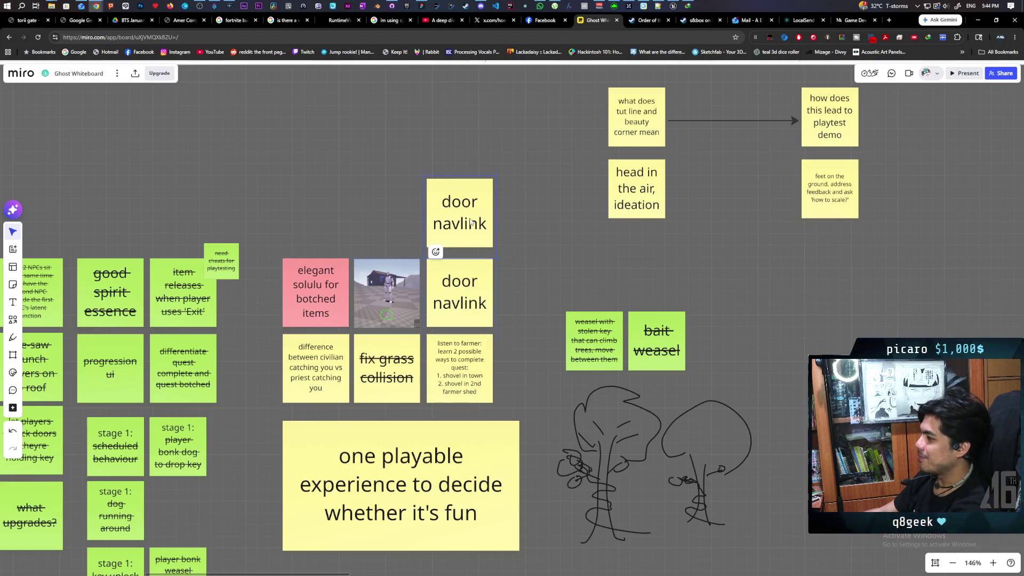
pyautogui.doubleClick(471, 222)
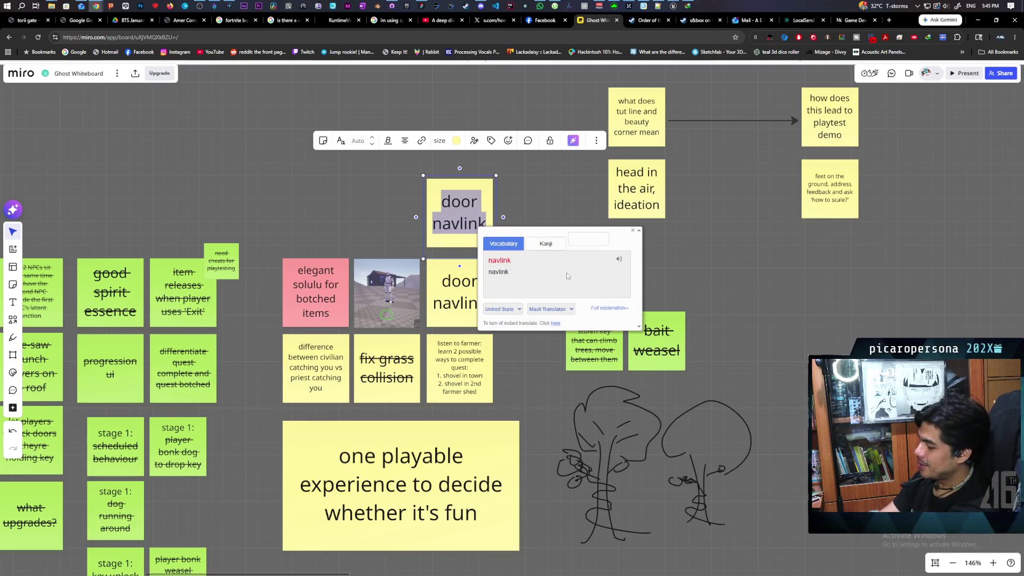
pyautogui.write('made ')
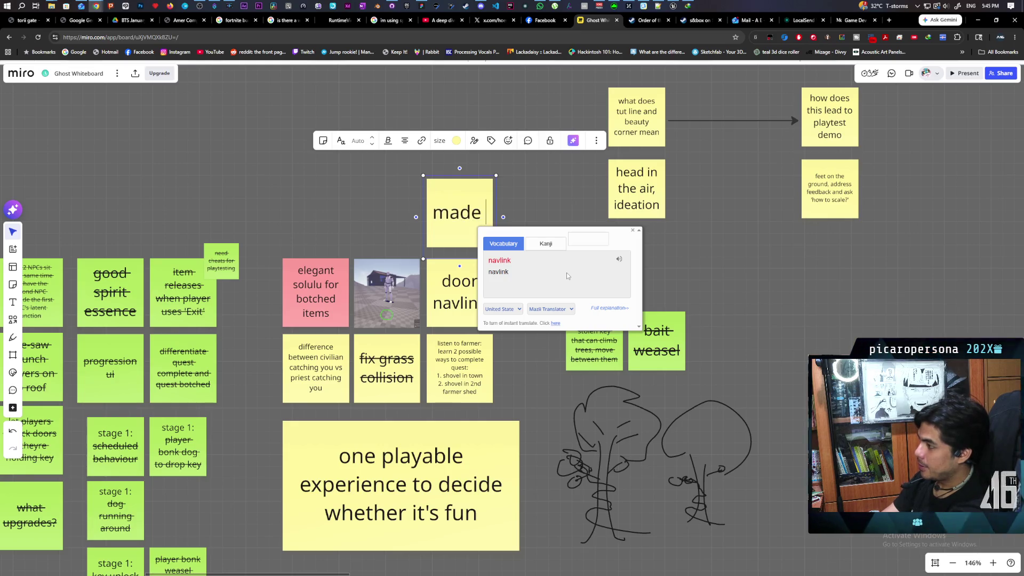
pyautogui.write('new per')
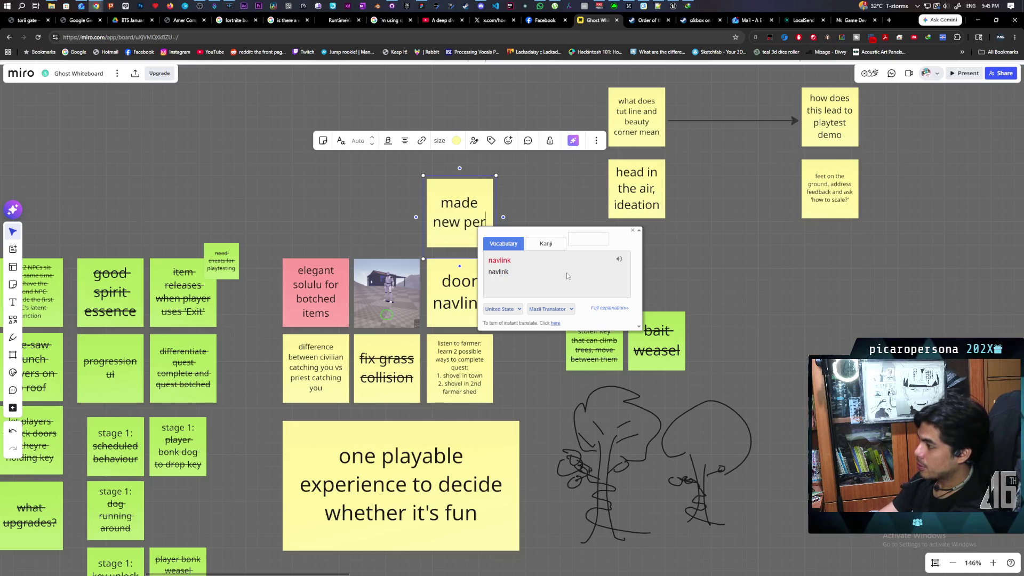
pyautogui.write('ception system')
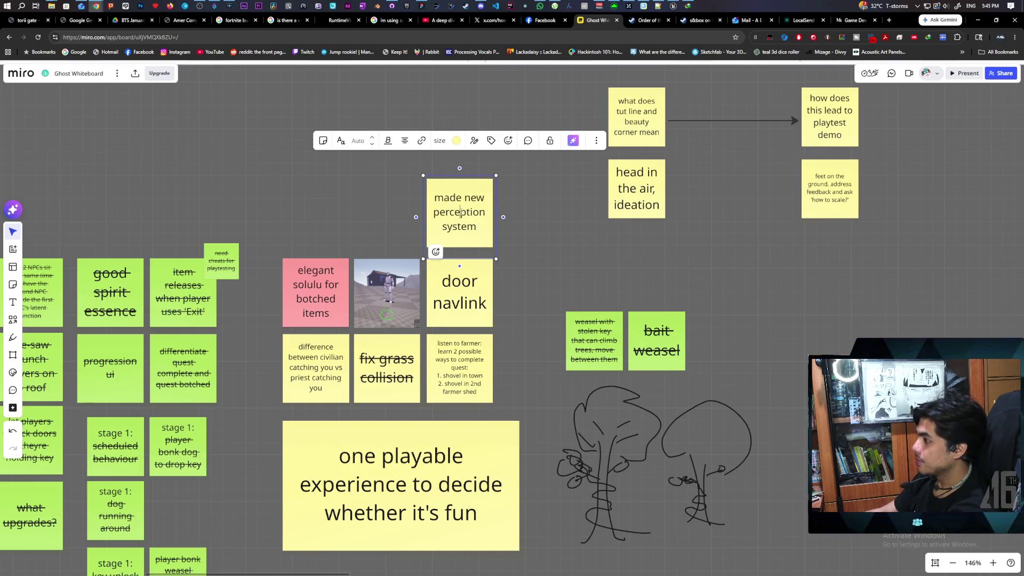
# Strike through the new note's text and scroll down to the project timeline
pyautogui.hotkey('ctrl', 'a')
pyautogui.click(388, 141)
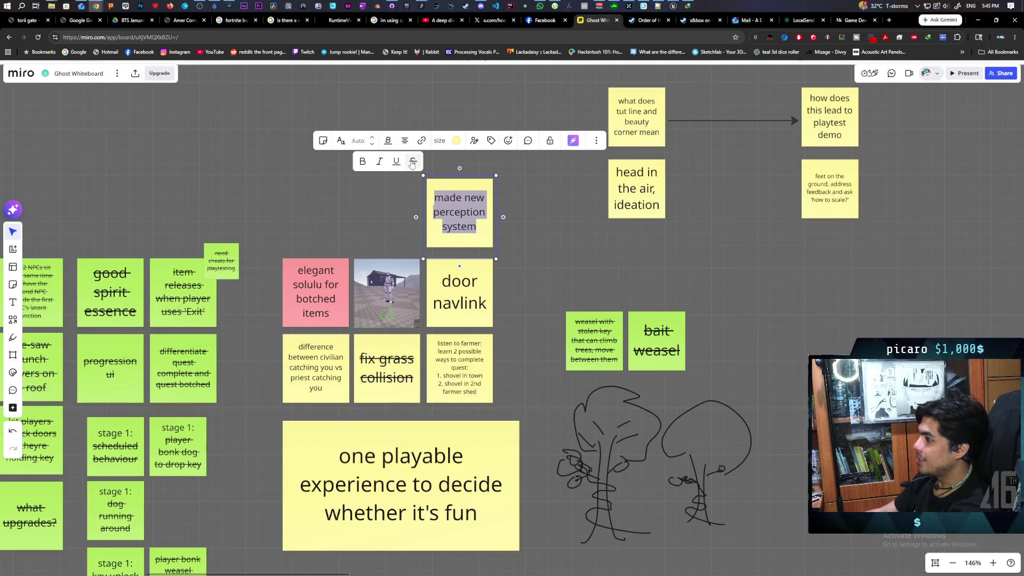
pyautogui.click(413, 162)
pyautogui.click(376, 202)
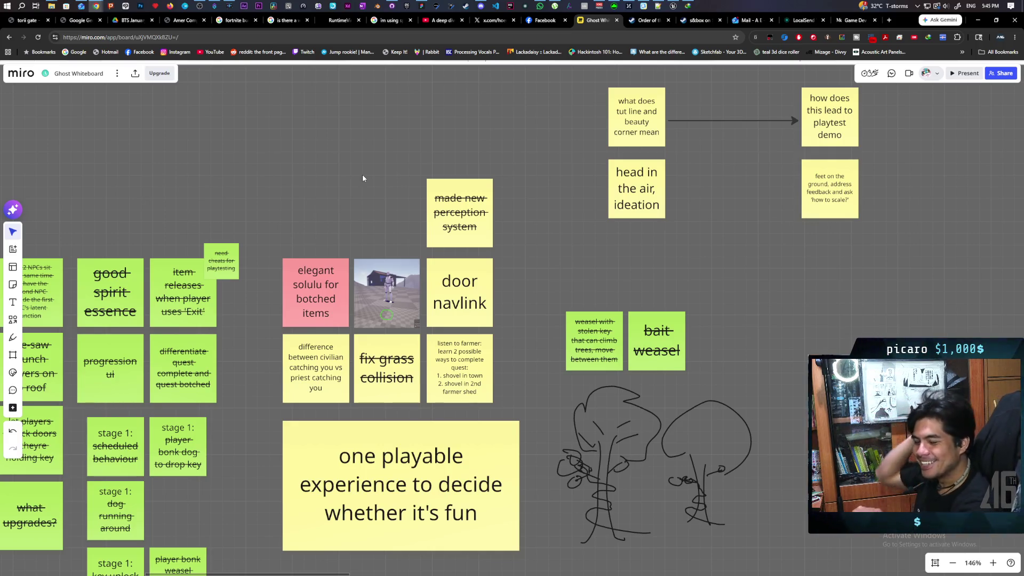
pyautogui.moveTo(363, 174)
pyautogui.mouseDown()
pyautogui.moveTo(403, 224)
pyautogui.moveTo(435, 416)
pyautogui.moveTo(457, 456)
pyautogui.moveTo(418, 457)
pyautogui.mouseUp()
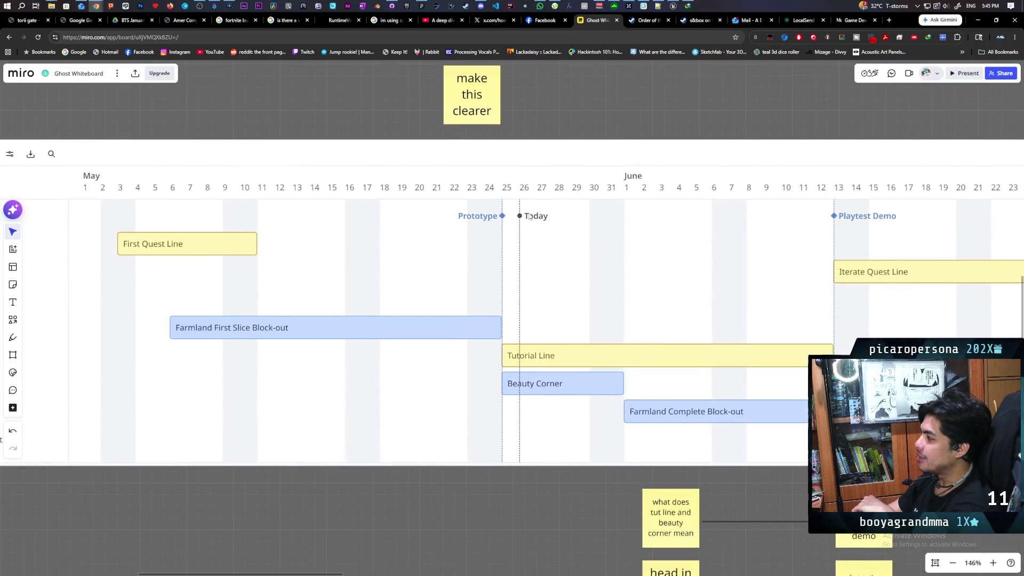
pyautogui.hscroll(5, 784, 284)
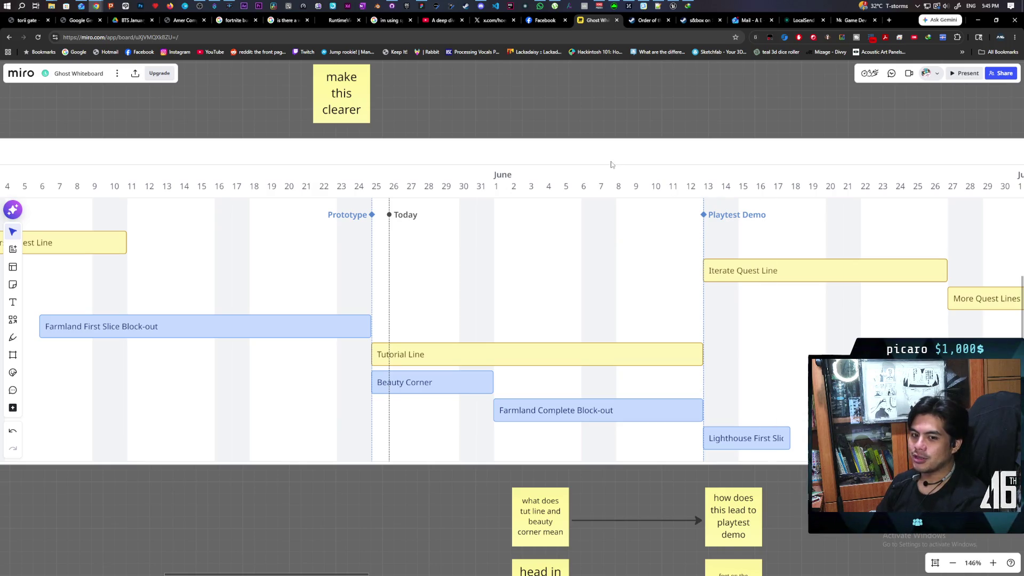
pyautogui.hscroll(10, 741, 238)
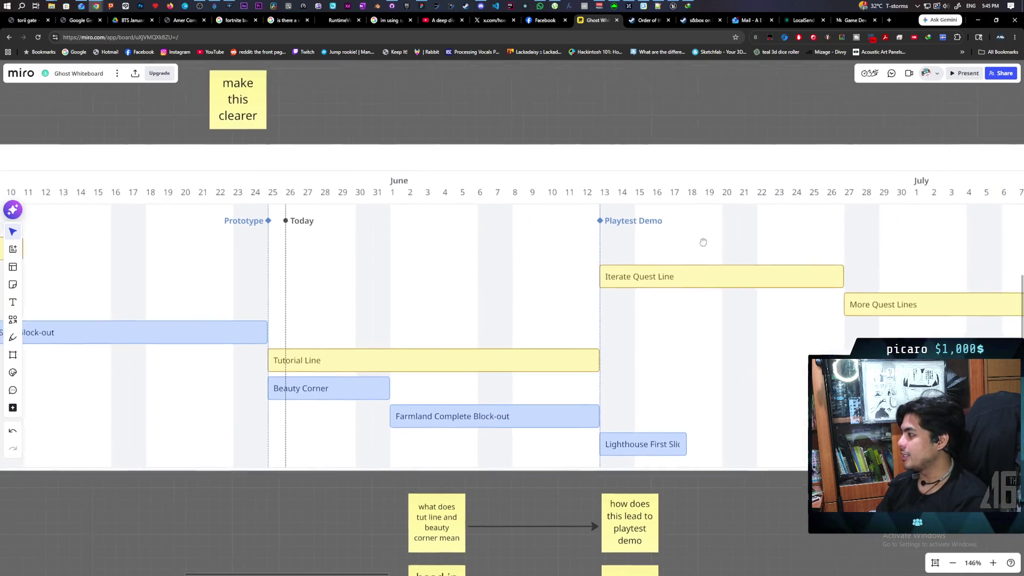
pyautogui.hscroll(2, 806, 224)
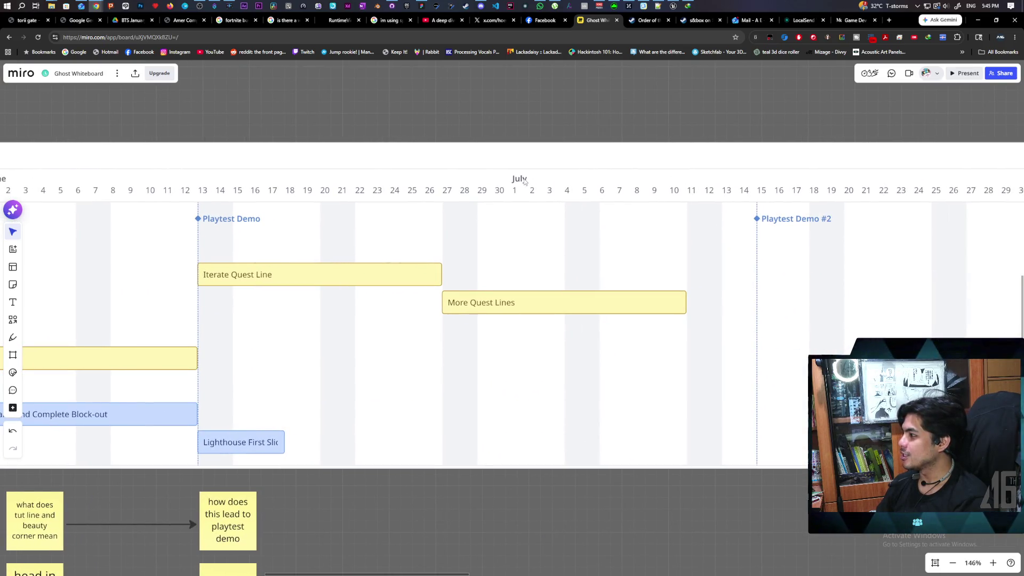
pyautogui.moveTo(488, 116); pyautogui.dragTo(710, 135)
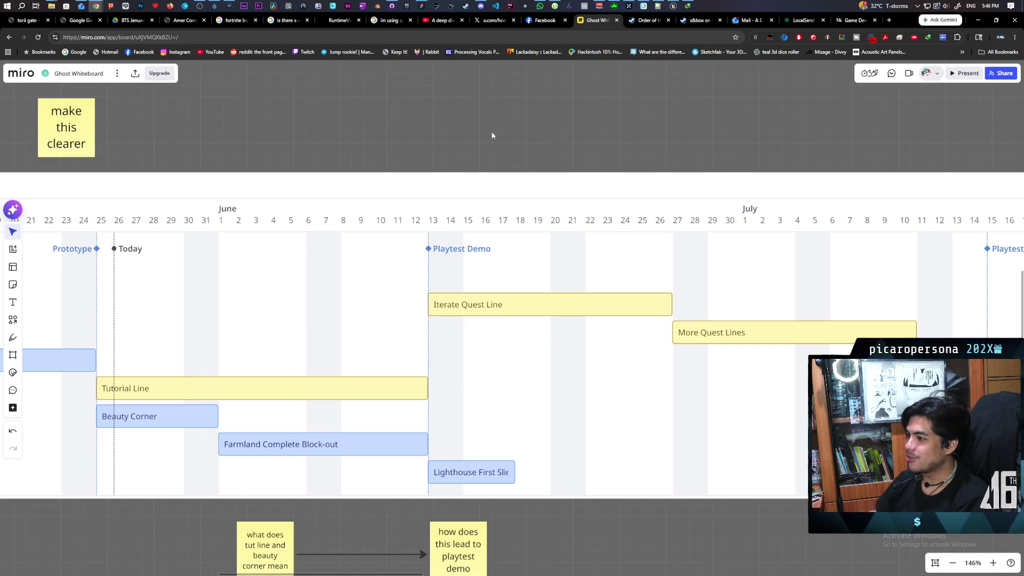
pyautogui.moveTo(282, 129)
pyautogui.mouseDown()
pyautogui.moveTo(423, 106)
pyautogui.moveTo(510, 142)
pyautogui.moveTo(491, 147)
pyautogui.moveTo(574, 110)
pyautogui.mouseUp()
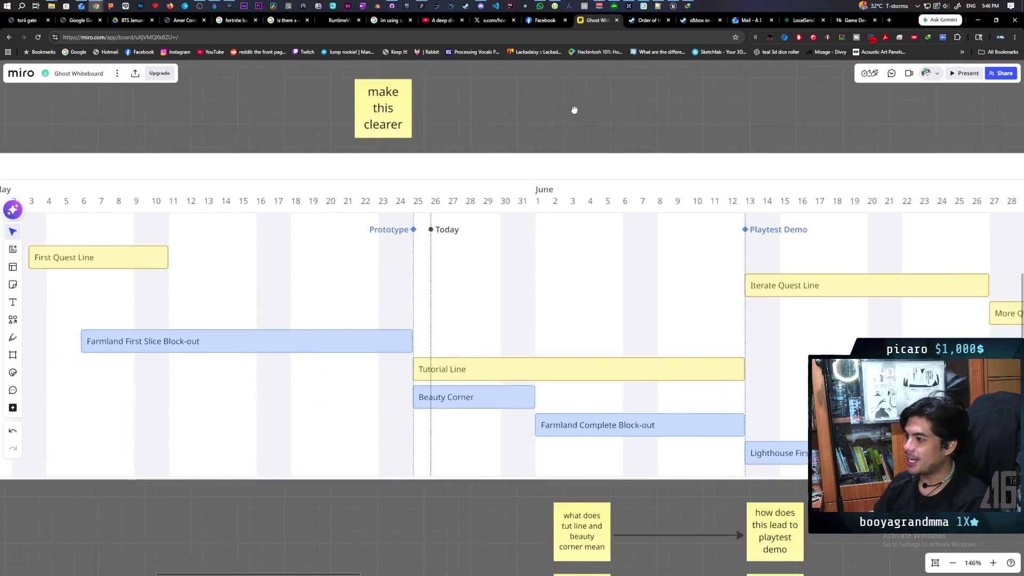
pyautogui.moveTo(451, 126)
pyautogui.mouseDown()
pyautogui.moveTo(601, 96)
pyautogui.moveTo(621, 109)
pyautogui.moveTo(424, 101)
pyautogui.moveTo(518, 94)
pyautogui.moveTo(505, 92)
pyautogui.mouseUp()
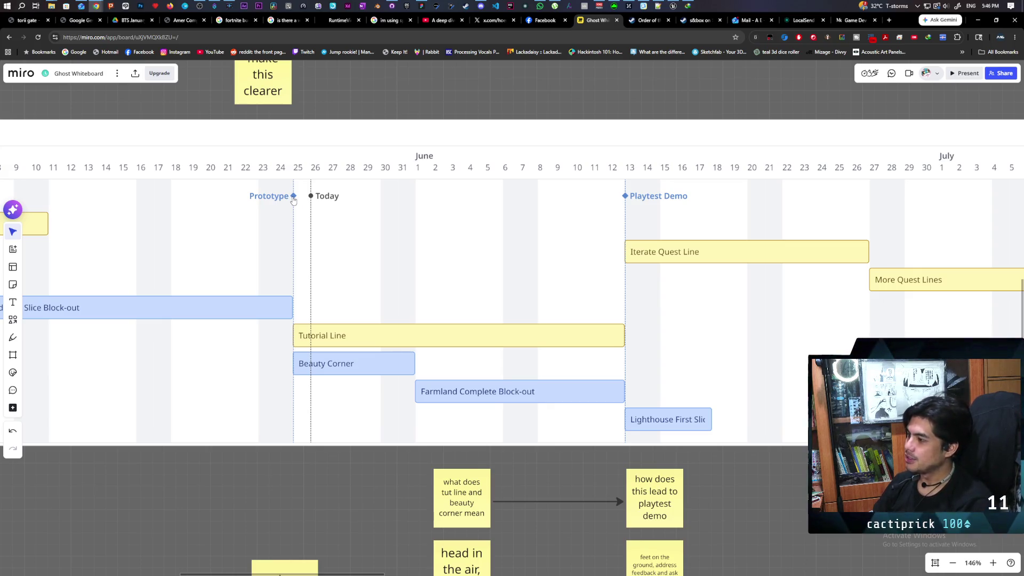
pyautogui.click(673, 6)
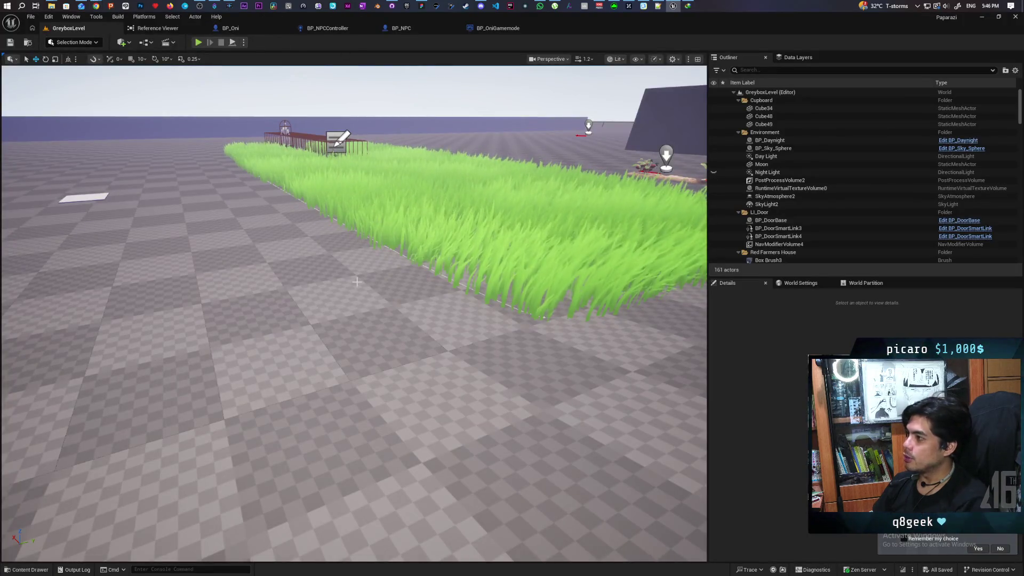
# Frame the blue doorway and alternate selecting BP_DoorBase and NavModifierVolume4 to compare them
pyautogui.moveTo(361, 312)
pyautogui.mouseDown()
pyautogui.moveTo(299, 307)
pyautogui.moveTo(288, 288)
pyautogui.mouseUp()
pyautogui.moveTo(395, 279); pyautogui.dragTo(395, 279)
pyautogui.click(395, 279)
pyautogui.click(338, 249)
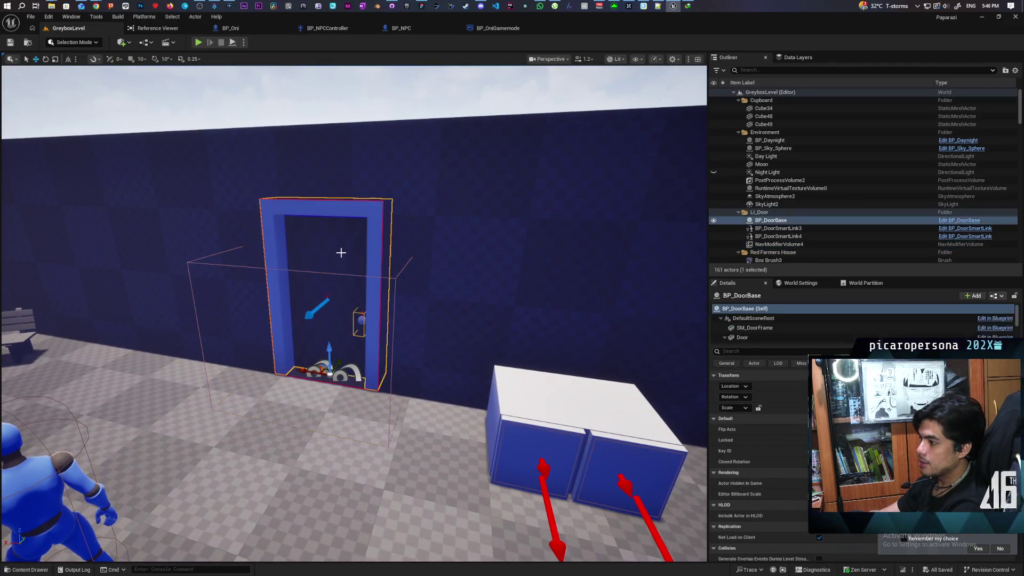
pyautogui.click(394, 278)
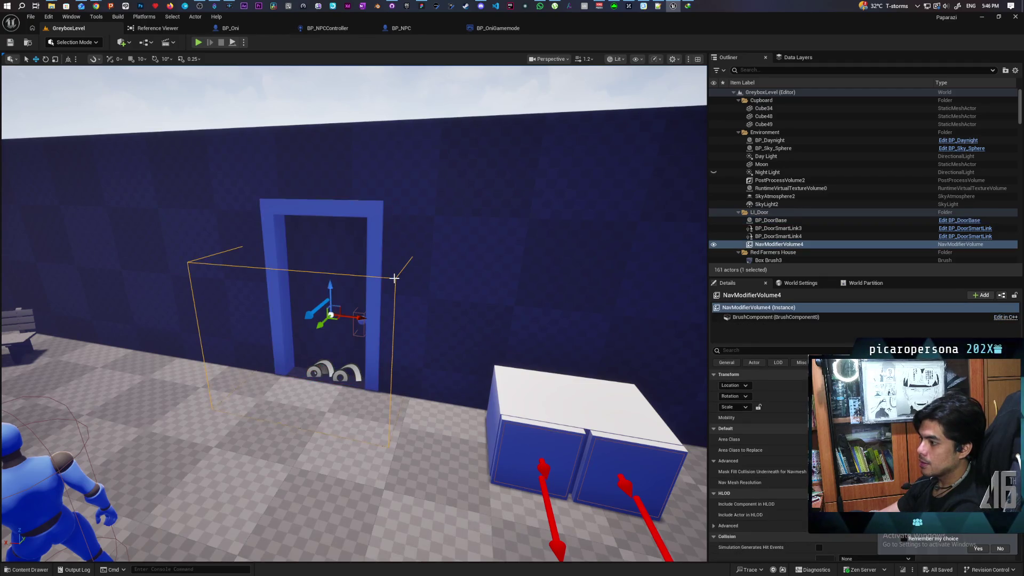
pyautogui.click(336, 265)
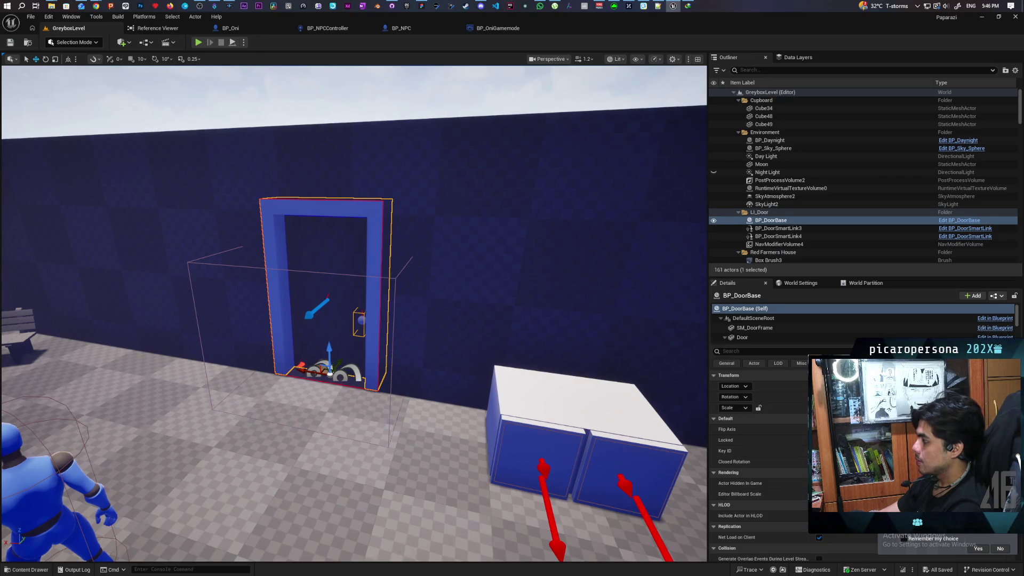
pyautogui.click(394, 278)
pyautogui.click(371, 269)
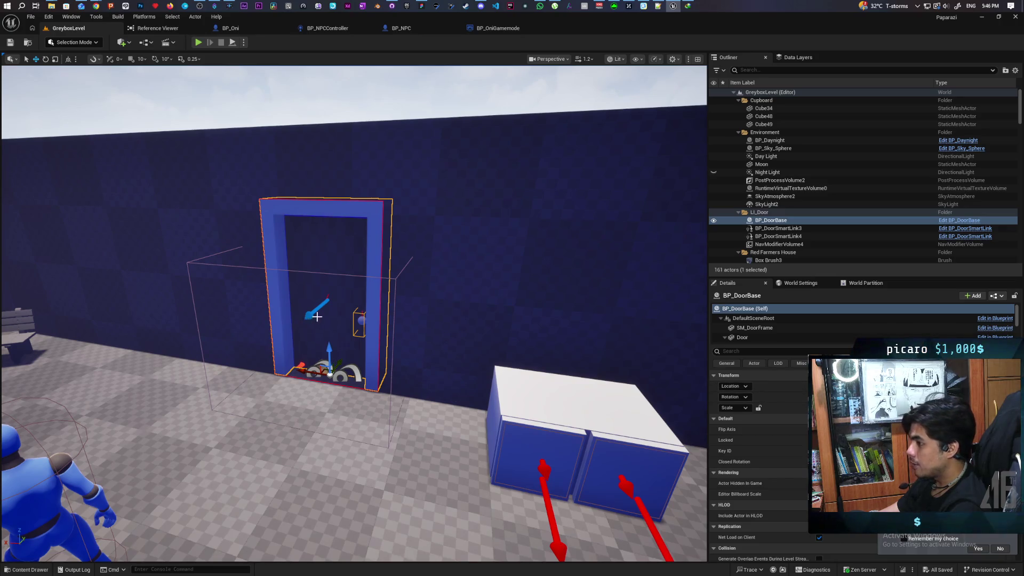
pyautogui.click(330, 375)
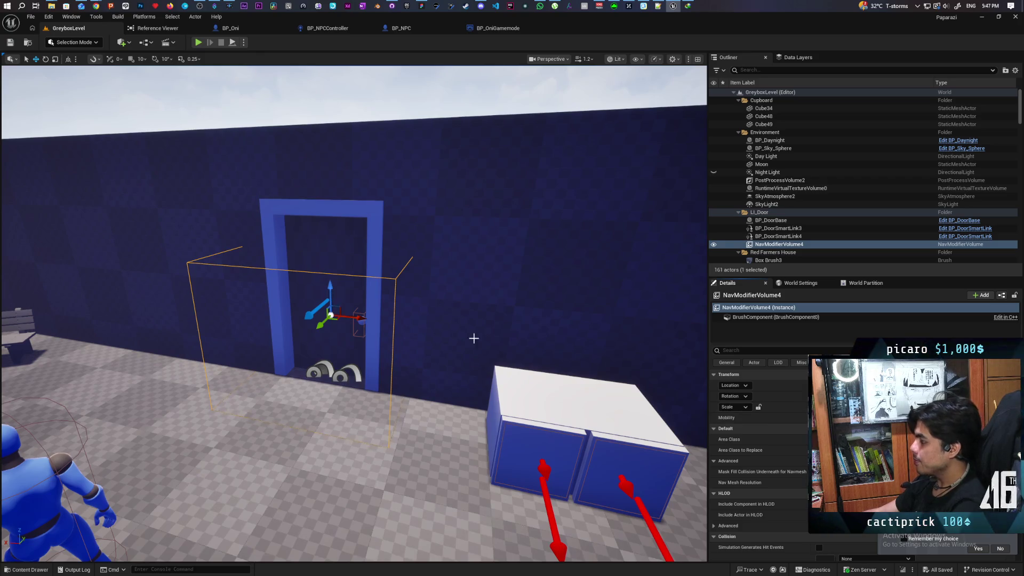
pyautogui.click(335, 241)
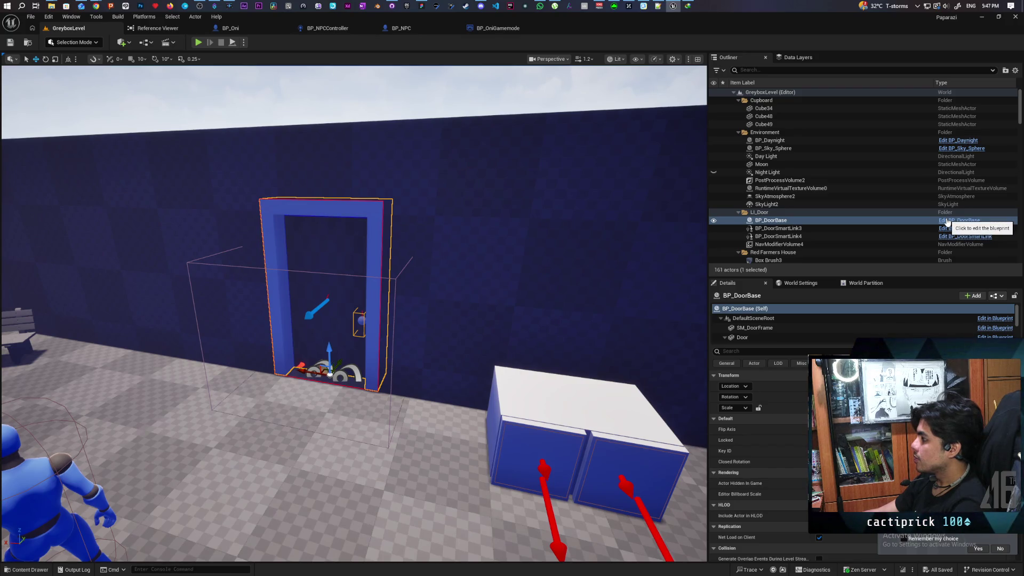
# Search BP_DoorBase's components for a nav modifier, then recheck the door's volume in the level
pyautogui.click(947, 220)
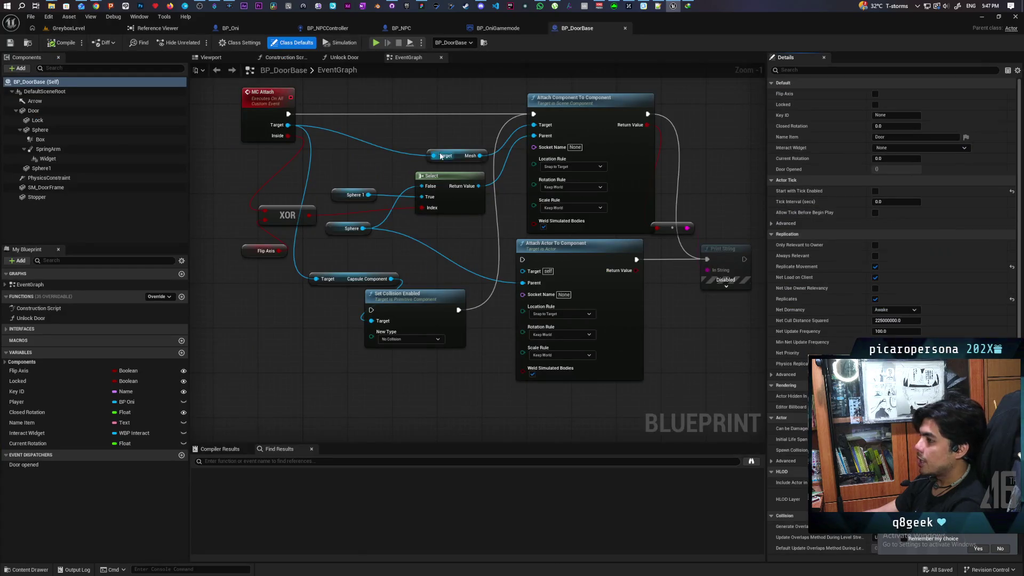
pyautogui.click(72, 92)
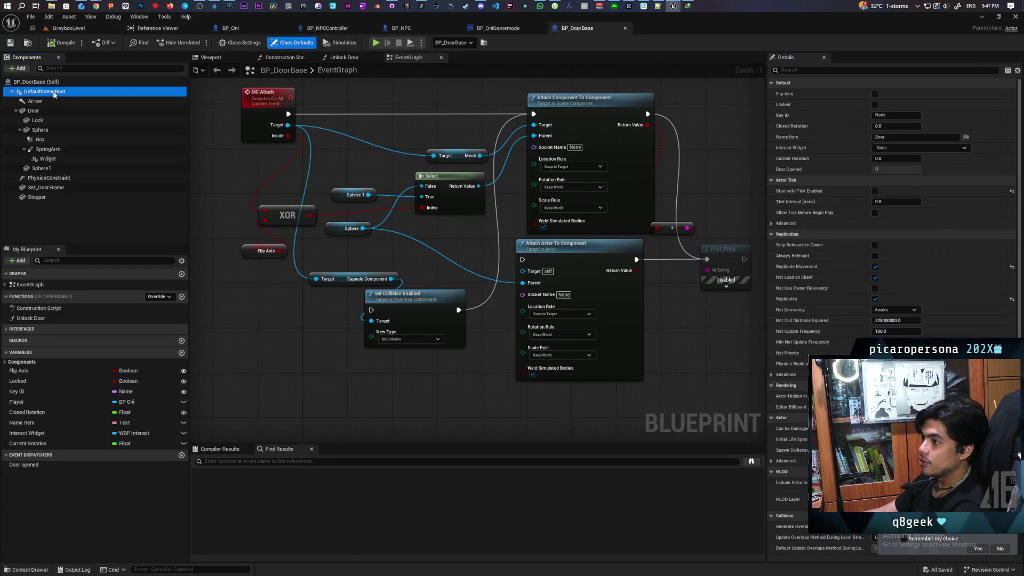
pyautogui.click(18, 68)
pyautogui.write('a')
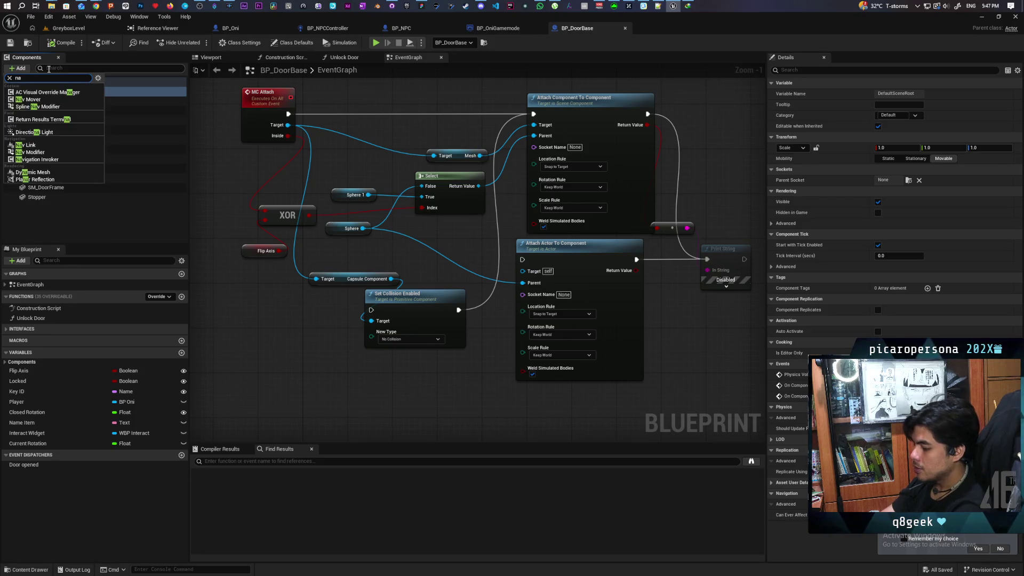
pyautogui.write('v mo')
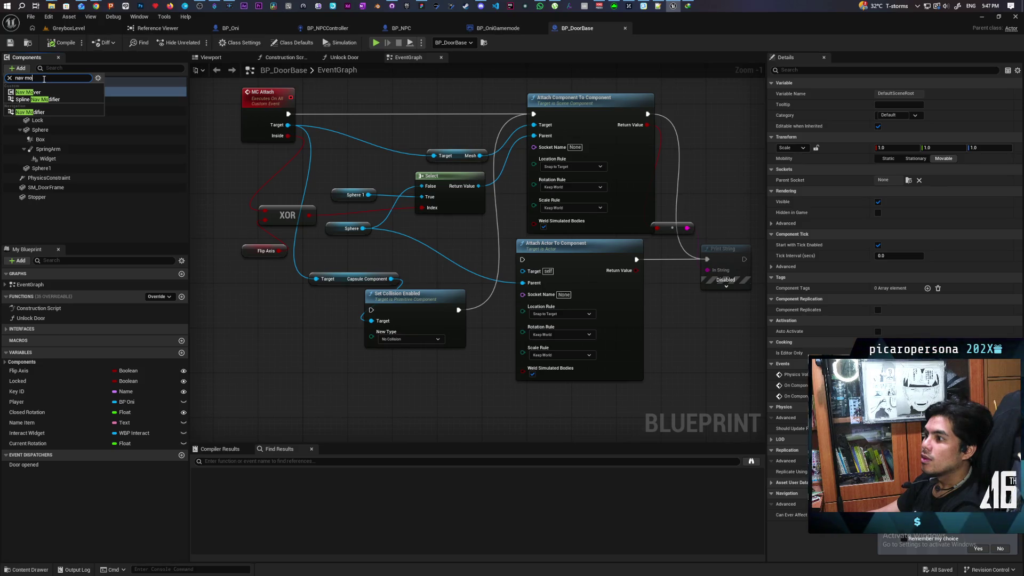
pyautogui.click(99, 226)
pyautogui.click(68, 27)
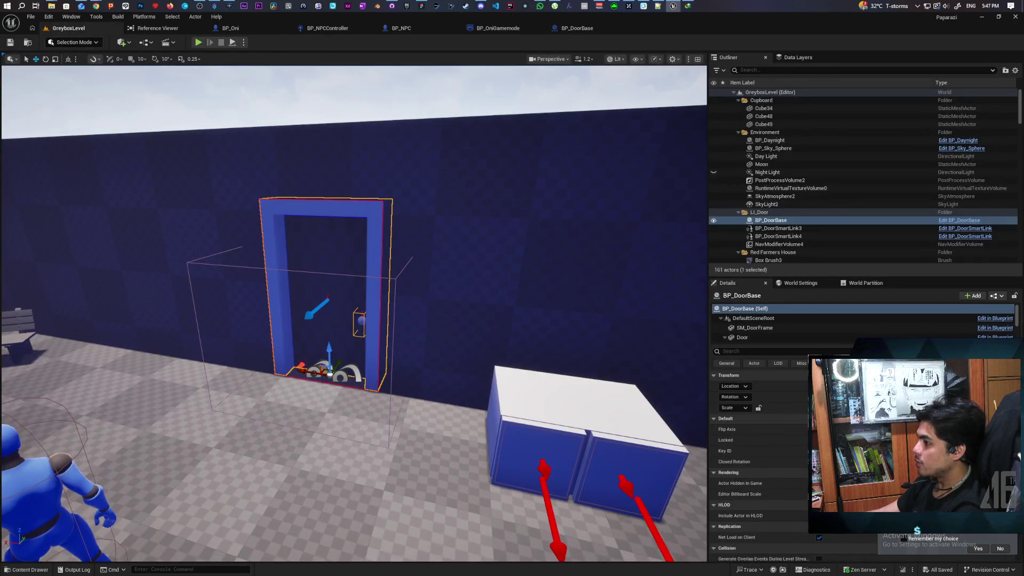
pyautogui.click(330, 375)
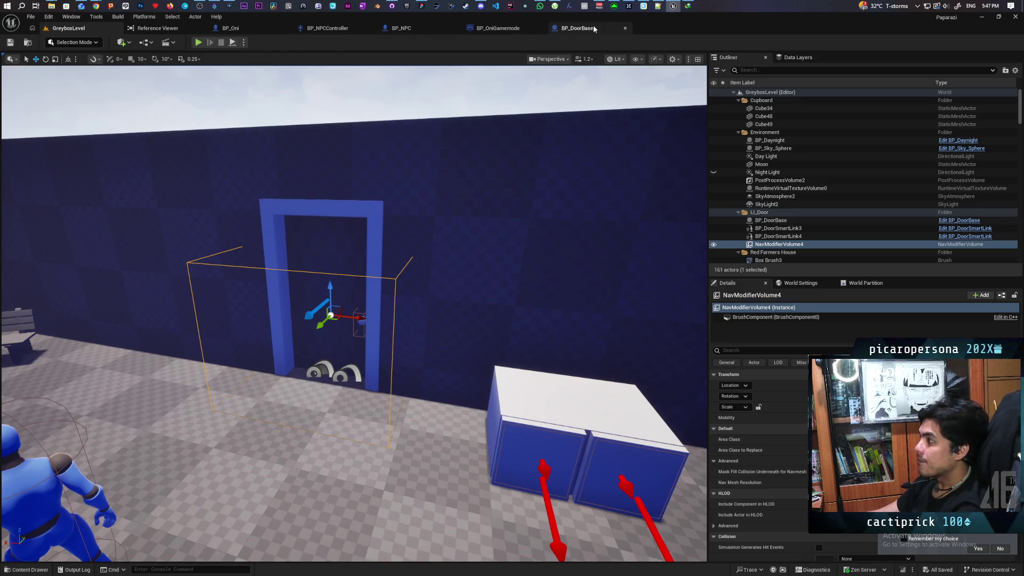
# Add a Nav Modifier component to BP_DoorBase with area class NavArea_Obstacle and nav mesh resolution None
pyautogui.click(569, 30)
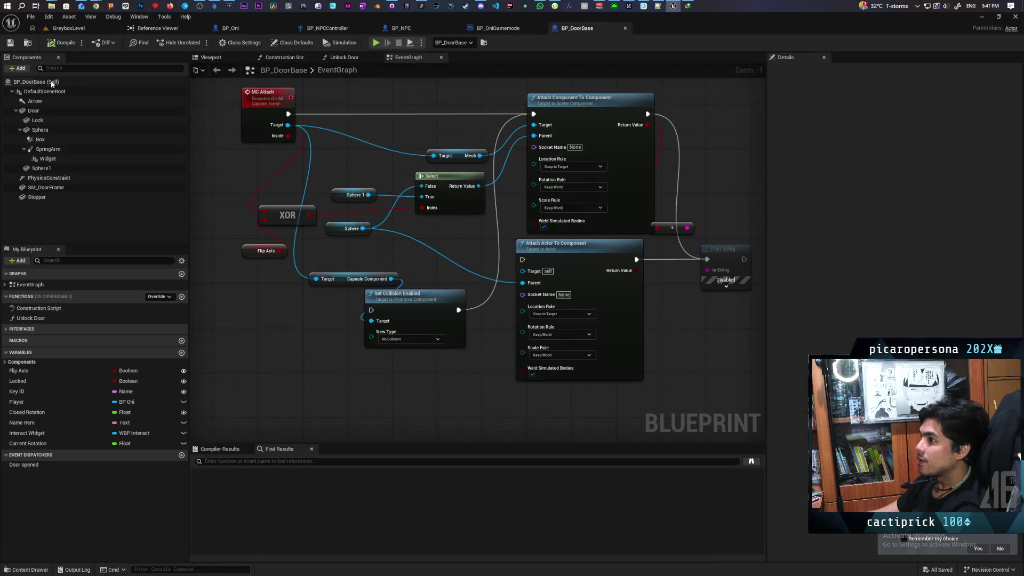
pyautogui.click(19, 68)
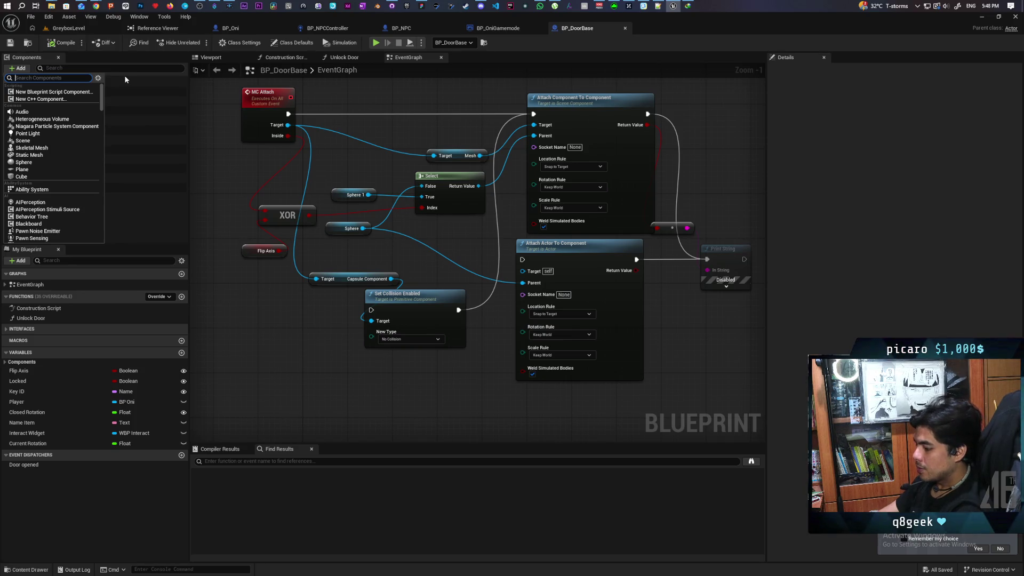
pyautogui.write('nav modifi')
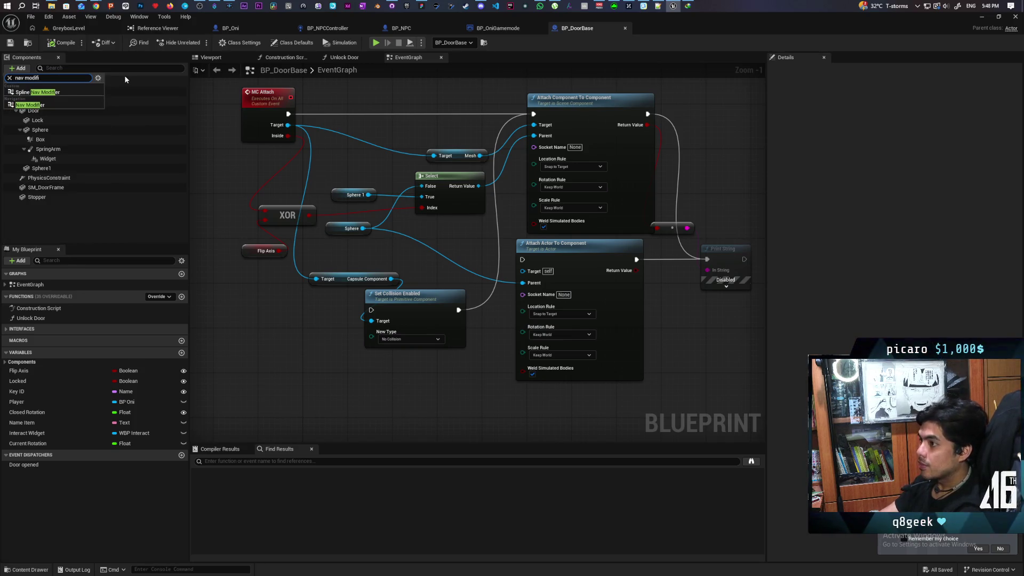
pyautogui.click(32, 105)
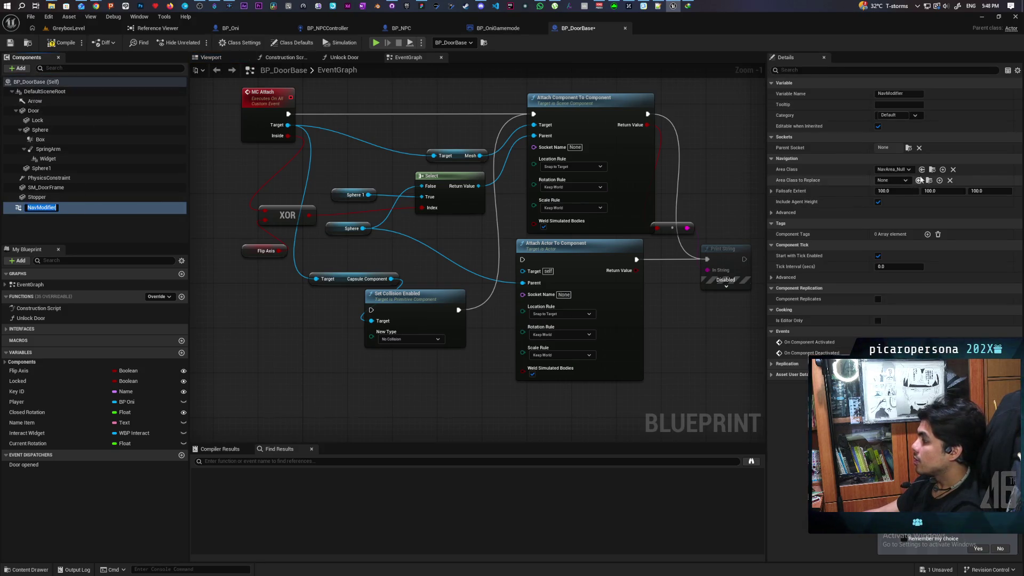
pyautogui.click(908, 169)
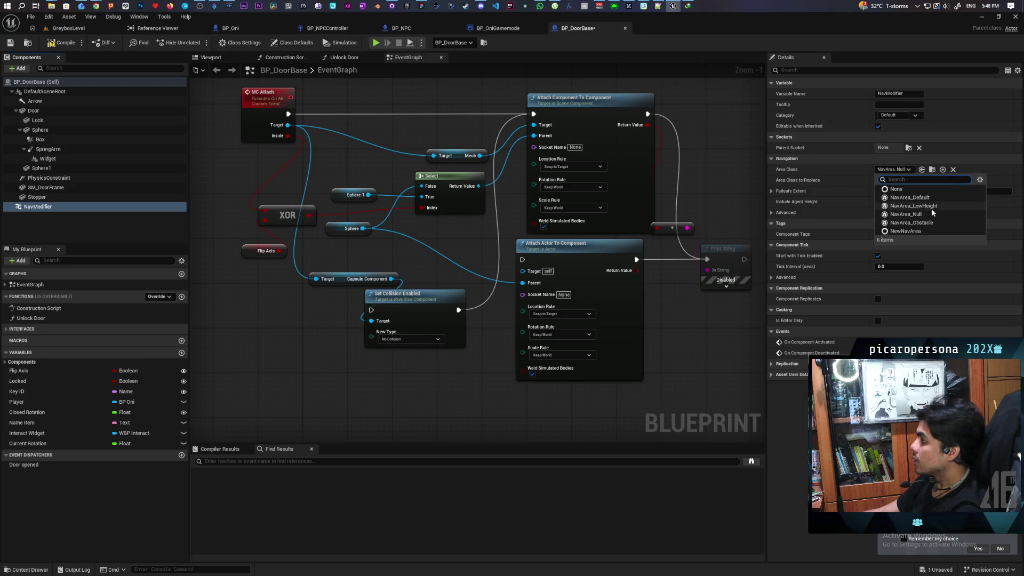
pyautogui.click(927, 222)
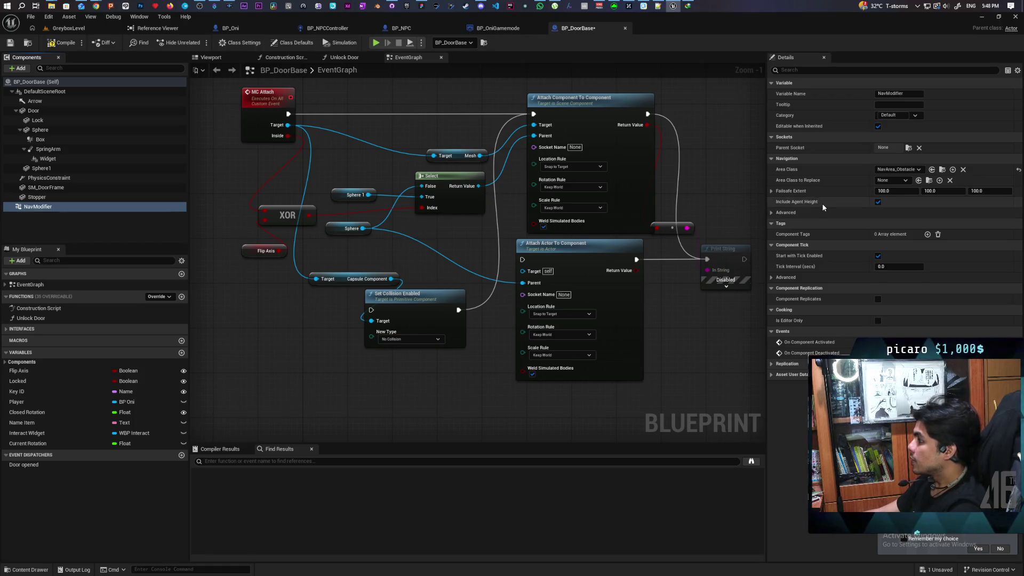
pyautogui.click(773, 213)
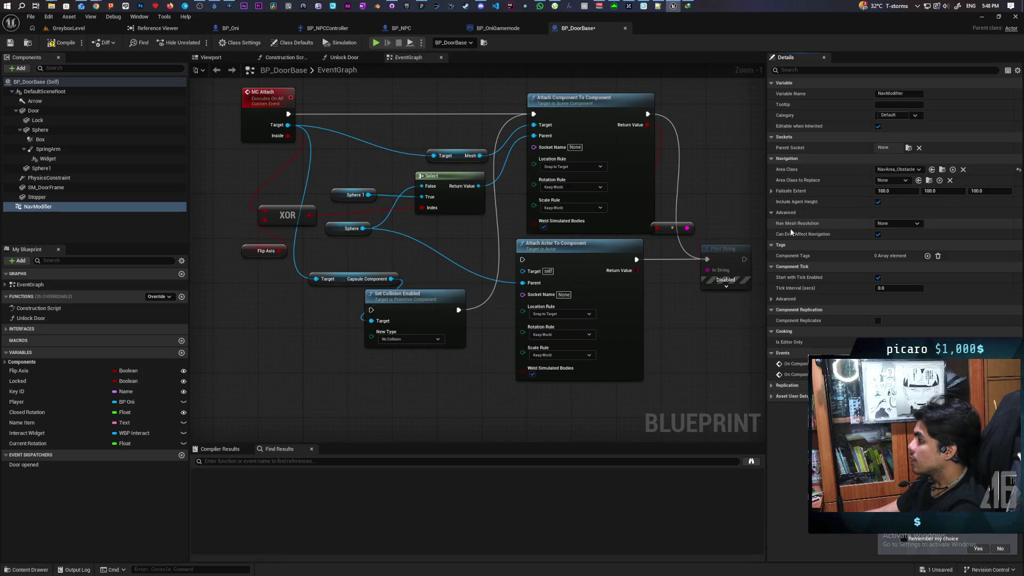
pyautogui.click(907, 223)
pyautogui.click(940, 225)
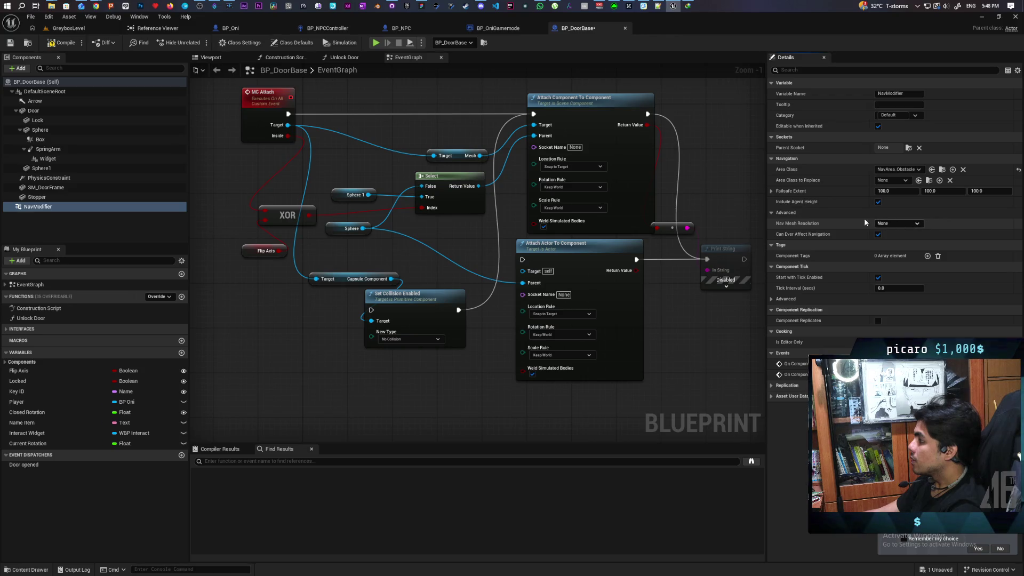
pyautogui.click(65, 43)
pyautogui.click(68, 27)
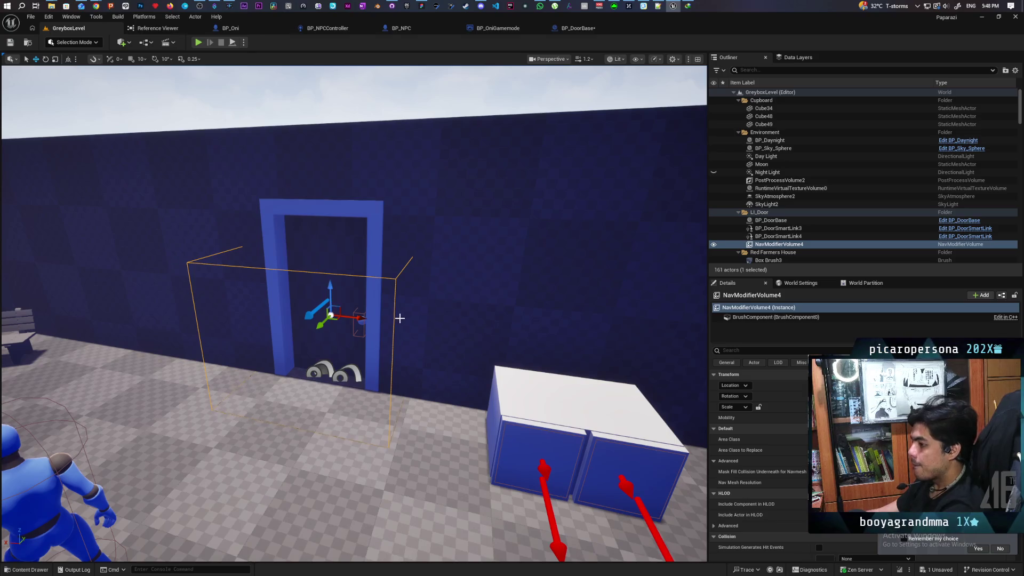
# Show the navigation mesh and test hiding, deleting and restoring NavModifierVolume4
pyautogui.click(425, 447)
pyautogui.press('p')
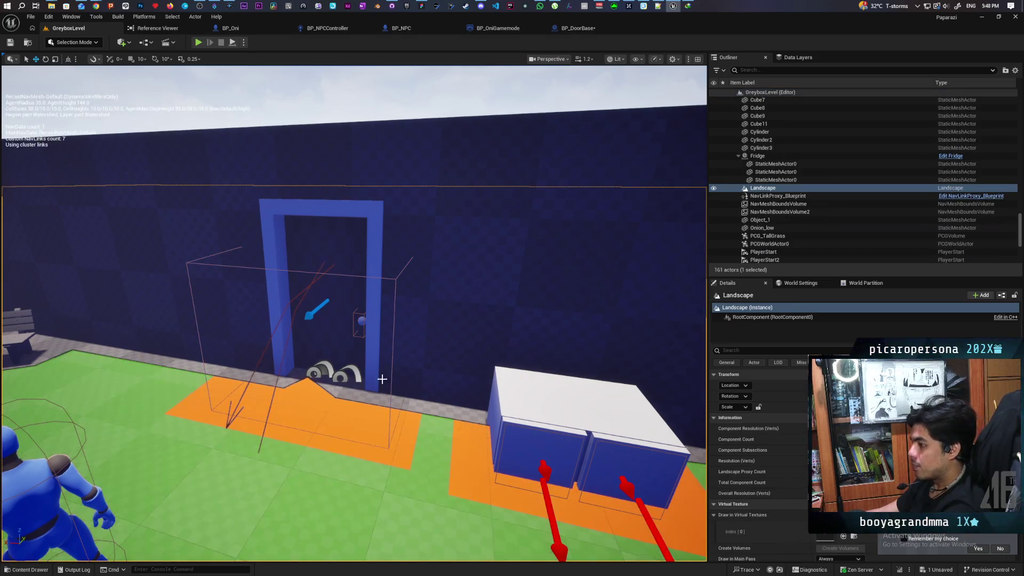
pyautogui.click(393, 279)
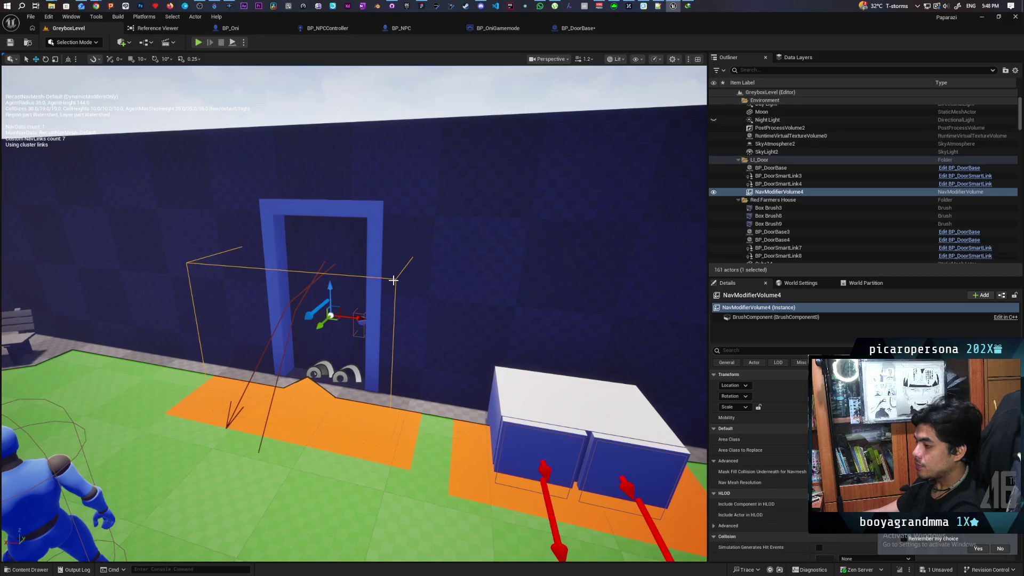
pyautogui.click(713, 192)
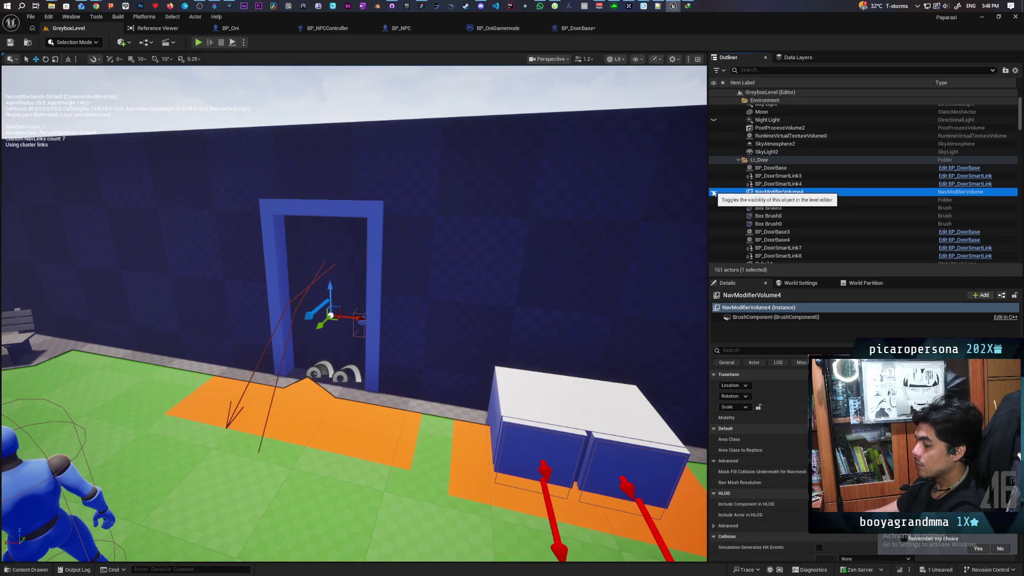
pyautogui.click(714, 192)
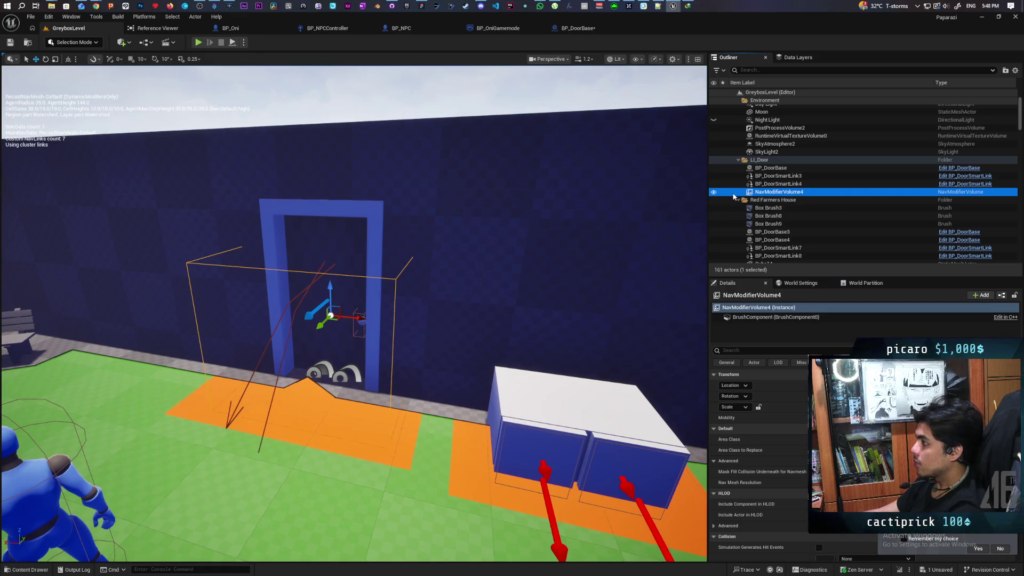
pyautogui.press('Delete')
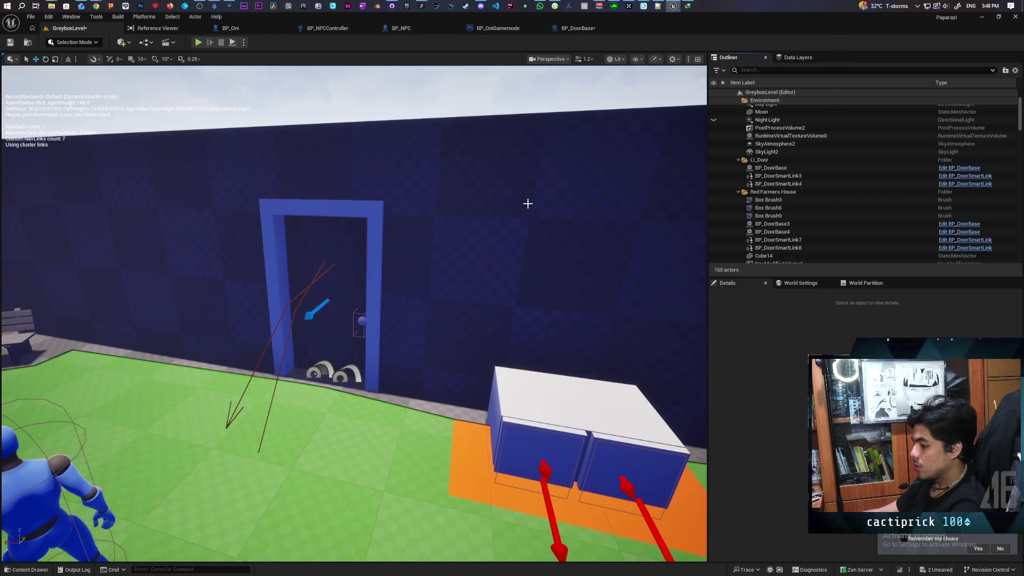
pyautogui.hotkey('ctrl', 'z')
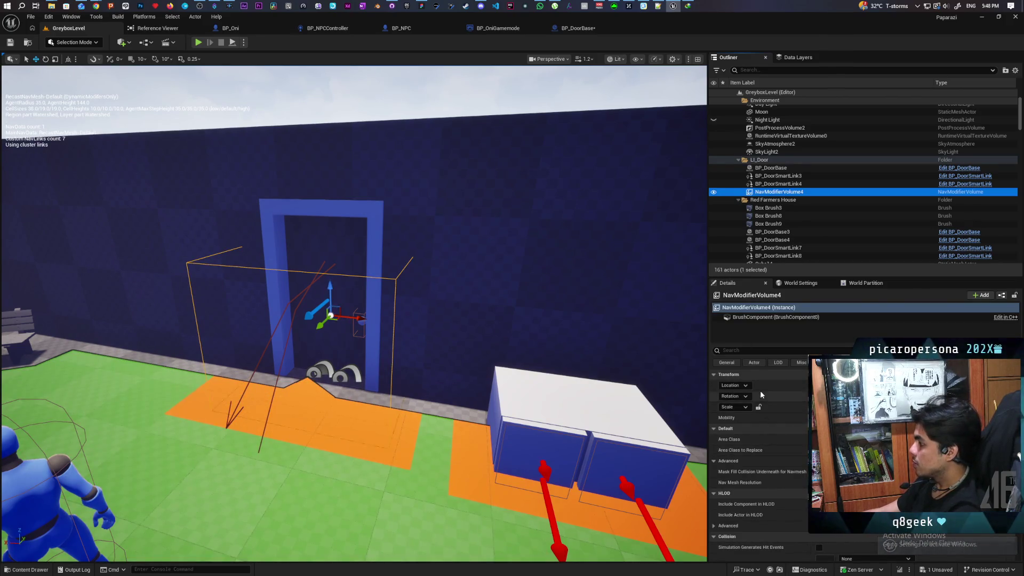
# Inspect the volume's brush component properties in the Details panel
pyautogui.click(816, 315)
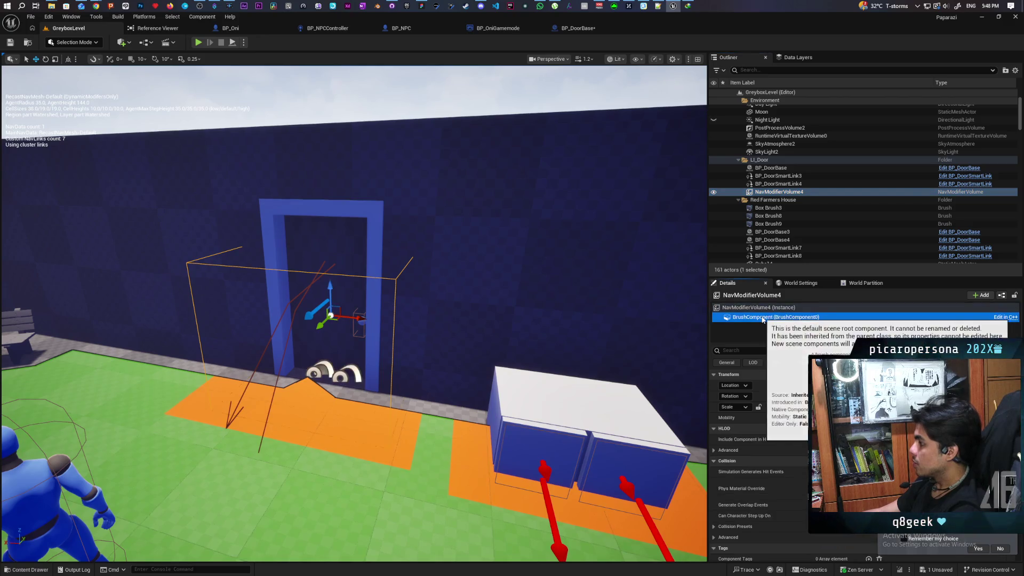
pyautogui.scroll(-2, 776, 475)
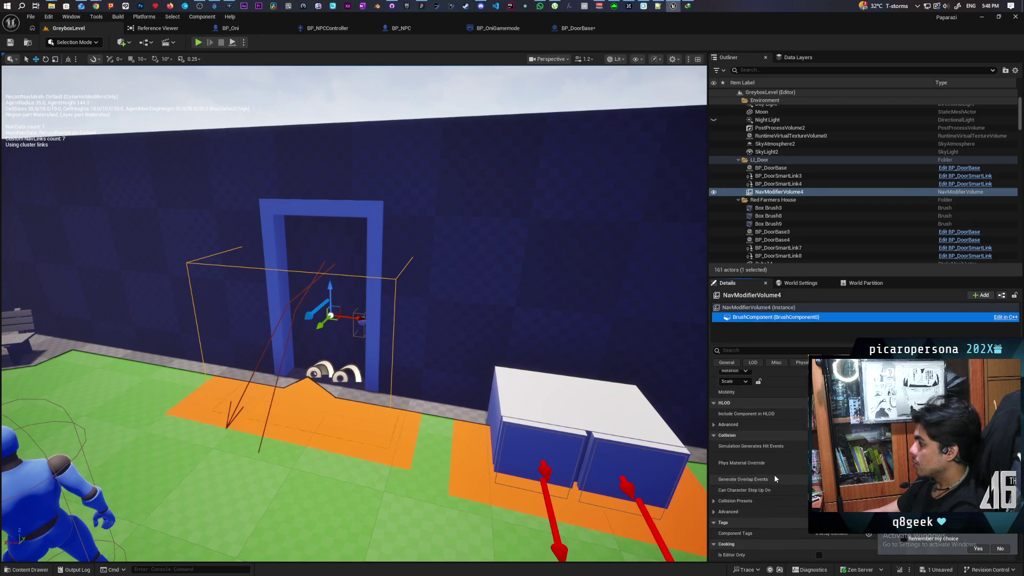
pyautogui.scroll(2, 778, 460)
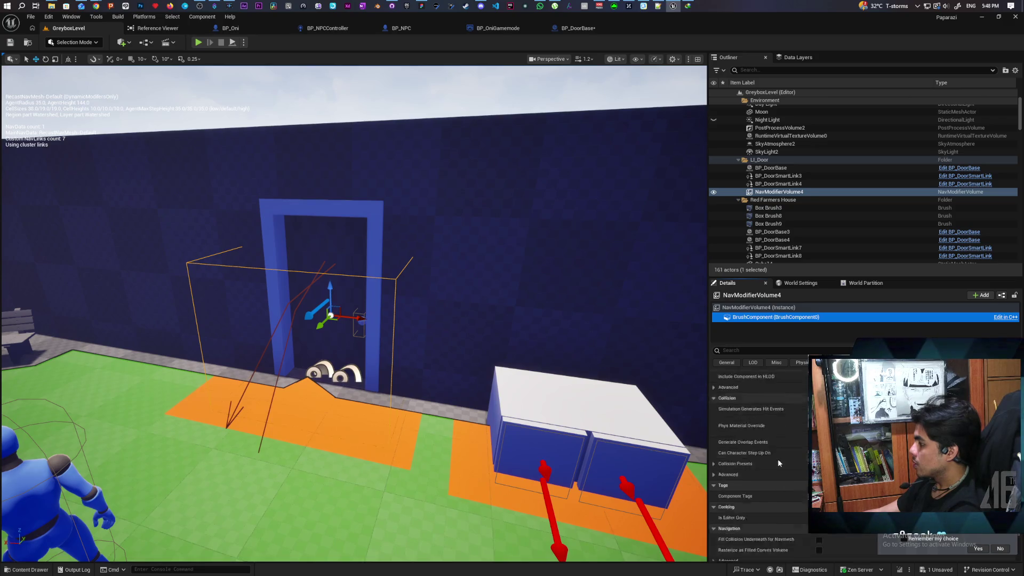
pyautogui.click(778, 184)
pyautogui.click(778, 192)
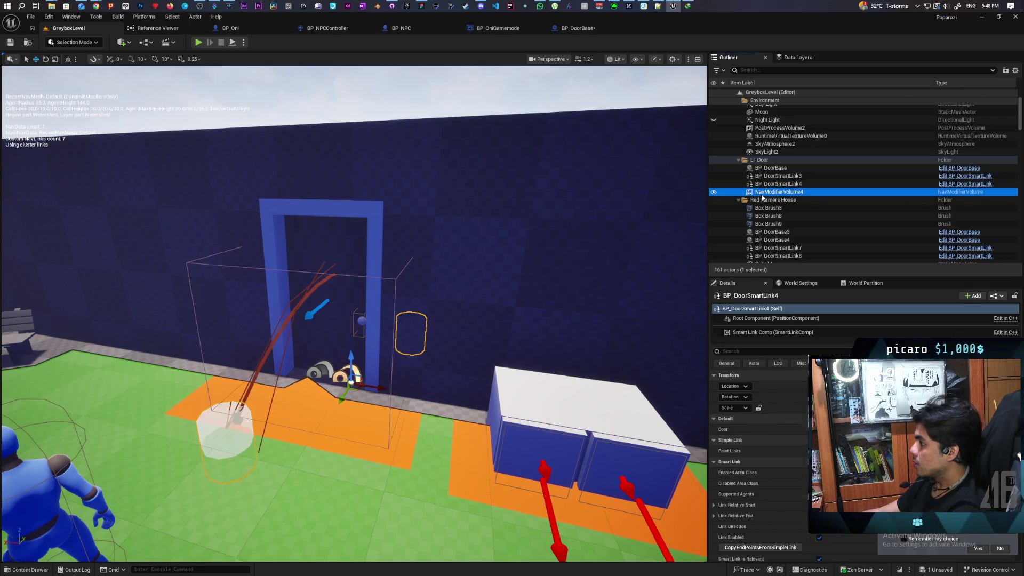
pyautogui.scroll(-15, 777, 436)
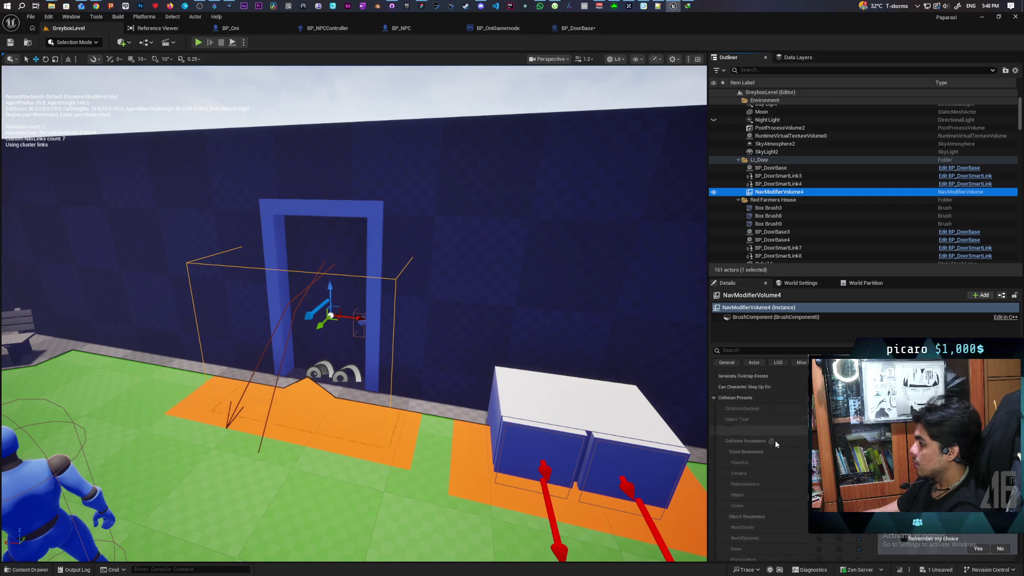
# Filter the volume's Details by 'brush', then select both smart links and the volume
pyautogui.click(764, 350)
pyautogui.write('v')
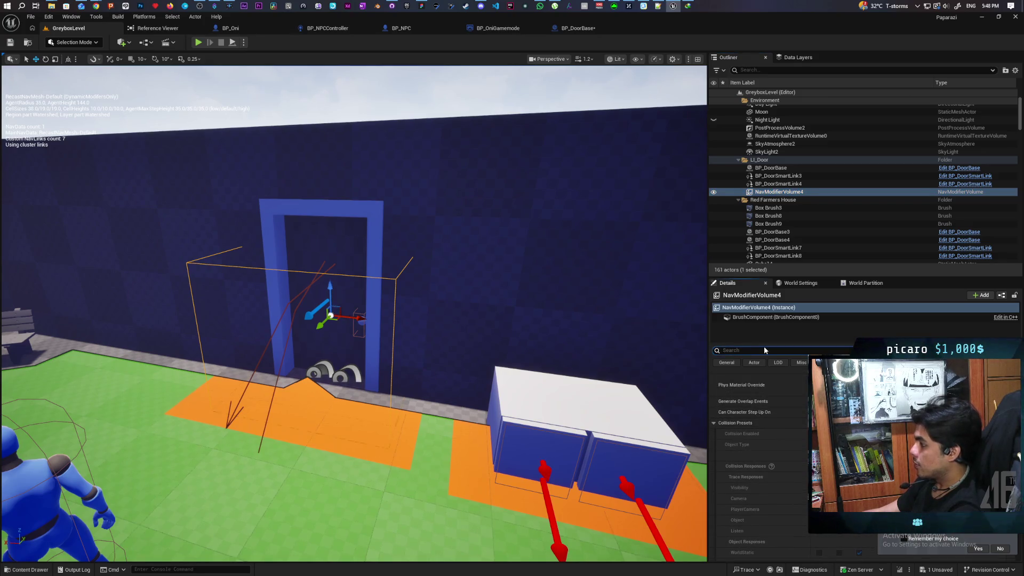
pyautogui.press('BackSpace')
pyautogui.write('brush')
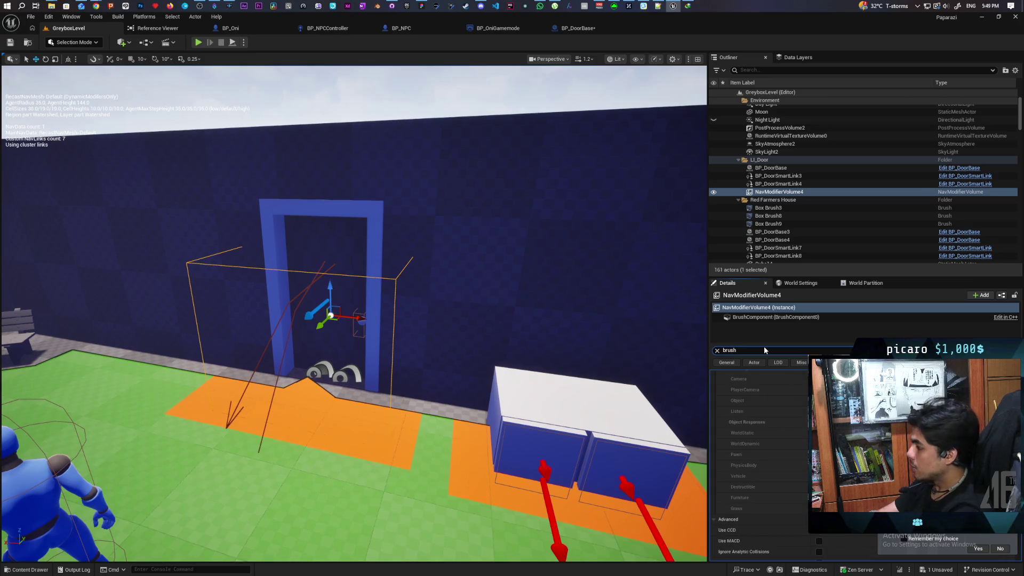
pyautogui.scroll(5, 800, 398)
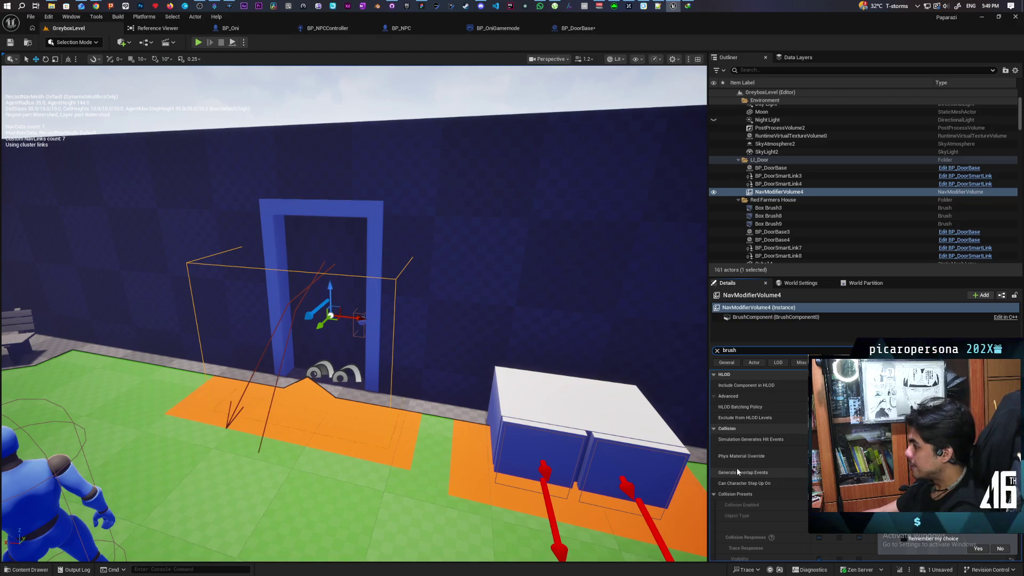
pyautogui.scroll(-5, 745, 449)
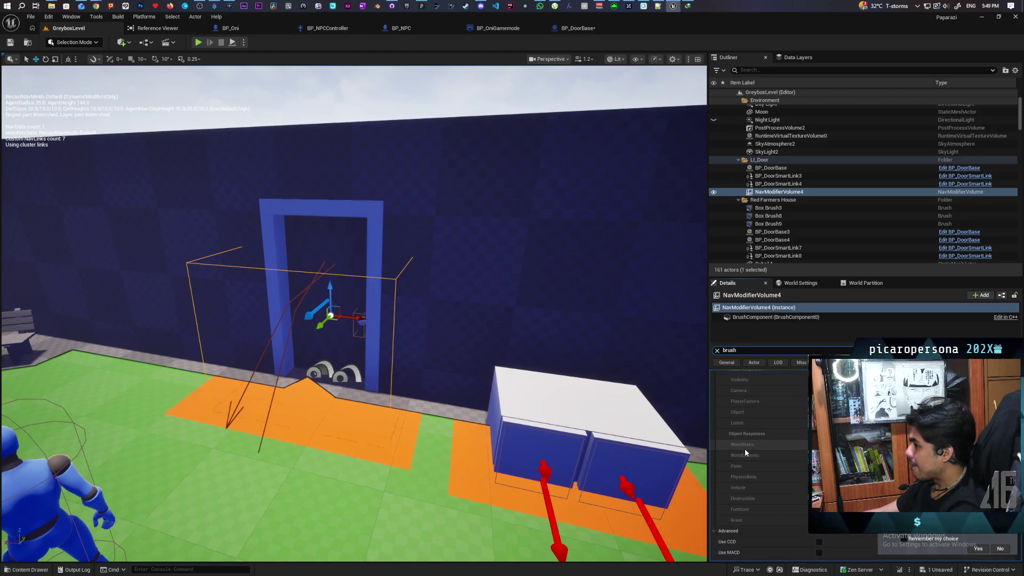
pyautogui.scroll(-5, 744, 449)
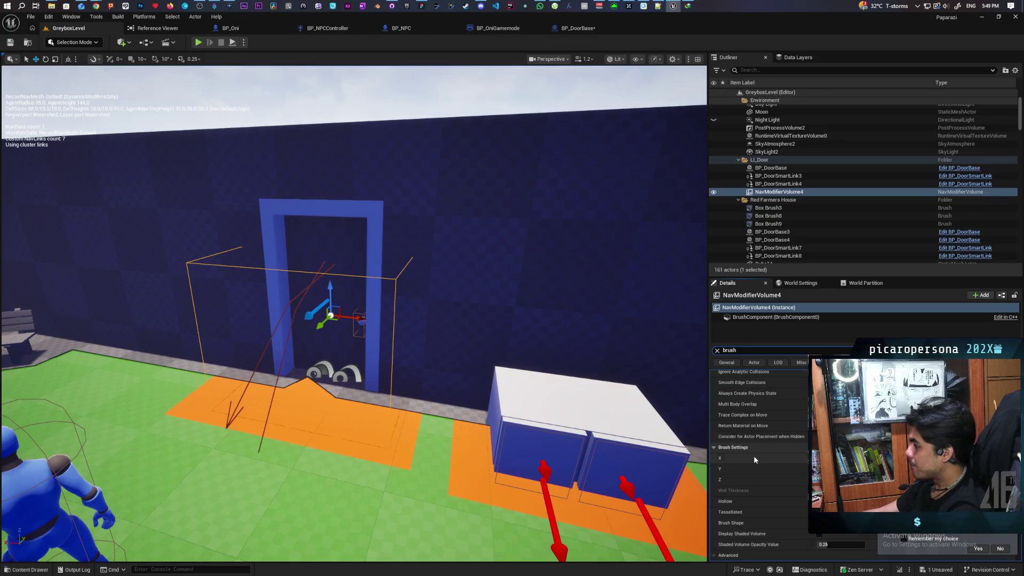
pyautogui.scroll(-1, 754, 457)
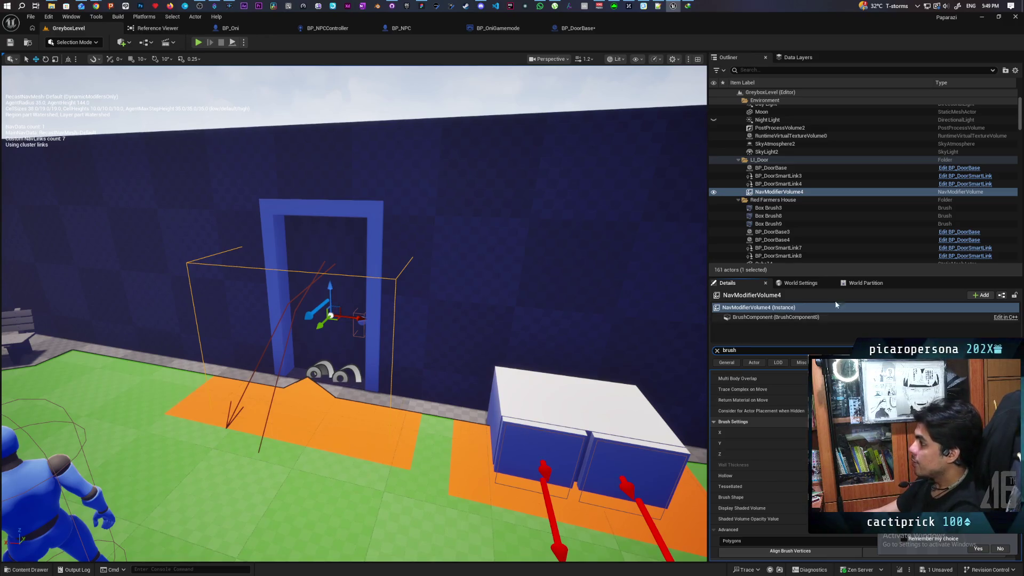
pyautogui.click(776, 176)
pyautogui.keyDown('shift'); pyautogui.click(774, 192); pyautogui.keyUp('shift')
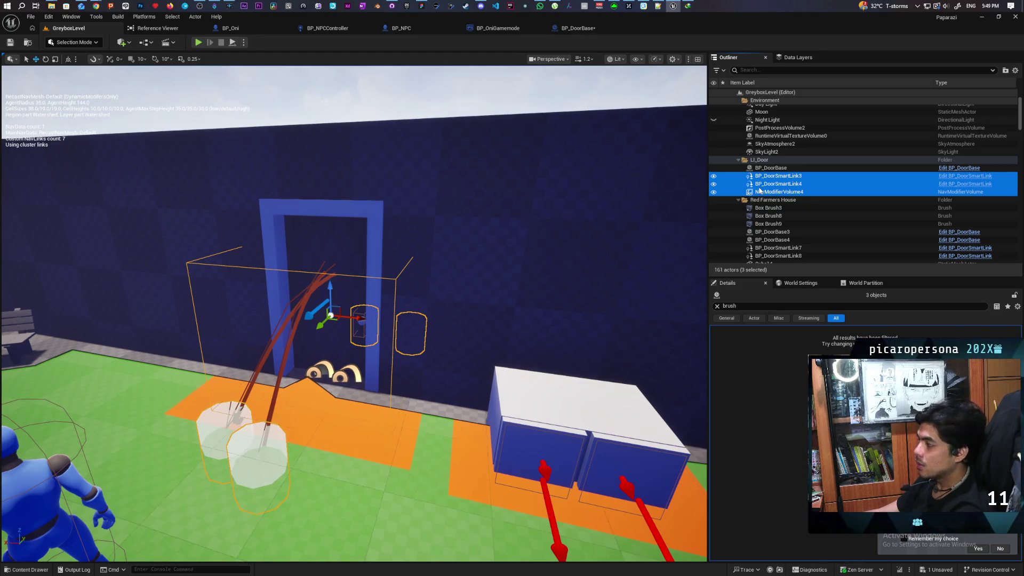
# Try dragging the three selected actors onto BP_DoorBase, then clear the brush filter
pyautogui.moveTo(761, 178); pyautogui.dragTo(764, 169)
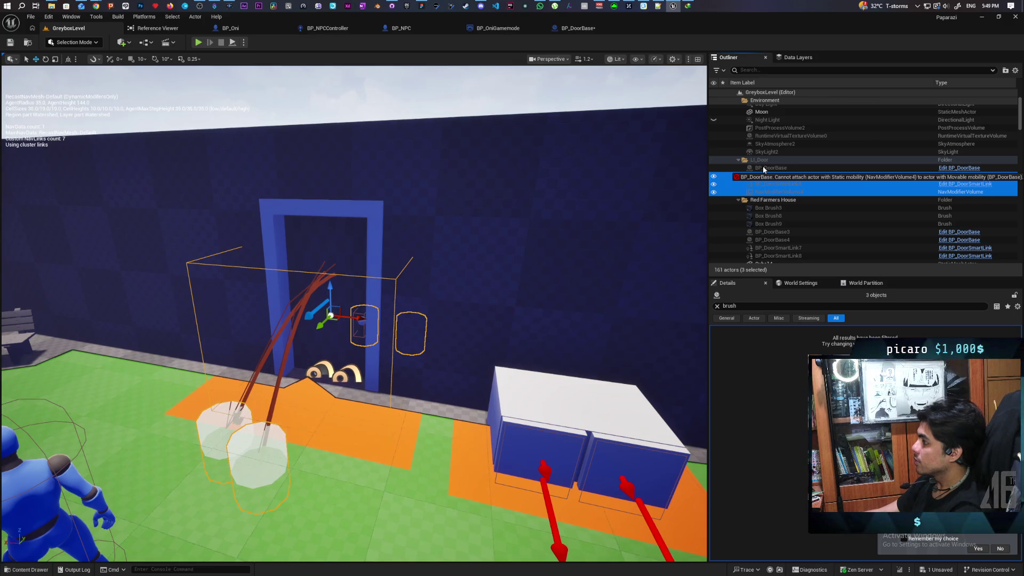
pyautogui.moveTo(763, 168); pyautogui.dragTo(763, 168)
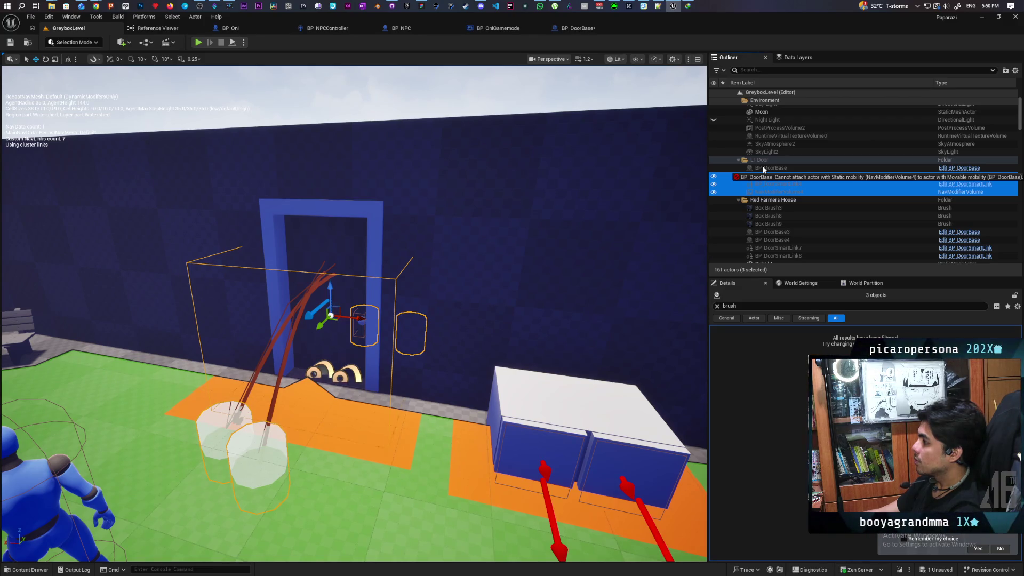
pyautogui.moveTo(763, 168); pyautogui.dragTo(764, 168)
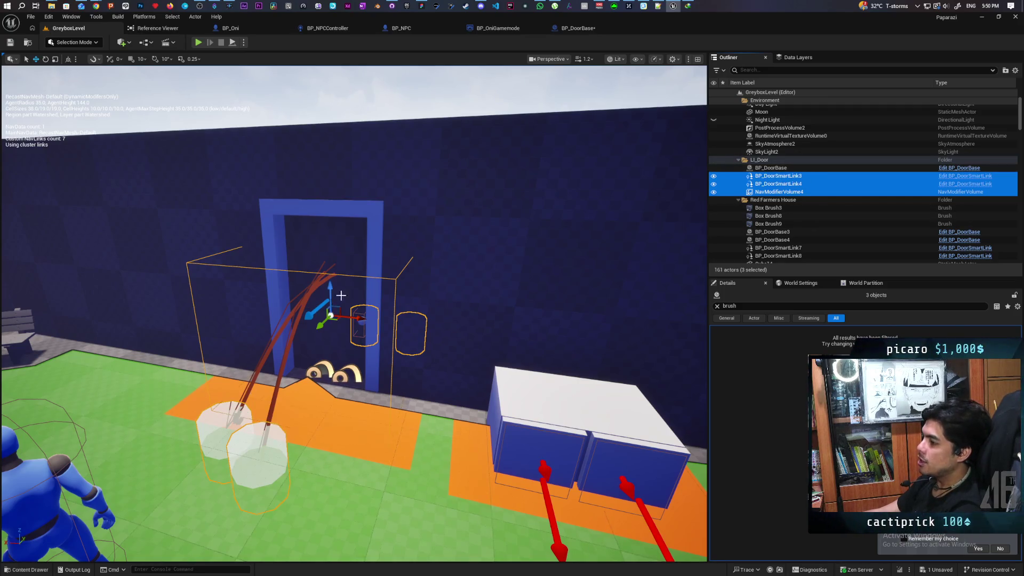
pyautogui.click(718, 305)
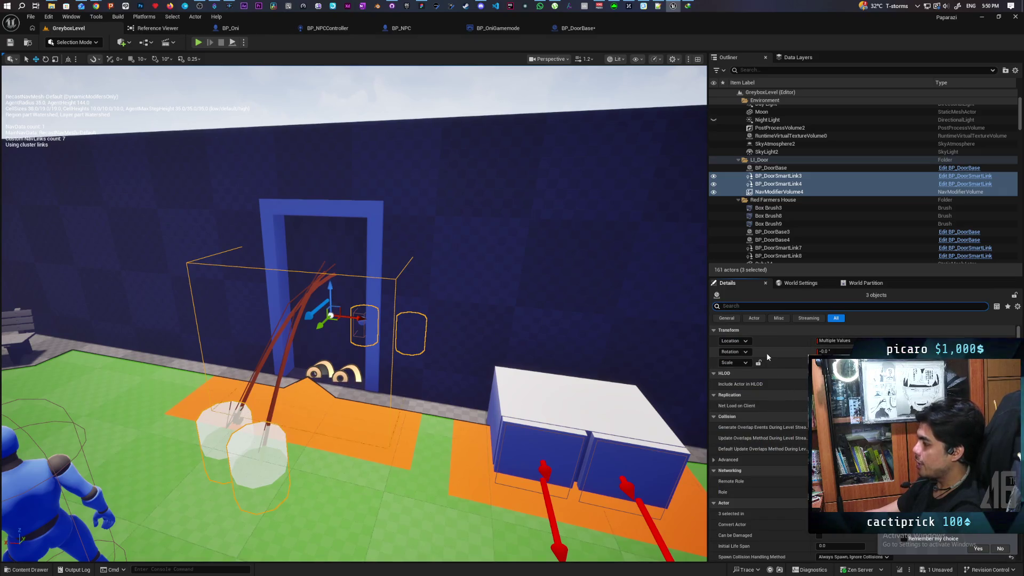
# Select NavModifierVolume4 and both smart links and attach them under BP_DoorBase
pyautogui.click(776, 192)
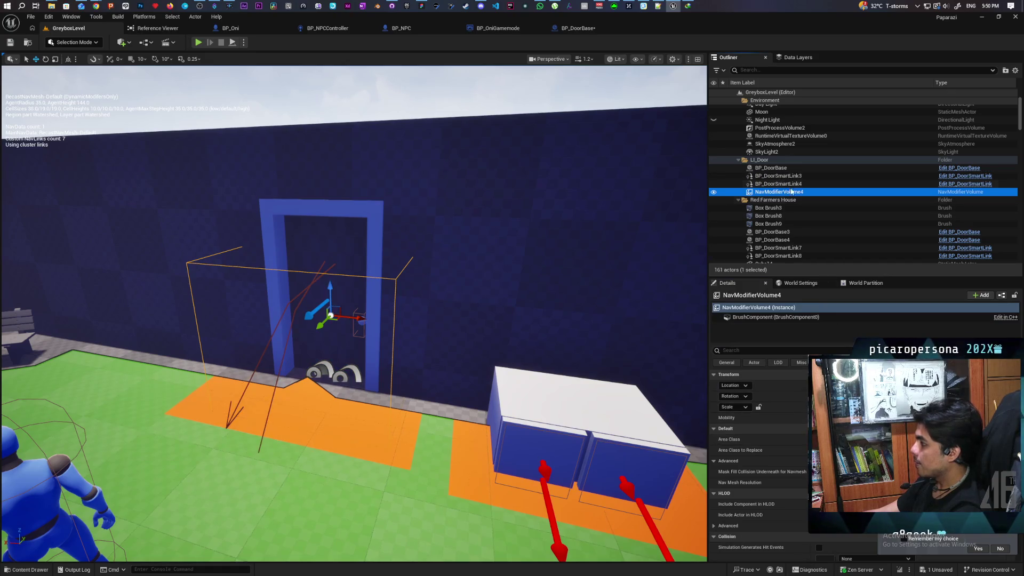
pyautogui.click(791, 175)
pyautogui.click(784, 168)
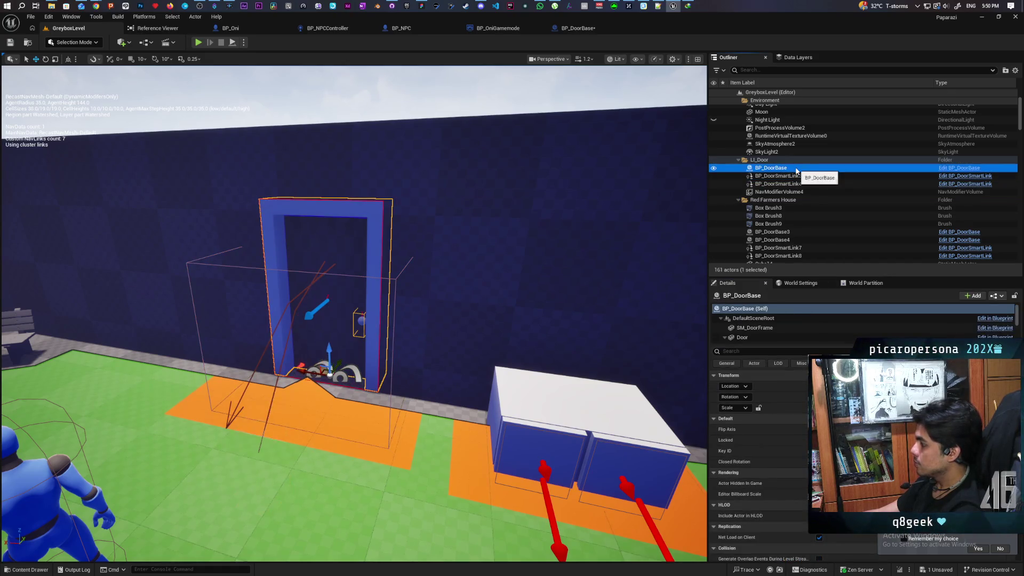
pyautogui.click(785, 192)
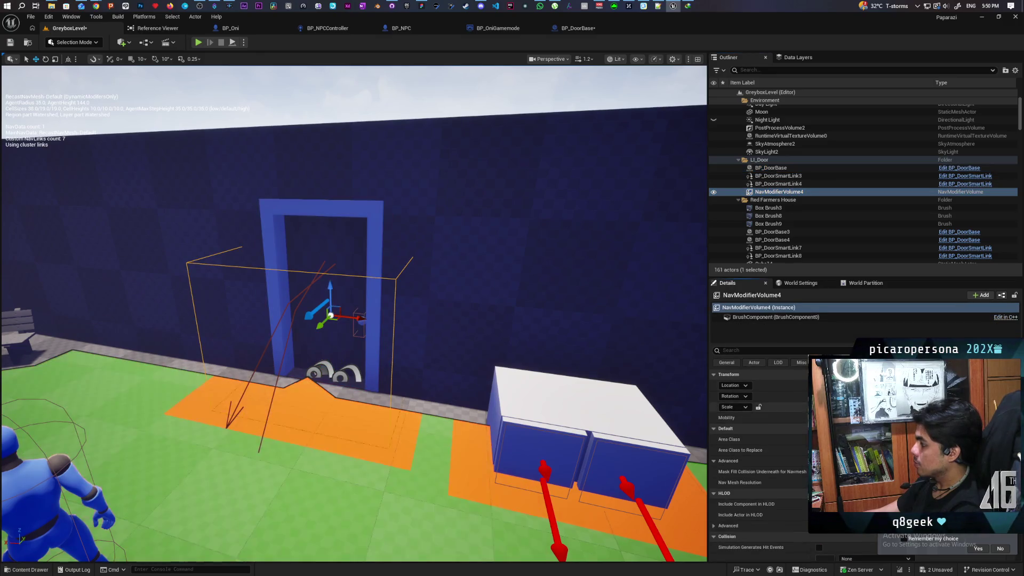
pyautogui.keyDown('shift'); pyautogui.click(778, 176); pyautogui.keyUp('shift')
pyautogui.moveTo(779, 176)
pyautogui.mouseDown()
pyautogui.moveTo(771, 182)
pyautogui.moveTo(770, 169)
pyautogui.mouseUp()
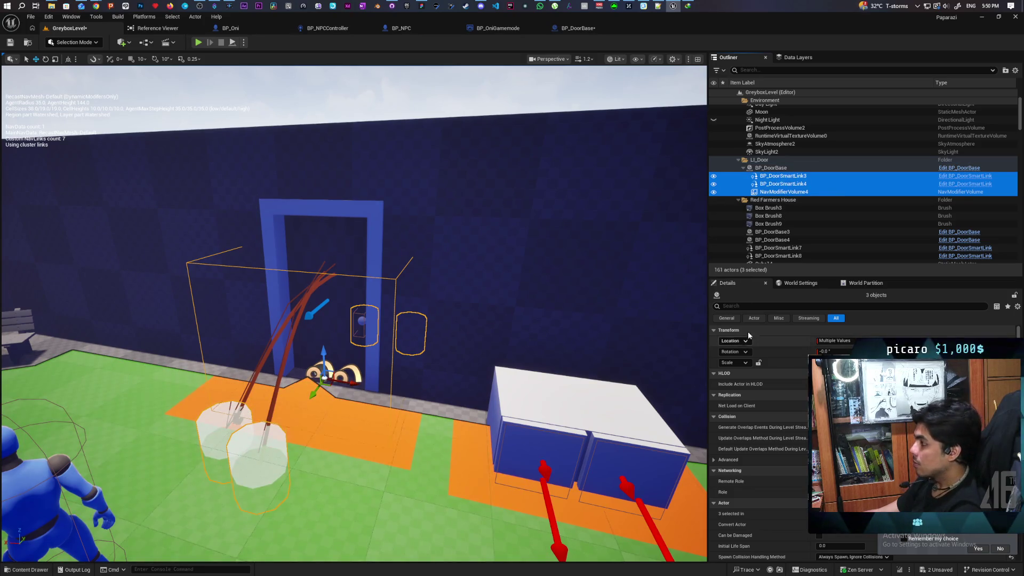
# Review the context-menu actions available for BP_DoorBase in the Outliner
pyautogui.click(769, 168)
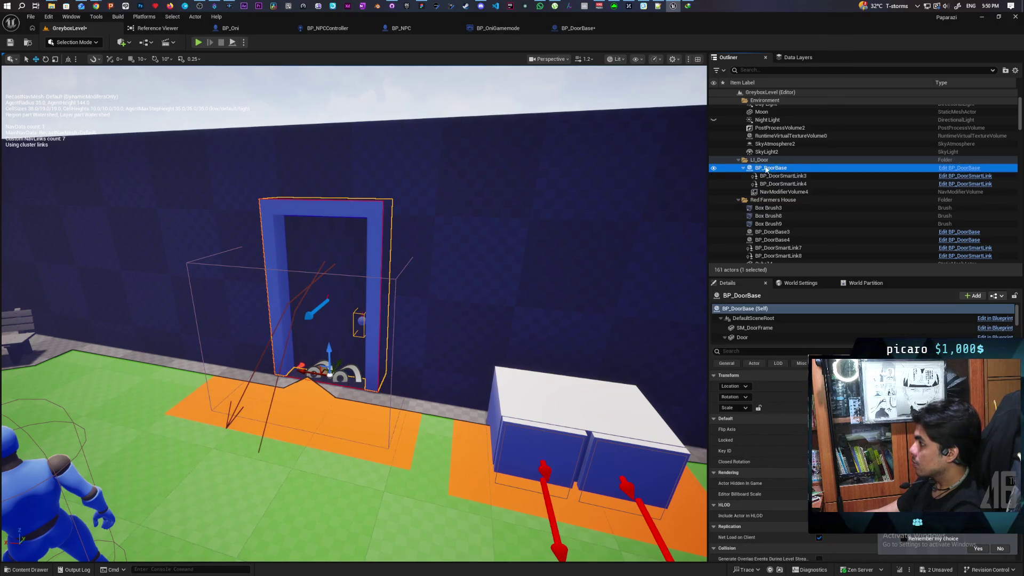
pyautogui.rightClick(766, 170)
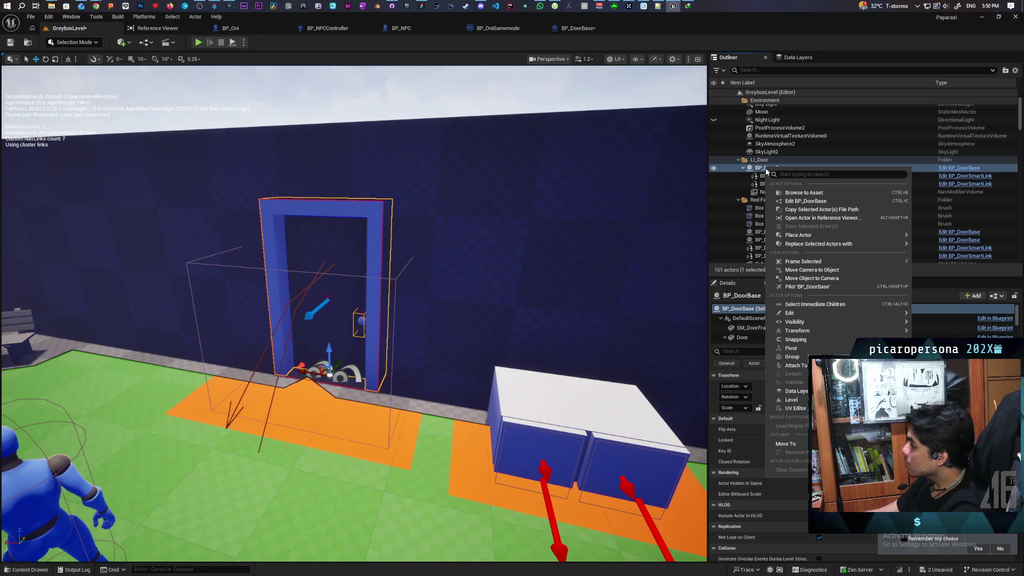
pyautogui.click(96, 6)
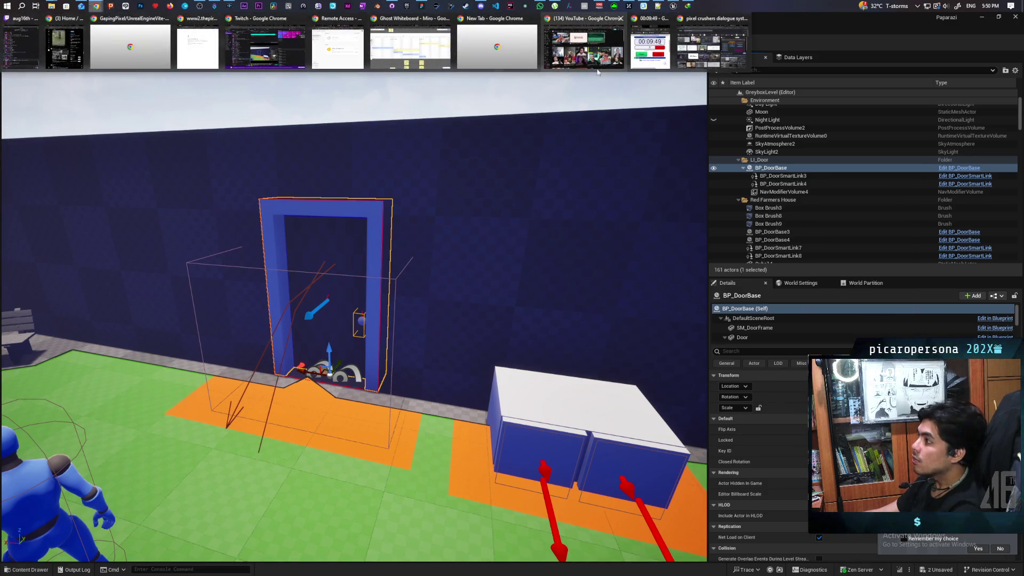
# Bring Chrome forward and close the Sound Codes Pastebin and VINE BOOM SOUND tabs
pyautogui.moveTo(583, 55)
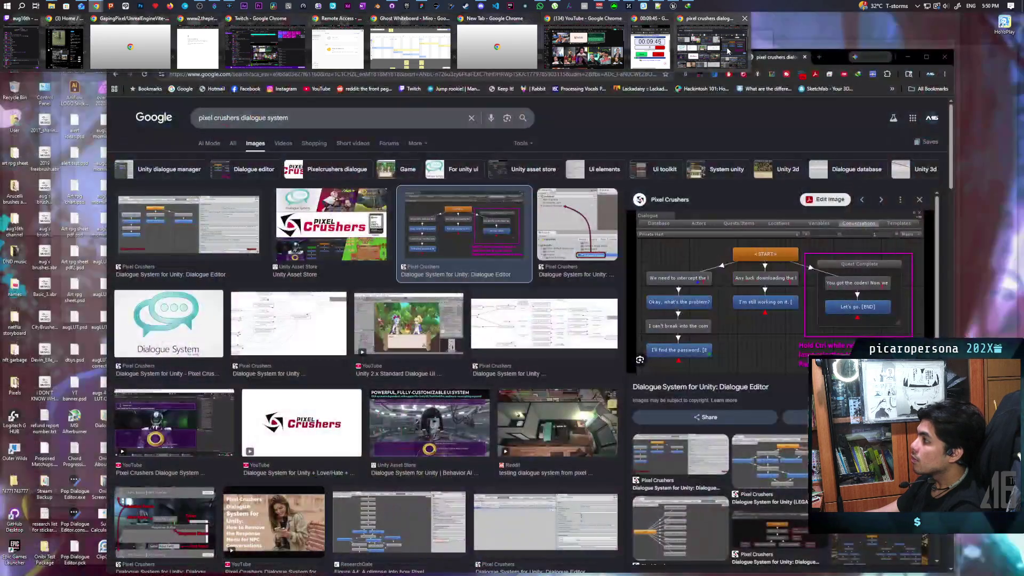
pyautogui.click(712, 45)
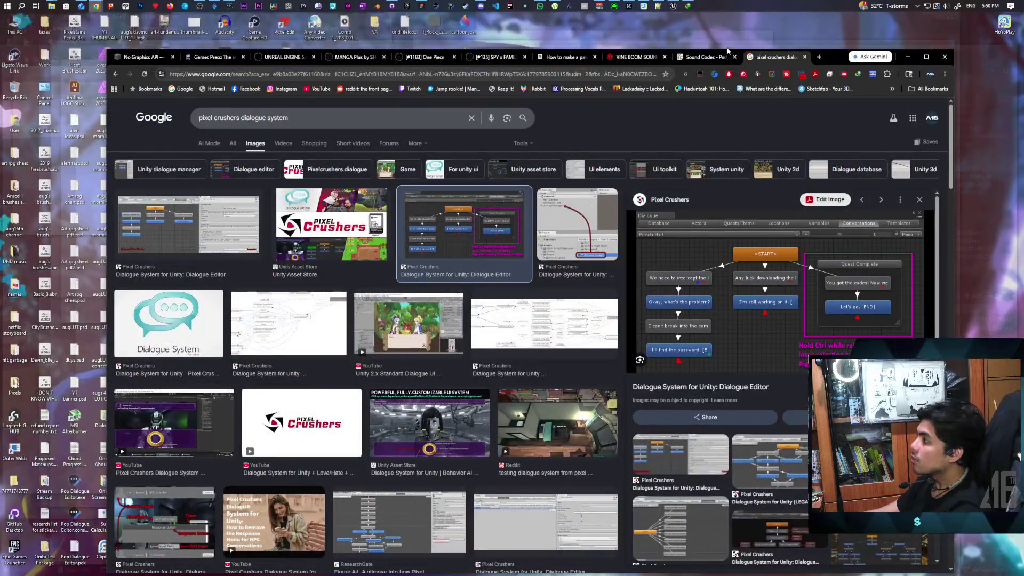
pyautogui.click(733, 56)
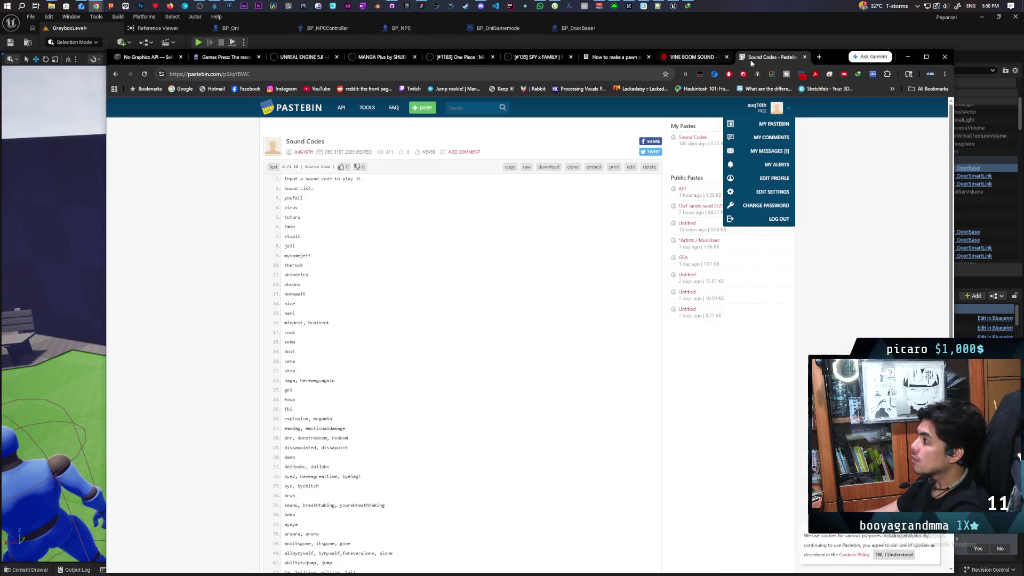
pyautogui.middleClick(737, 57)
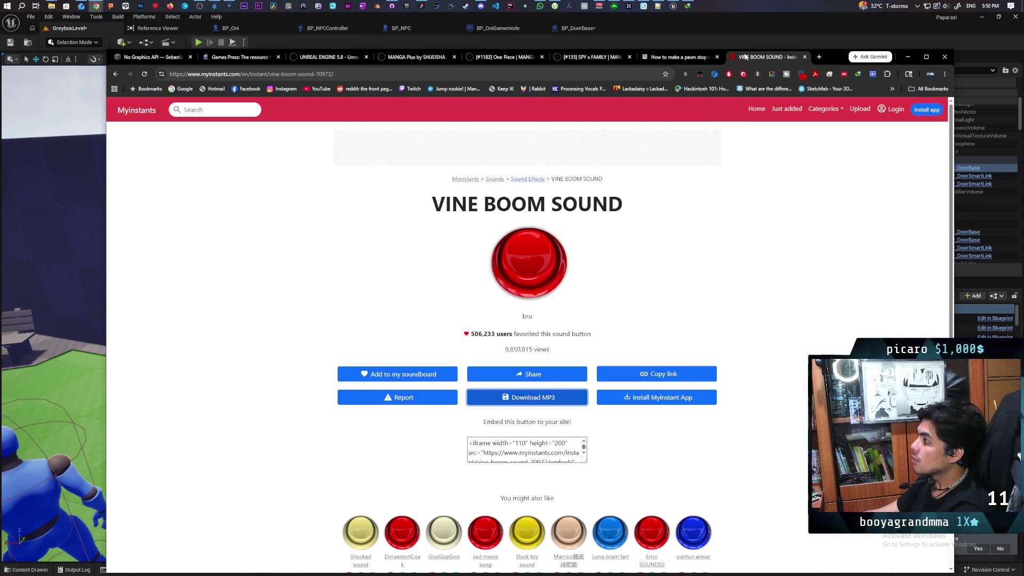
pyautogui.middleClick(745, 57)
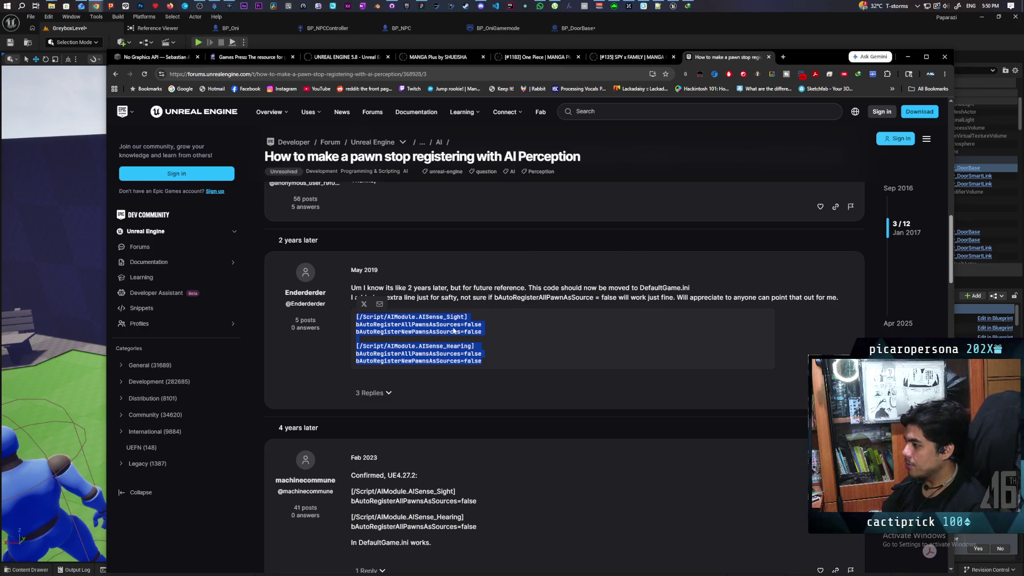
# Read through the forum's config code block, highlighting the AllPawns and NewPawns lines
pyautogui.click(480, 361)
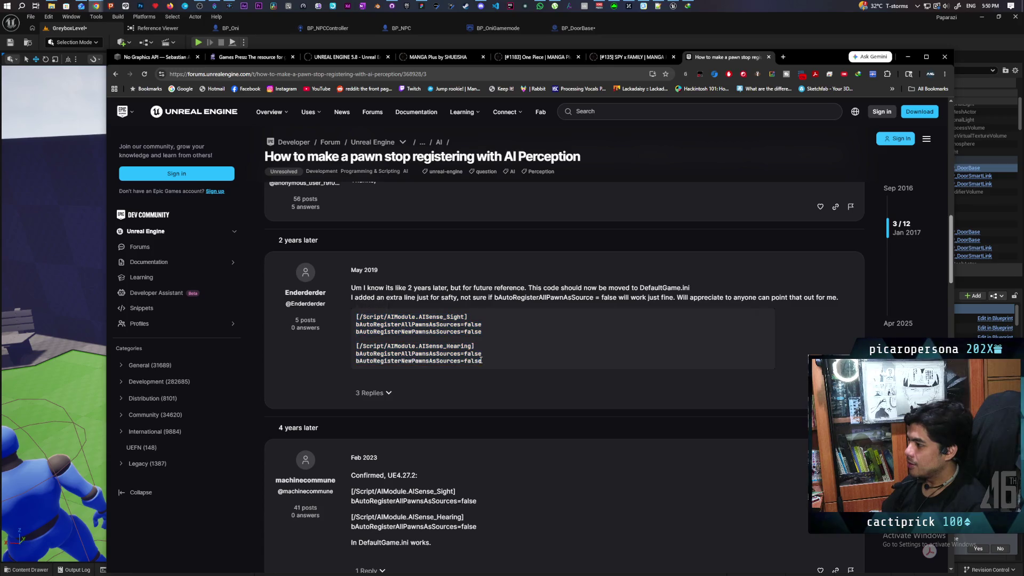
pyautogui.moveTo(481, 361)
pyautogui.mouseDown()
pyautogui.moveTo(353, 344)
pyautogui.moveTo(344, 319)
pyautogui.mouseUp()
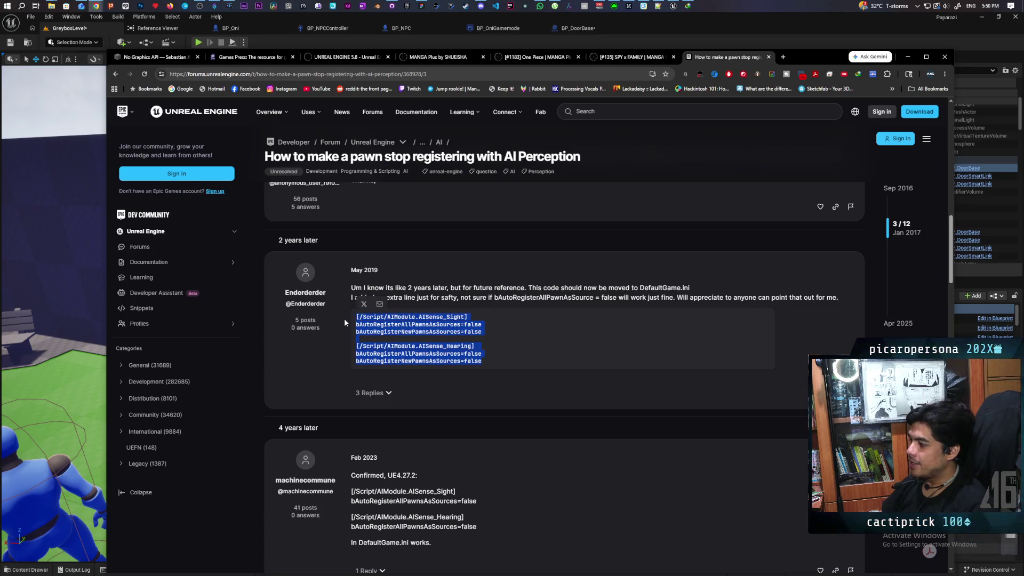
pyautogui.click(501, 325)
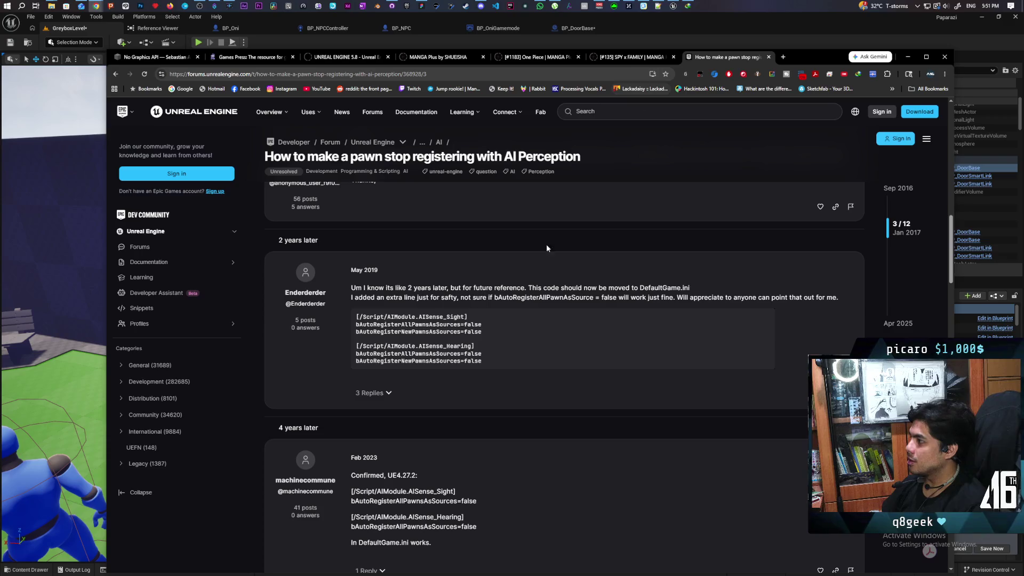
pyautogui.moveTo(483, 361); pyautogui.dragTo(341, 322)
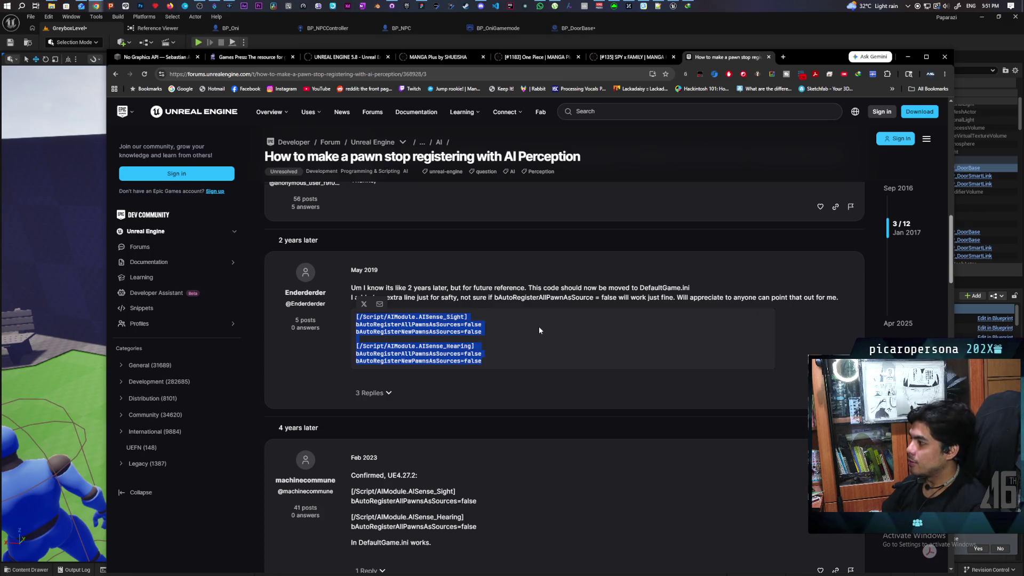
pyautogui.click(505, 344)
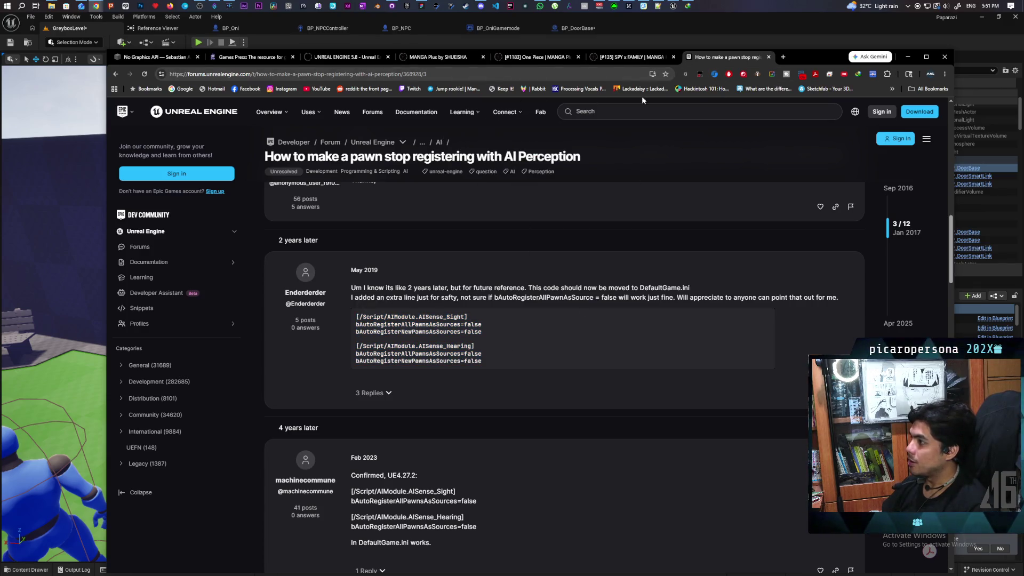
pyautogui.click(783, 57)
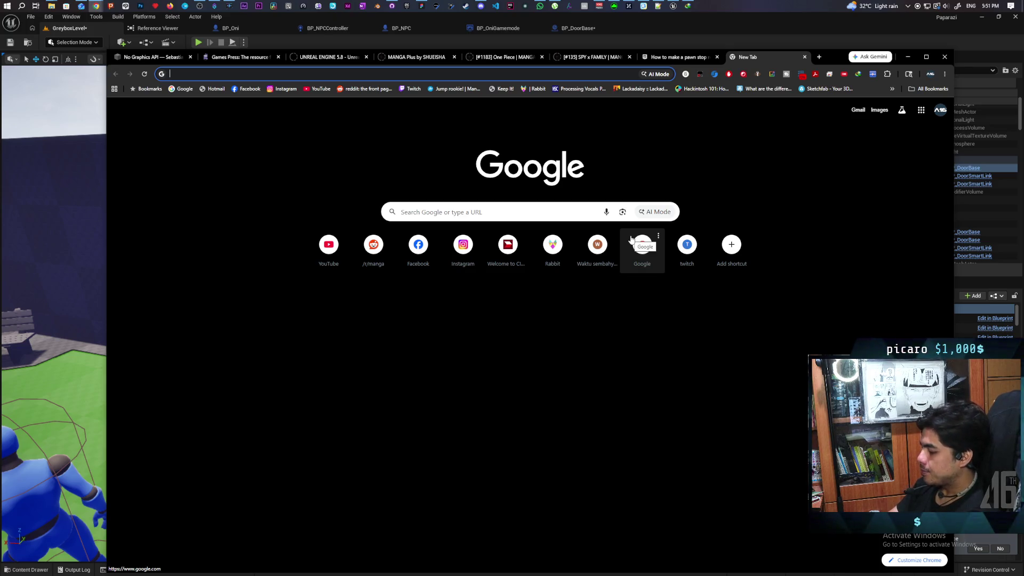
# Search Google for 'how can i make attached actors into child actors in ue5'
pyautogui.write('how can i')
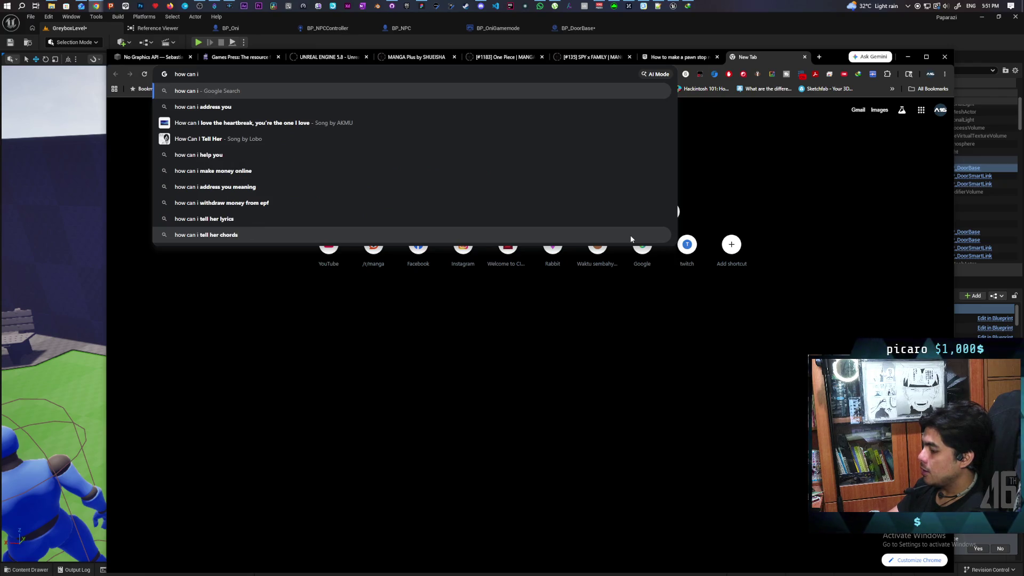
pyautogui.write(' make at')
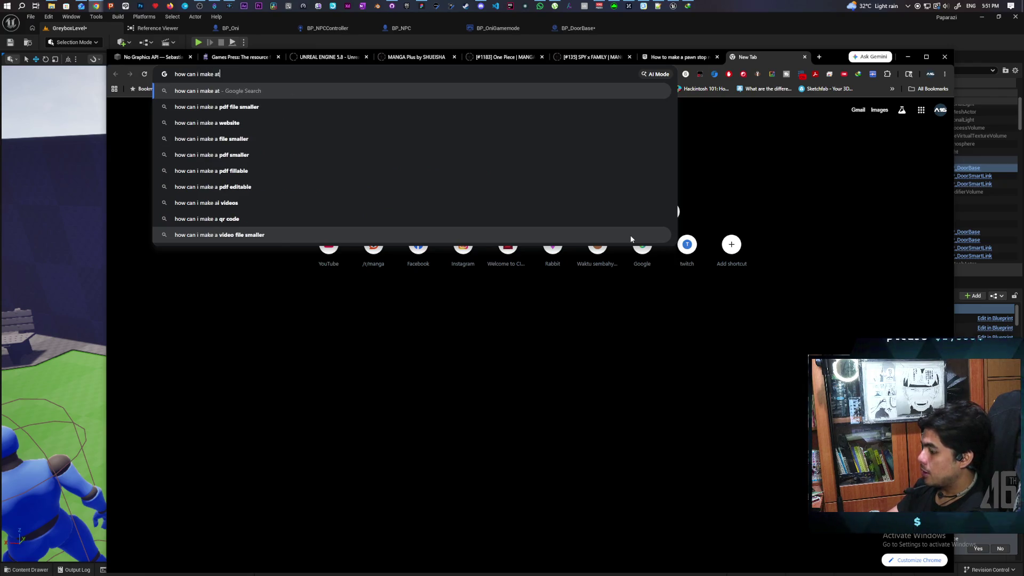
pyautogui.write('tached a')
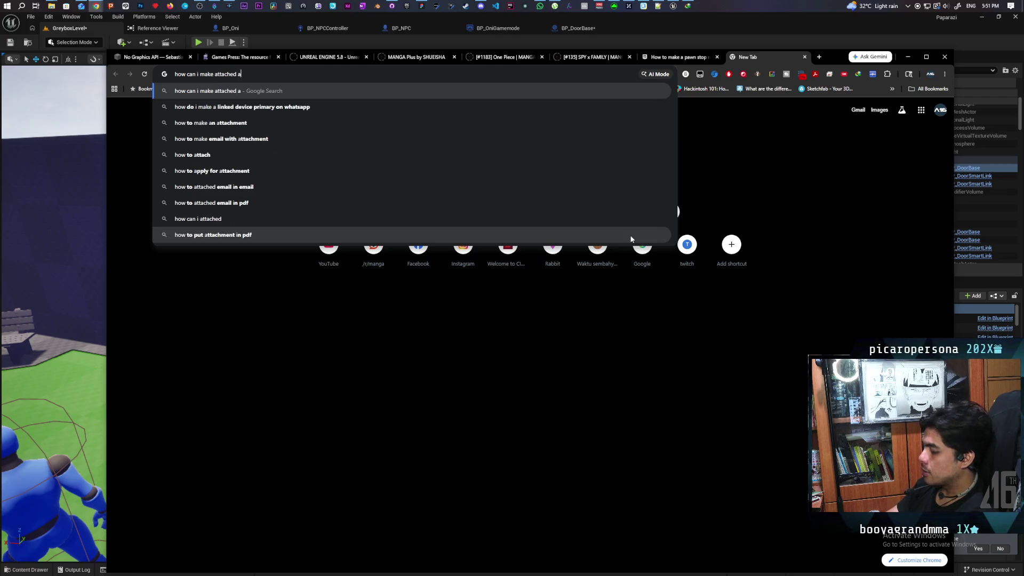
pyautogui.write('ctors into child ')
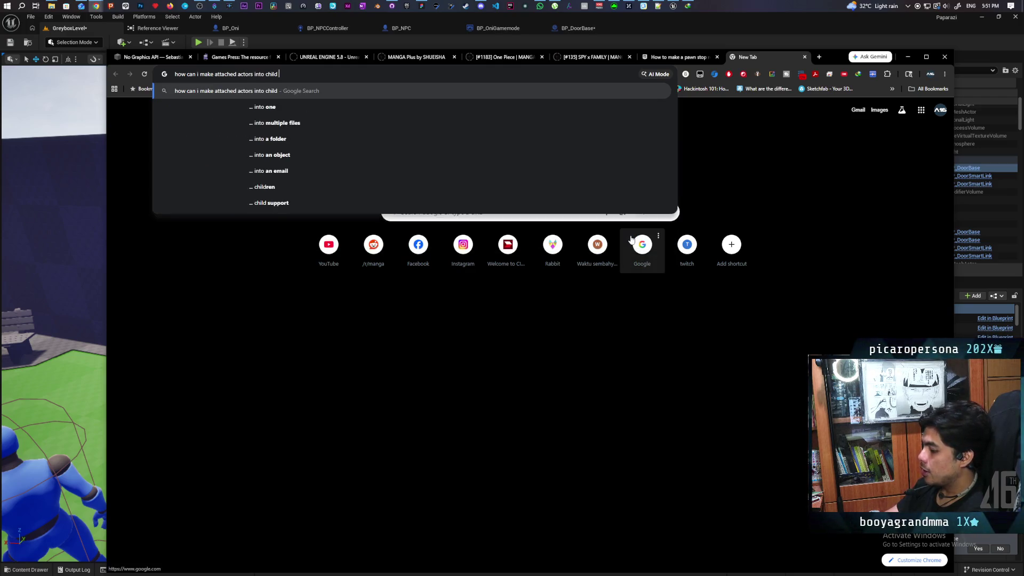
pyautogui.write('actors in ue5')
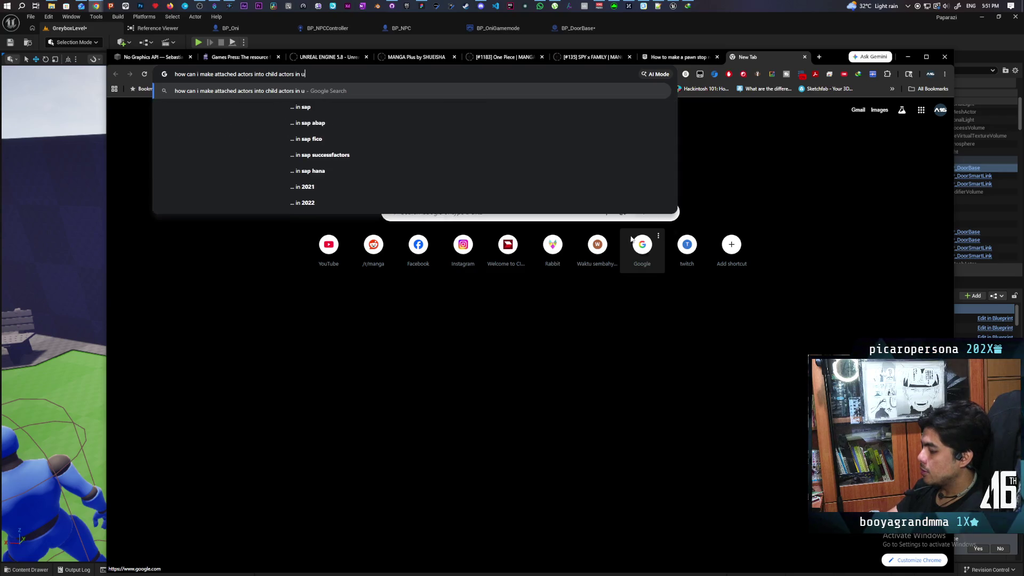
pyautogui.press('Return')
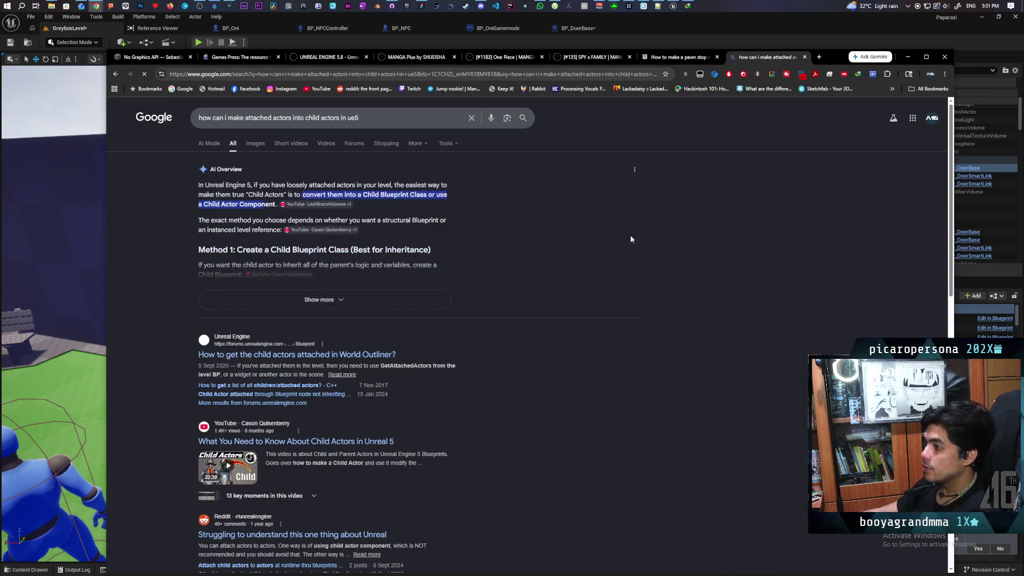
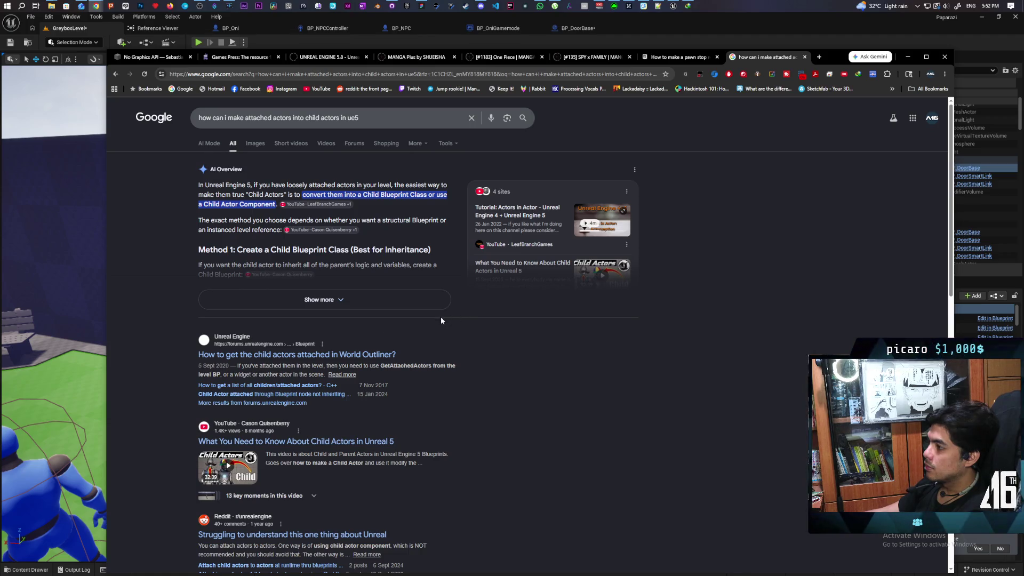
# Expand the AI Overview and read through Method 3 and the Merge Actors note
pyautogui.click(416, 302)
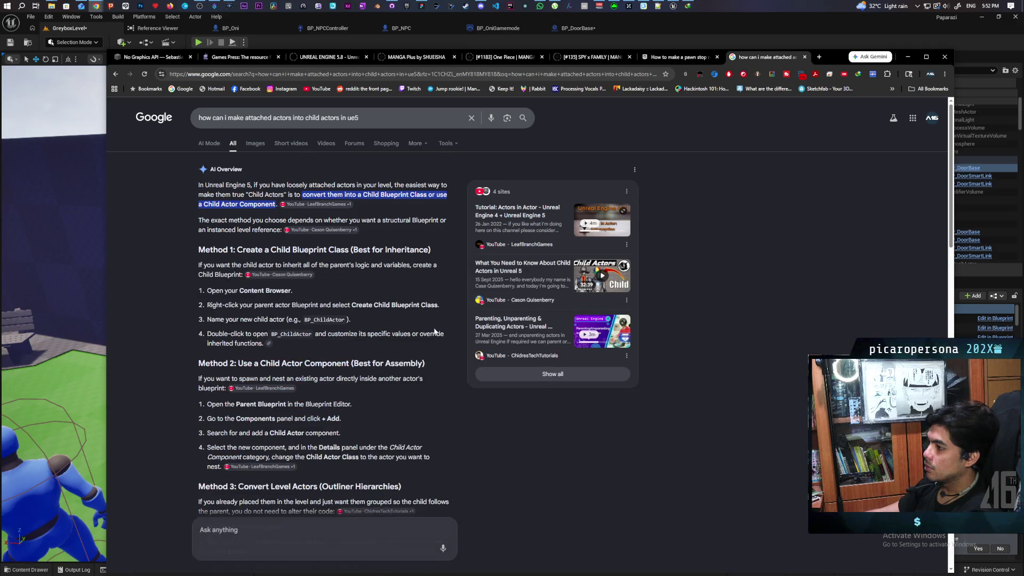
pyautogui.scroll(-1, 384, 323)
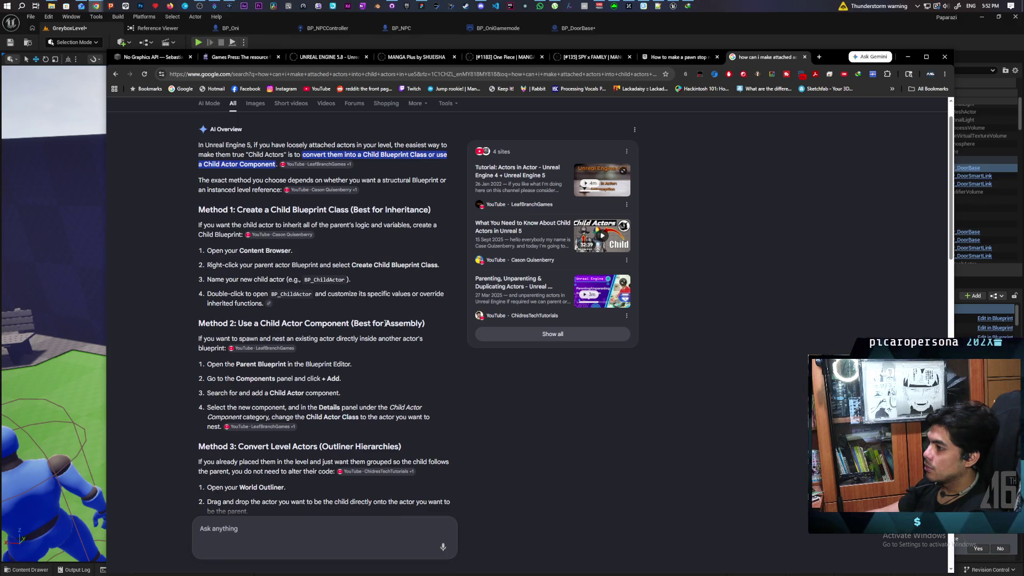
pyautogui.scroll(-1, 385, 323)
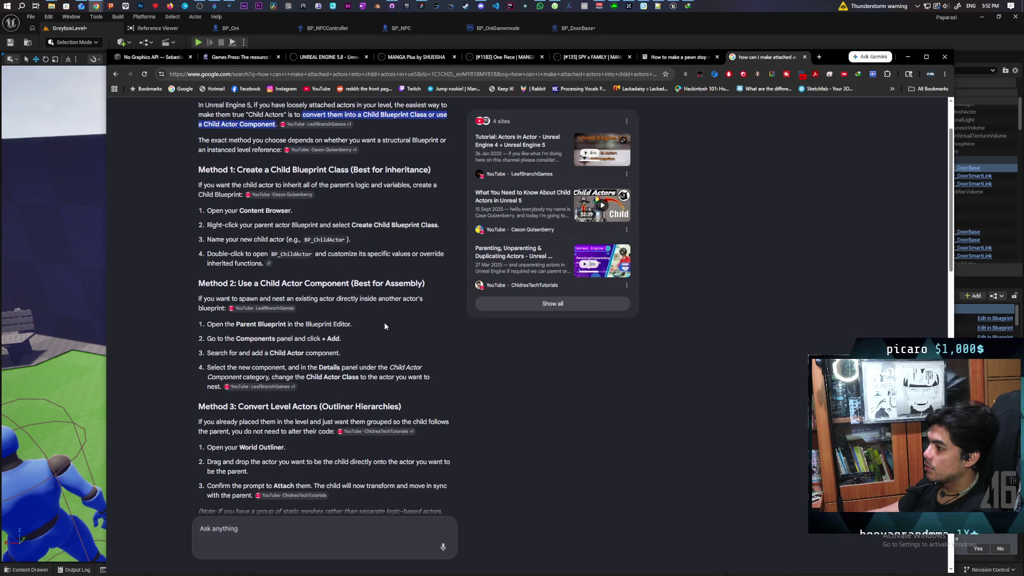
pyautogui.scroll(-2, 385, 323)
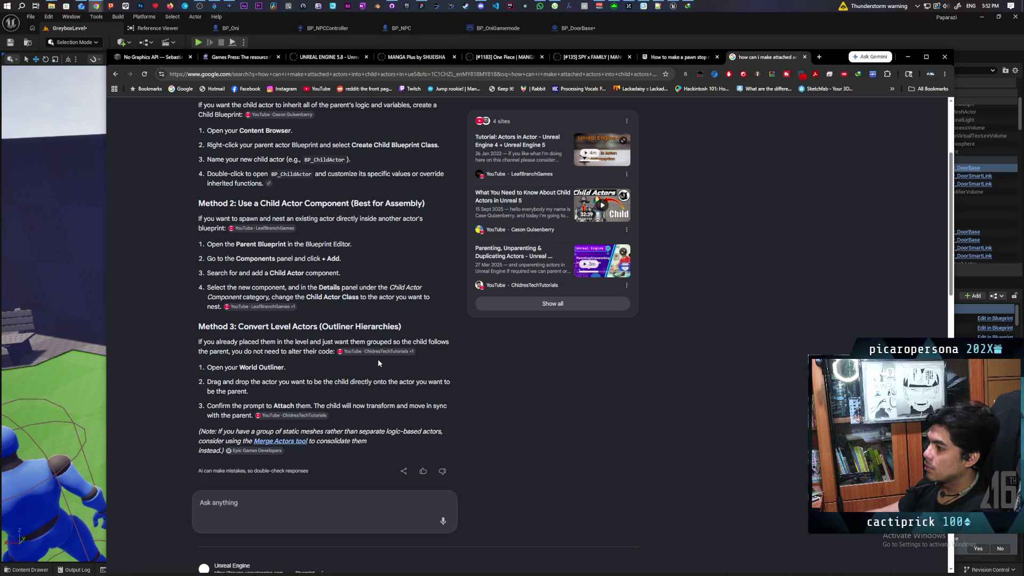
pyautogui.scroll(-1, 320, 357)
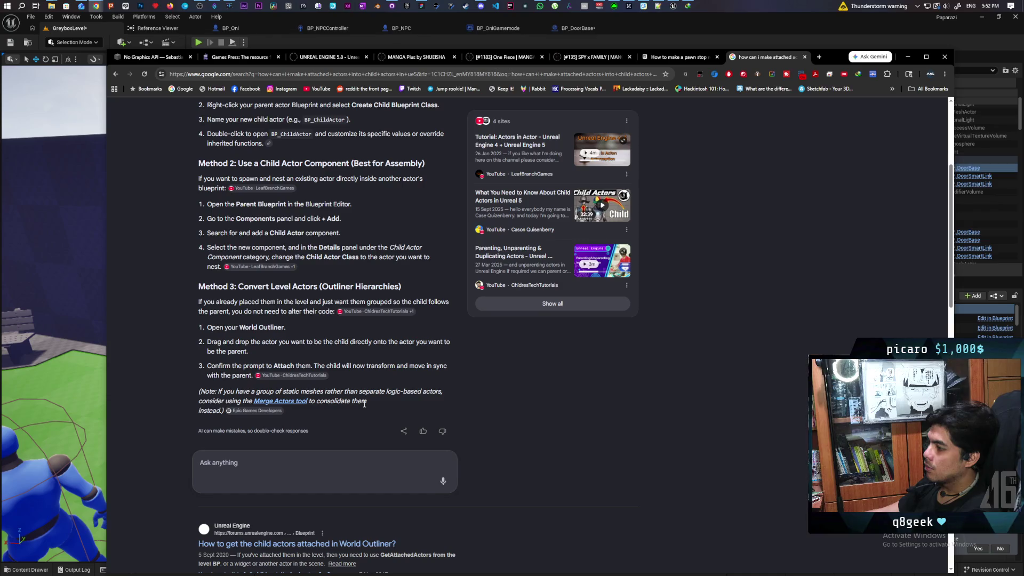
pyautogui.click(288, 463)
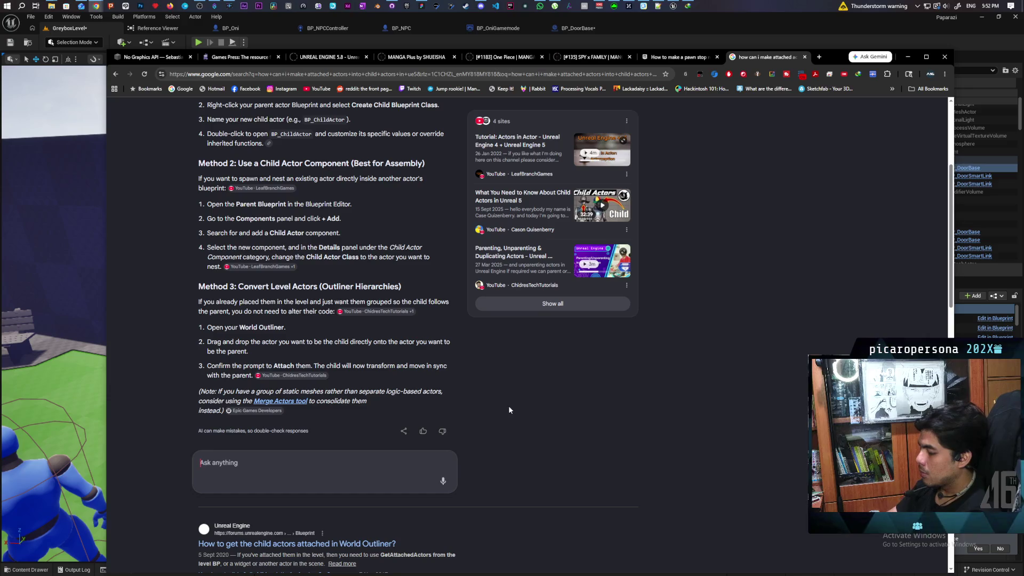
# Ask AI Mode how to turn the Method 3 hierarchy into a reusable Blueprint
pyautogui.write('i have ')
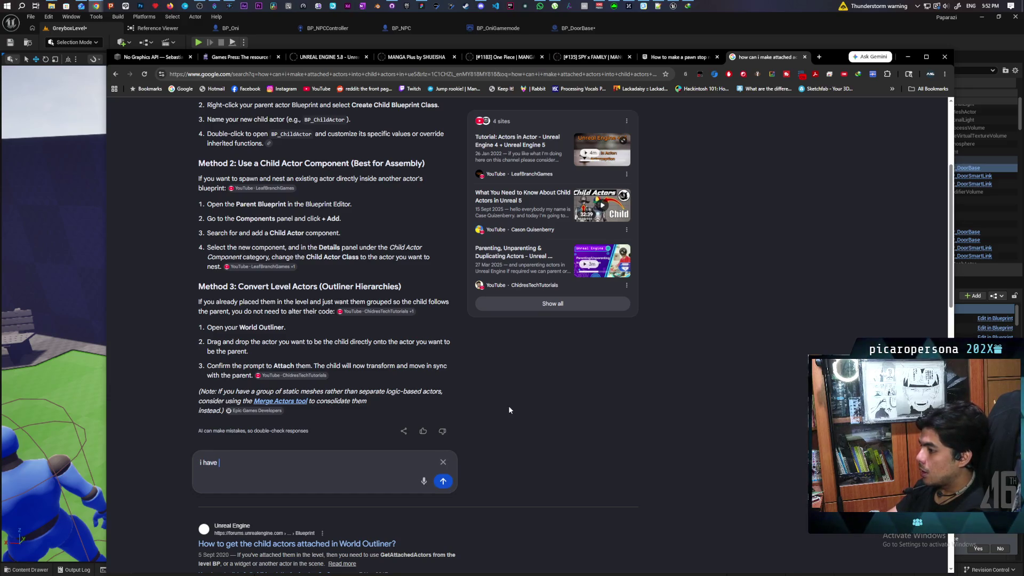
pyautogui.write('done')
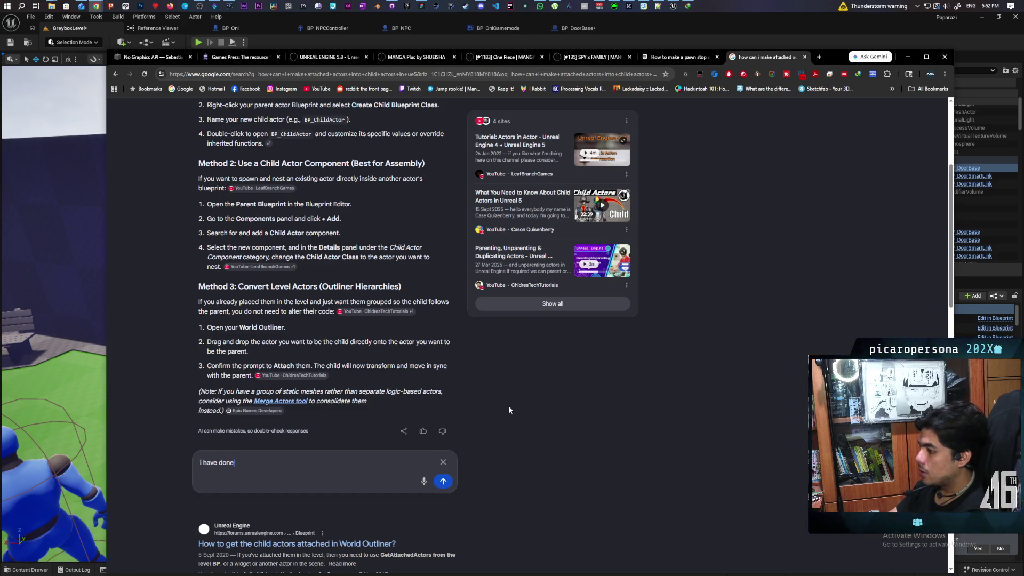
pyautogui.write(' method 3 ')
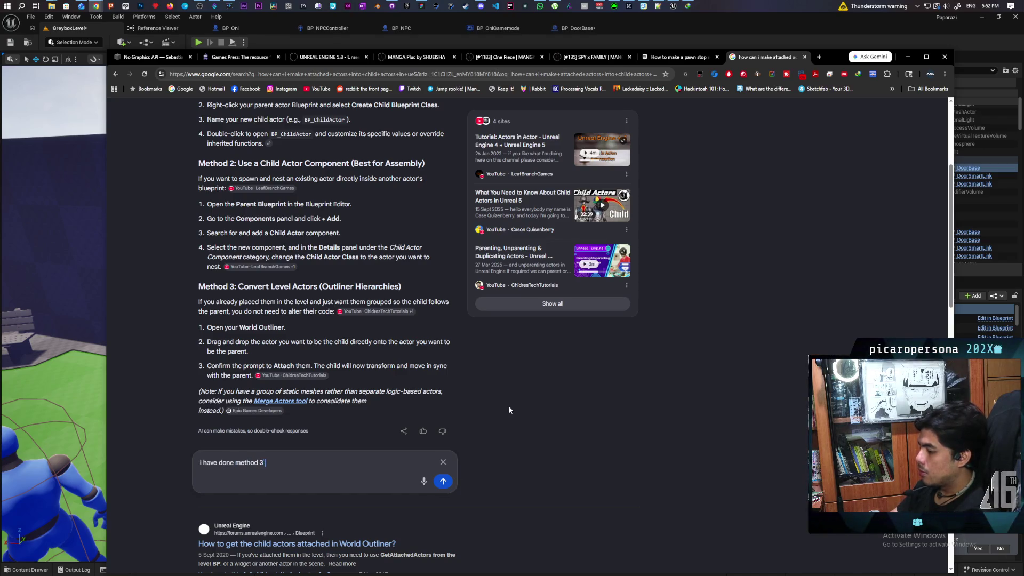
pyautogui.write('but now i ')
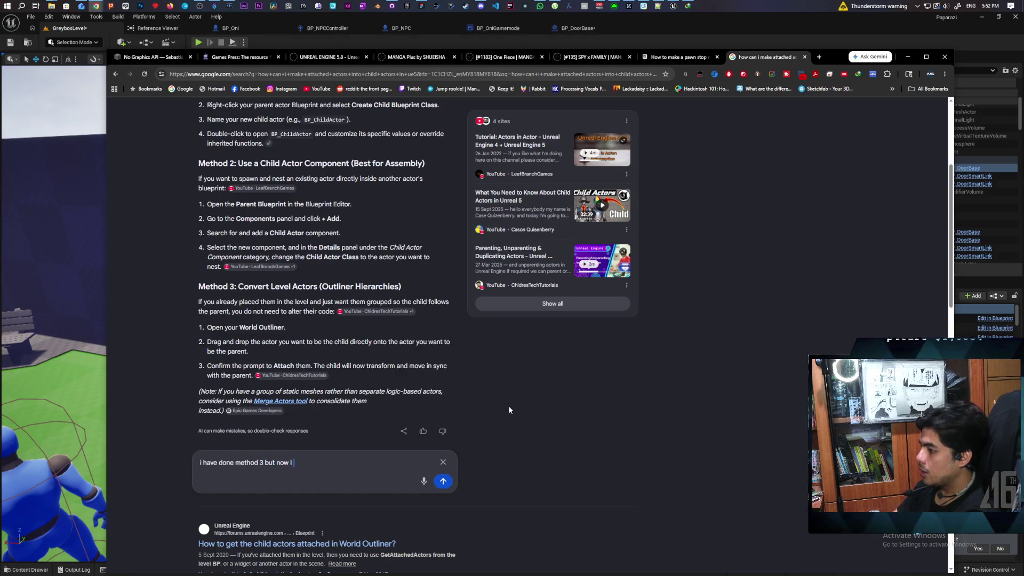
pyautogui.write('would like to convert that')
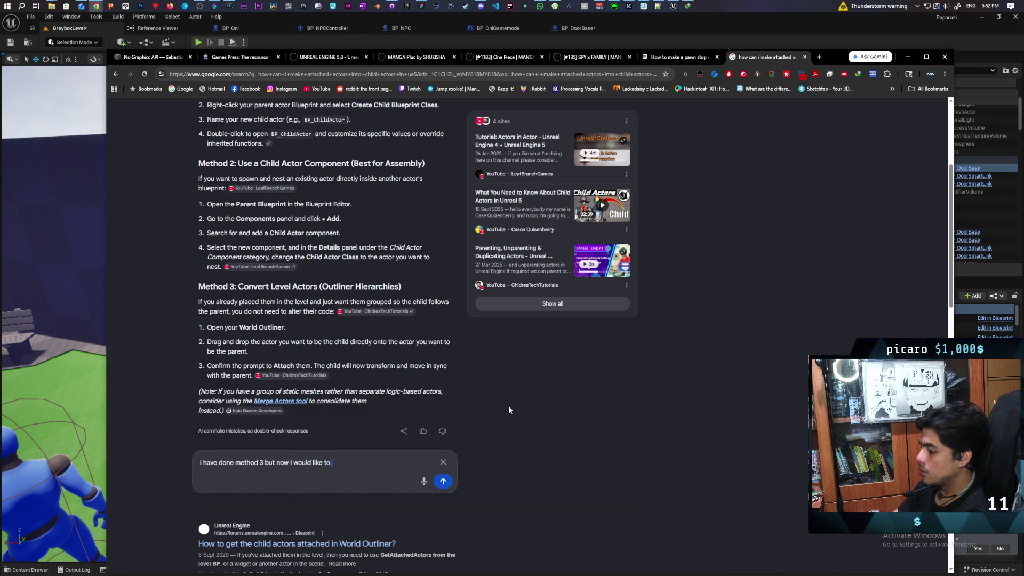
pyautogui.press('BackSpace')
pyautogui.press('BackSpace')
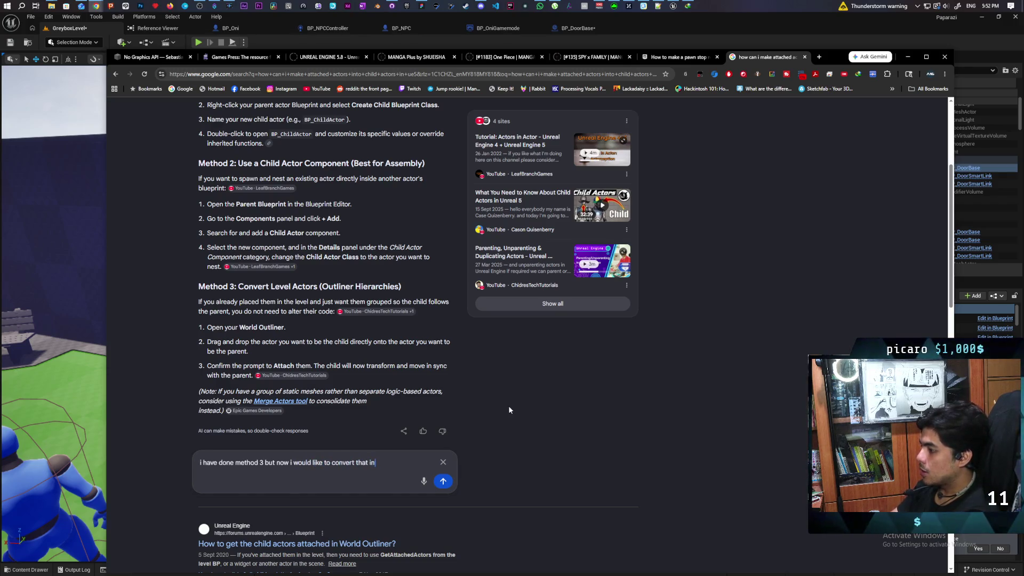
pyautogui.press('BackSpace')
pyautogui.press('BackSpace')
pyautogui.write('appl')
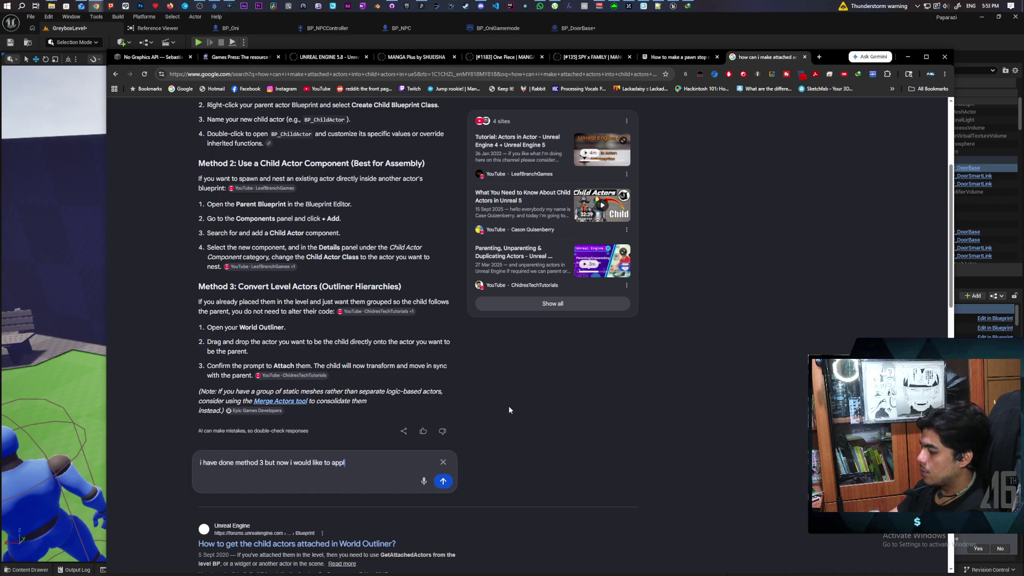
pyautogui.write('y that to the ')
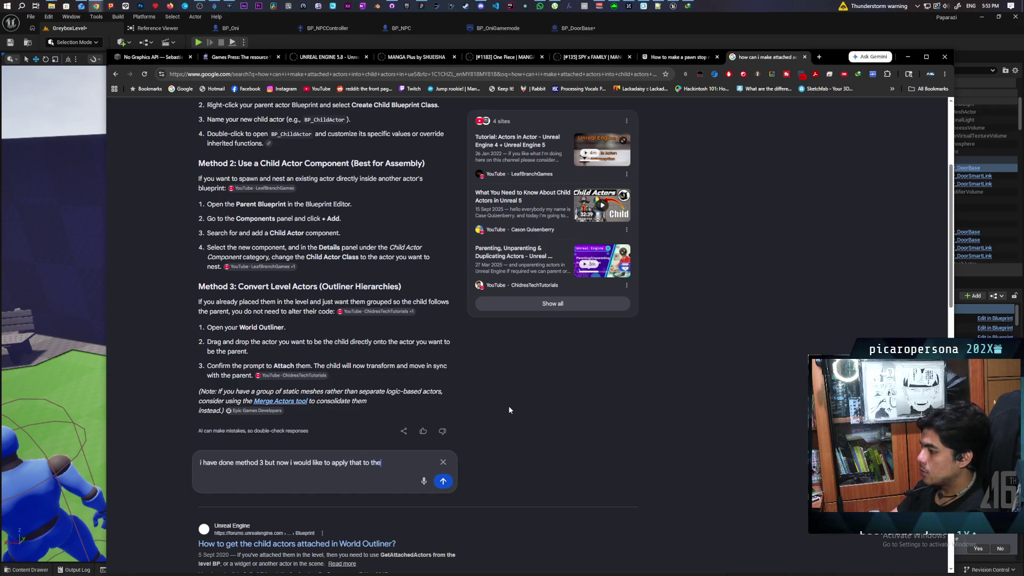
pyautogui.write('bp so ')
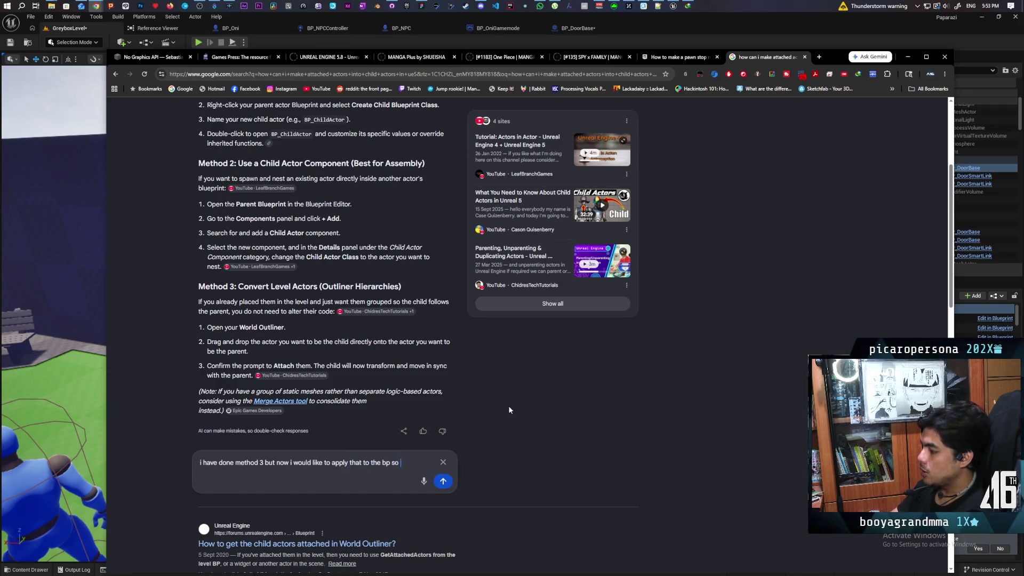
pyautogui.write('that it is reusea')
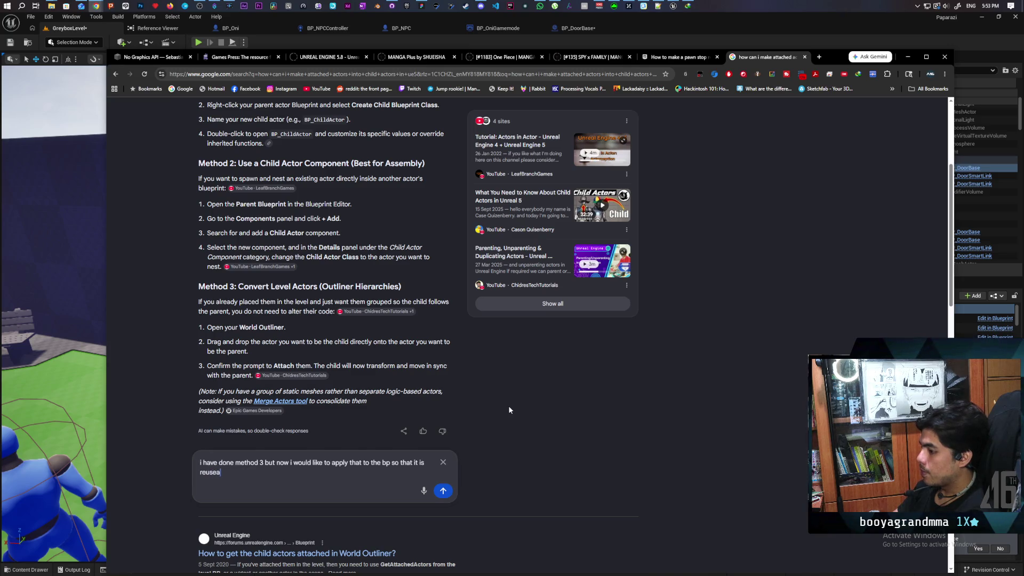
pyautogui.write('ble')
pyautogui.press('Return')
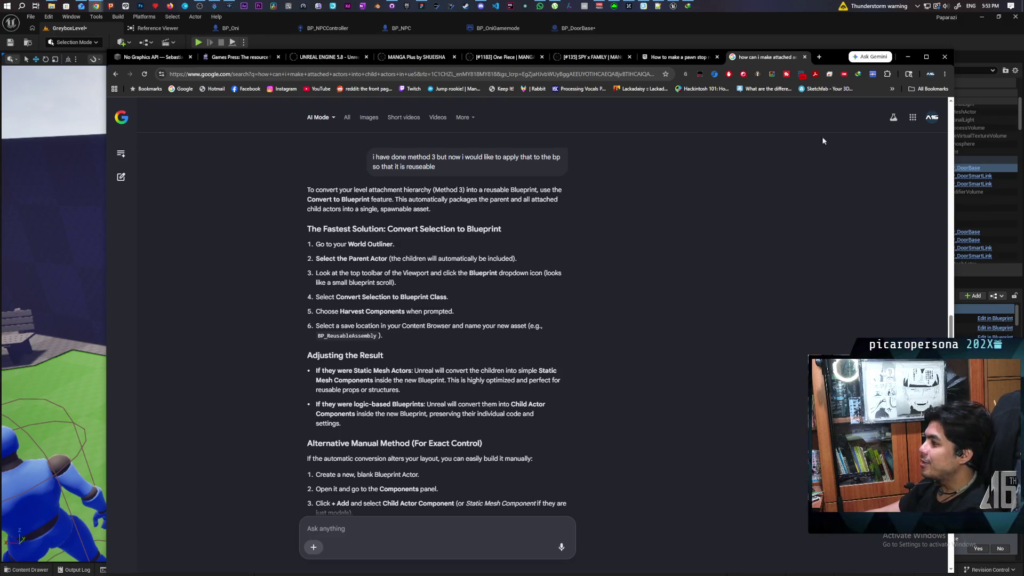
pyautogui.click(709, 22)
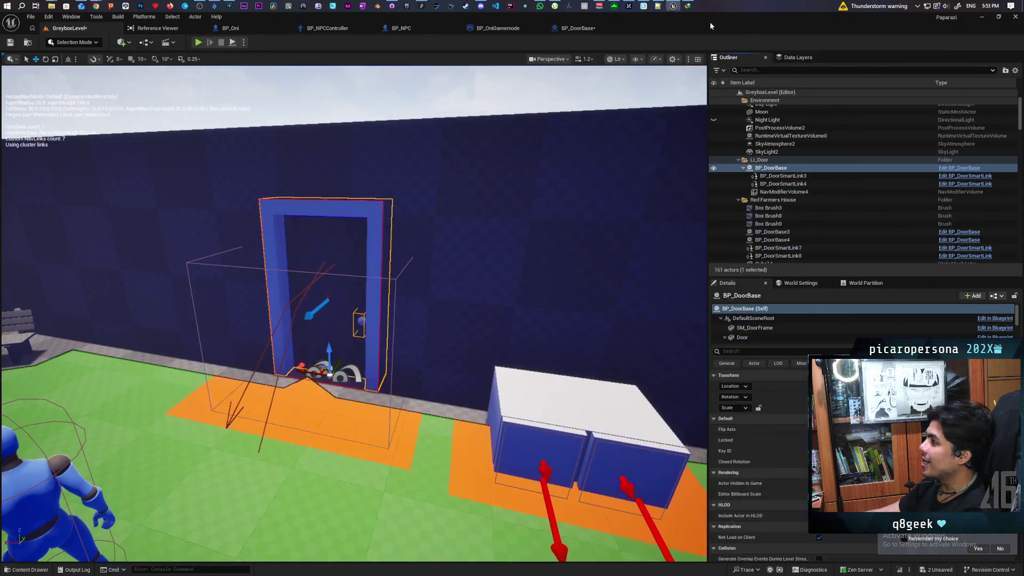
# Select BP_DoorSmartLink3, BP_DoorSmartLink4 and NavModifierVolume4 together in the Outliner
pyautogui.click(770, 176)
pyautogui.keyDown('shift'); pyautogui.click(781, 191); pyautogui.keyUp('shift')
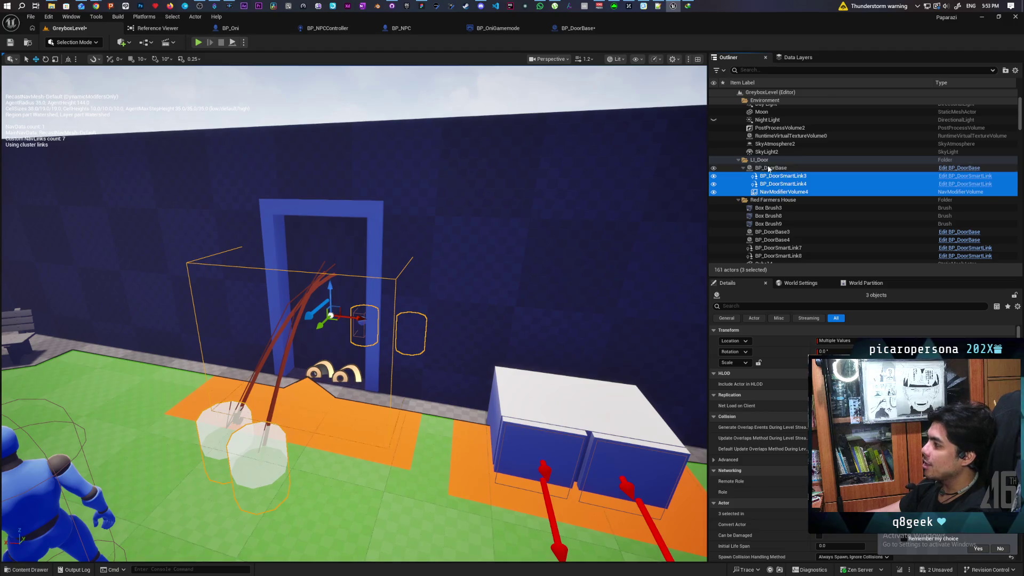
pyautogui.click(771, 168)
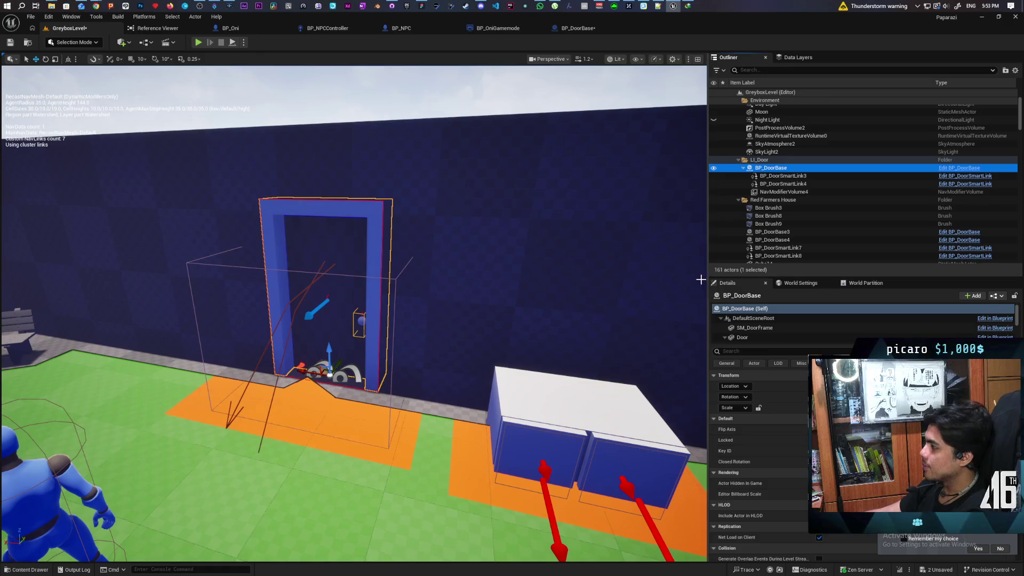
pyautogui.click(778, 176)
pyautogui.keyDown('shift'); pyautogui.click(783, 191); pyautogui.keyUp('shift')
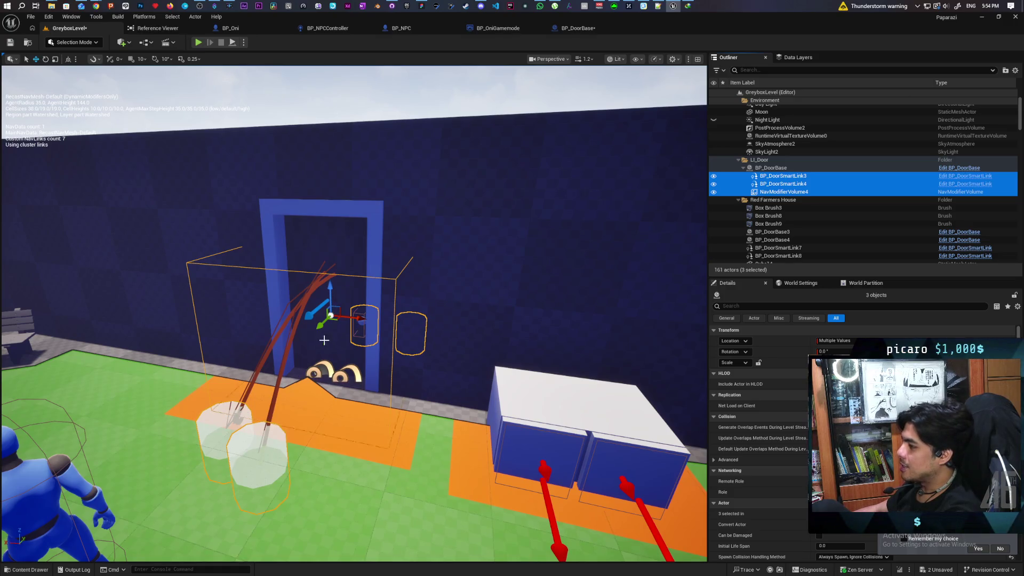
pyautogui.moveTo(393, 414); pyautogui.dragTo(392, 414)
pyautogui.moveTo(291, 271); pyautogui.dragTo(291, 271)
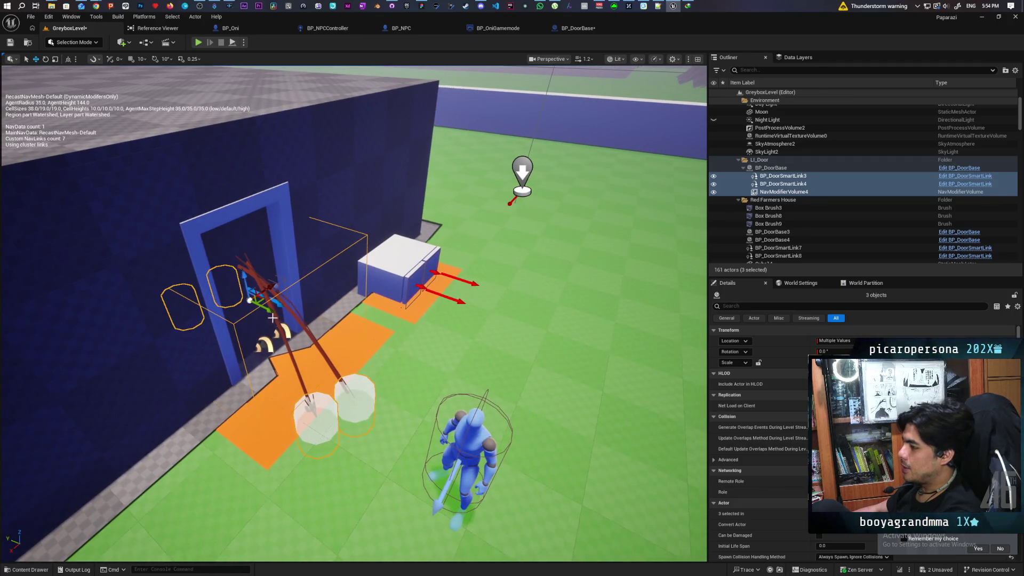
pyautogui.moveTo(392, 259); pyautogui.dragTo(392, 259)
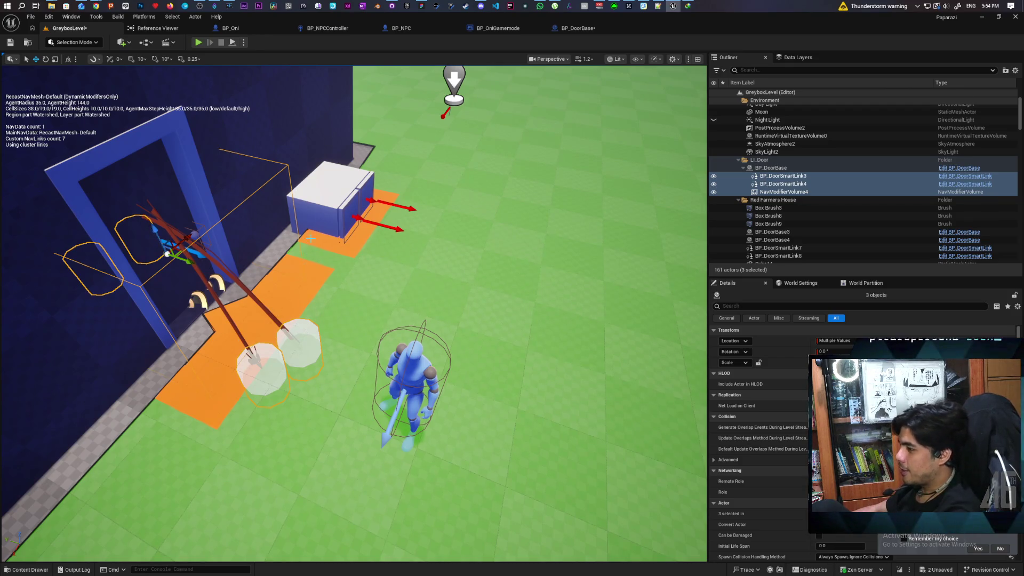
pyautogui.press('f')
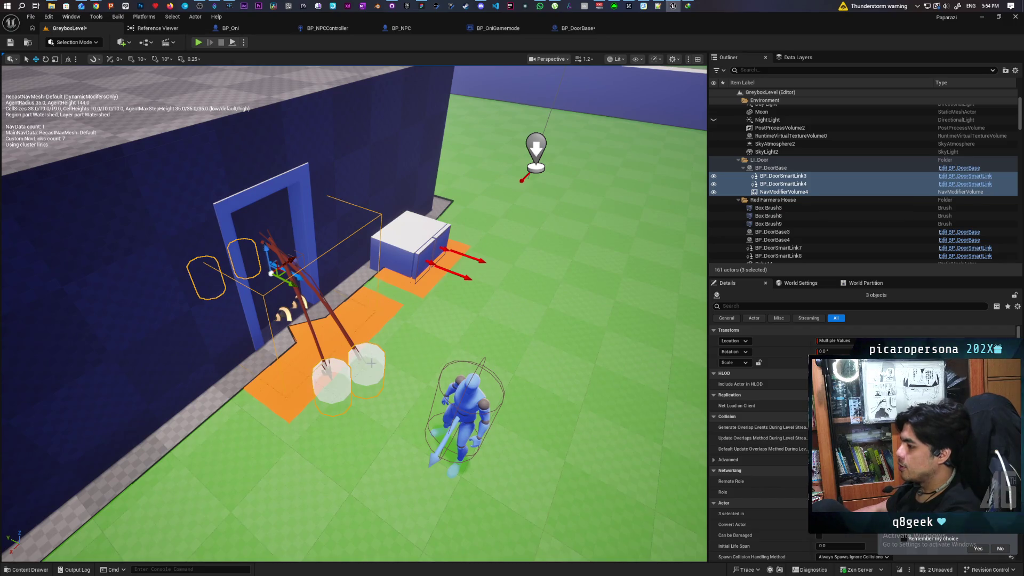
pyautogui.press('f')
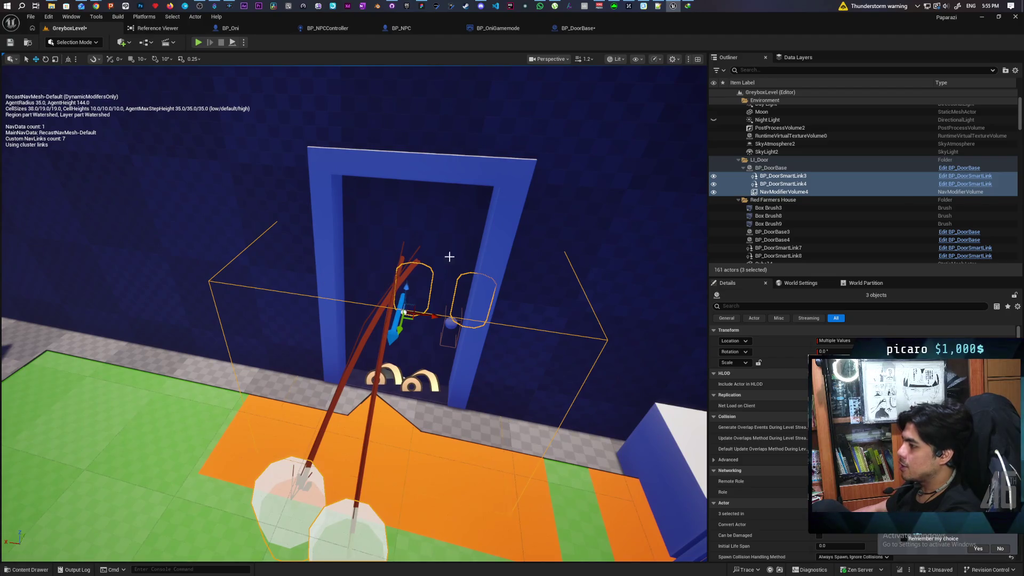
pyautogui.scroll(-8, 427, 363)
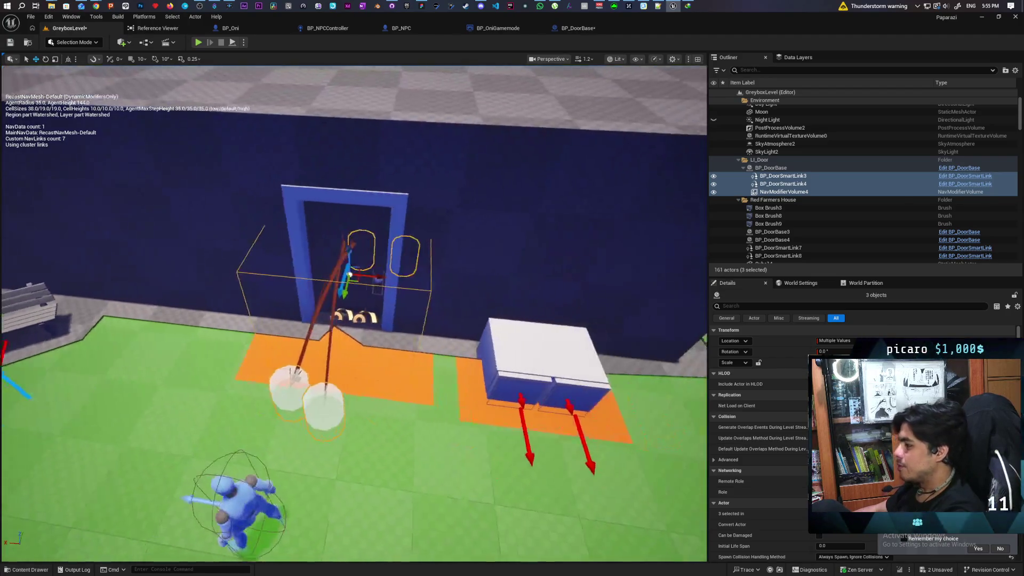
pyautogui.moveTo(354, 380); pyautogui.dragTo(266, 277)
pyautogui.press('f')
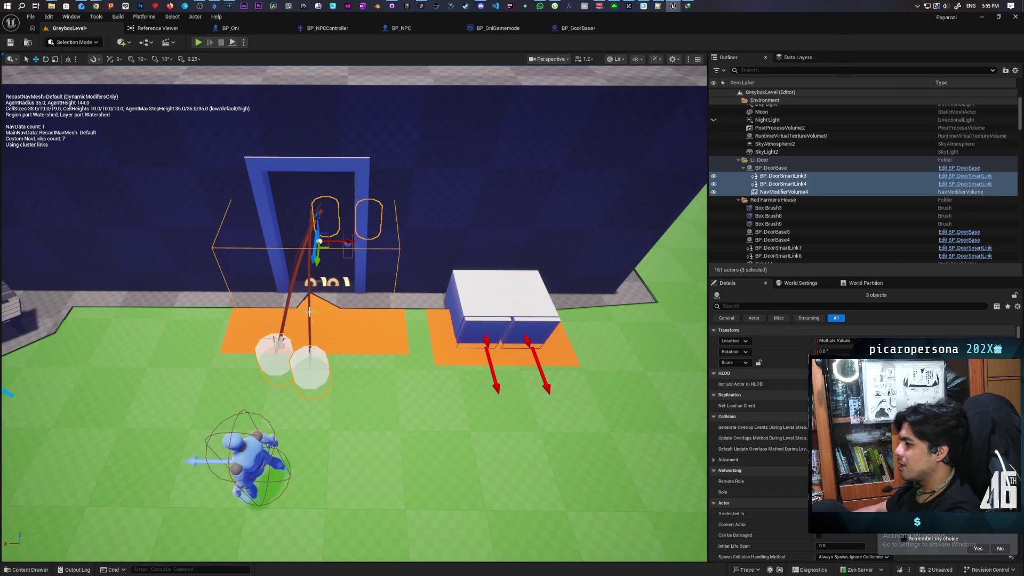
pyautogui.moveTo(309, 312)
pyautogui.mouseDown()
pyautogui.moveTo(311, 297)
pyautogui.moveTo(297, 294)
pyautogui.mouseUp()
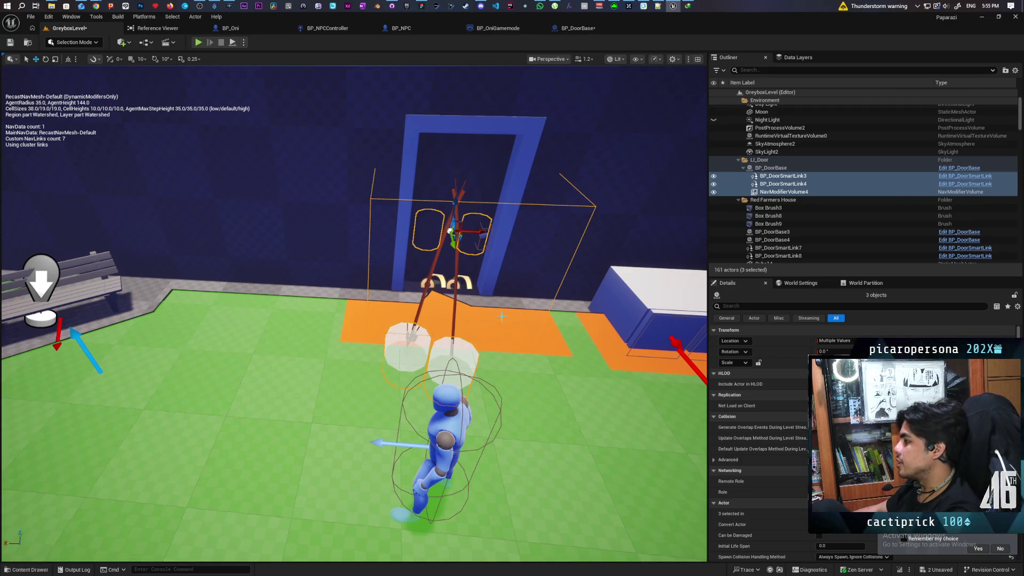
# Frame the door, add BP_DoorBase to the selection, and show the Blueprint dropdown
pyautogui.scroll(-10, 501, 317)
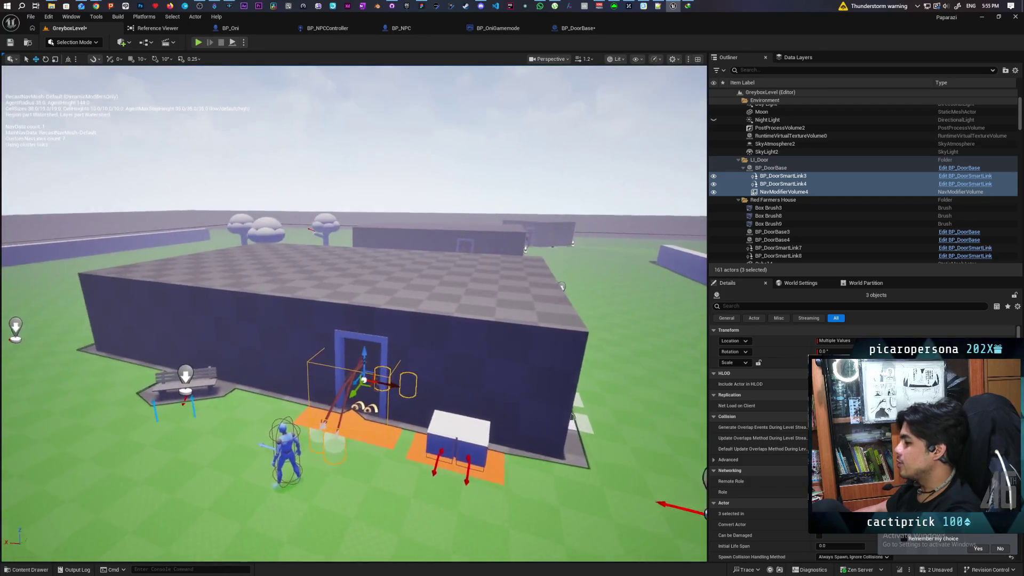
pyautogui.press('f')
pyautogui.scroll(-3, 354, 313)
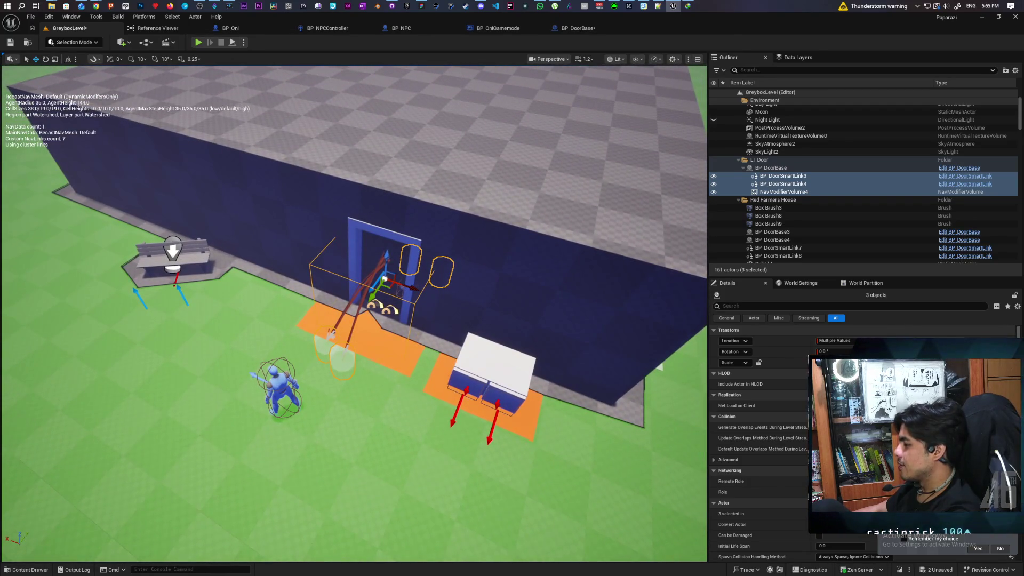
pyautogui.scroll(5, 354, 313)
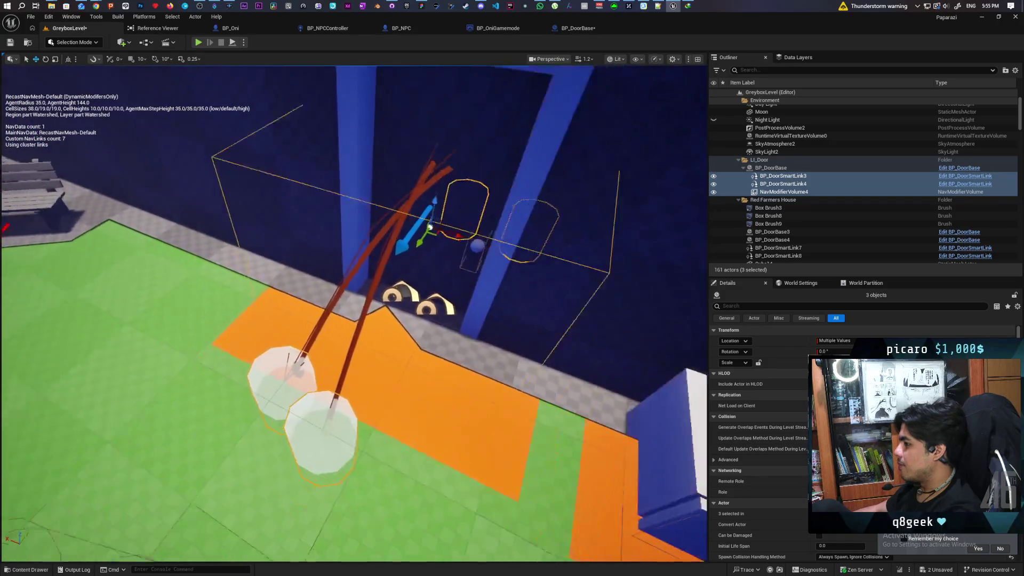
pyautogui.scroll(-3, 354, 313)
pyautogui.scroll(-2, 354, 314)
pyautogui.scroll(2, 354, 313)
pyautogui.scroll(1, 509, 319)
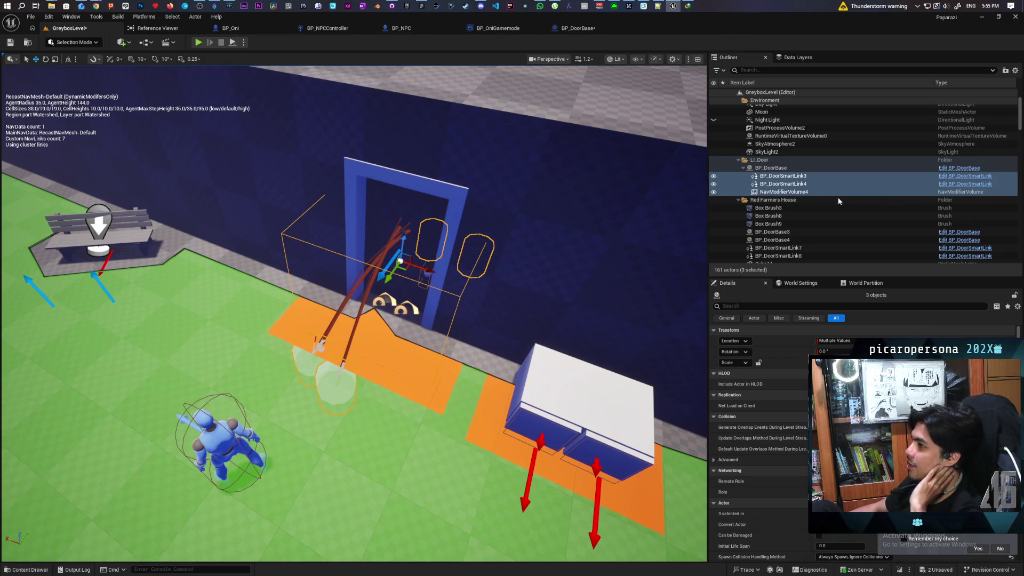
pyautogui.keyDown('ctrl'); pyautogui.click(771, 167); pyautogui.keyUp('ctrl')
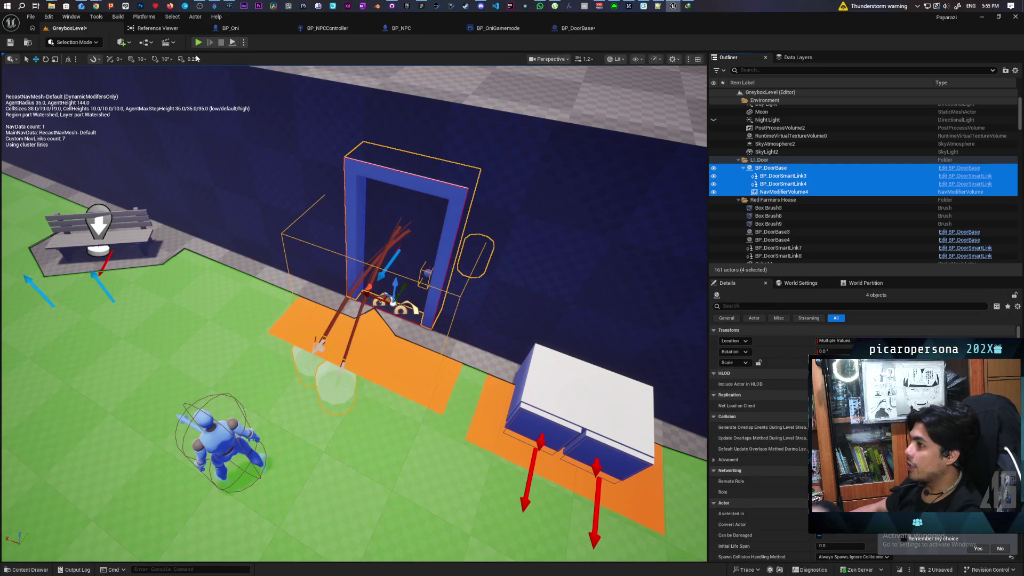
pyautogui.click(145, 42)
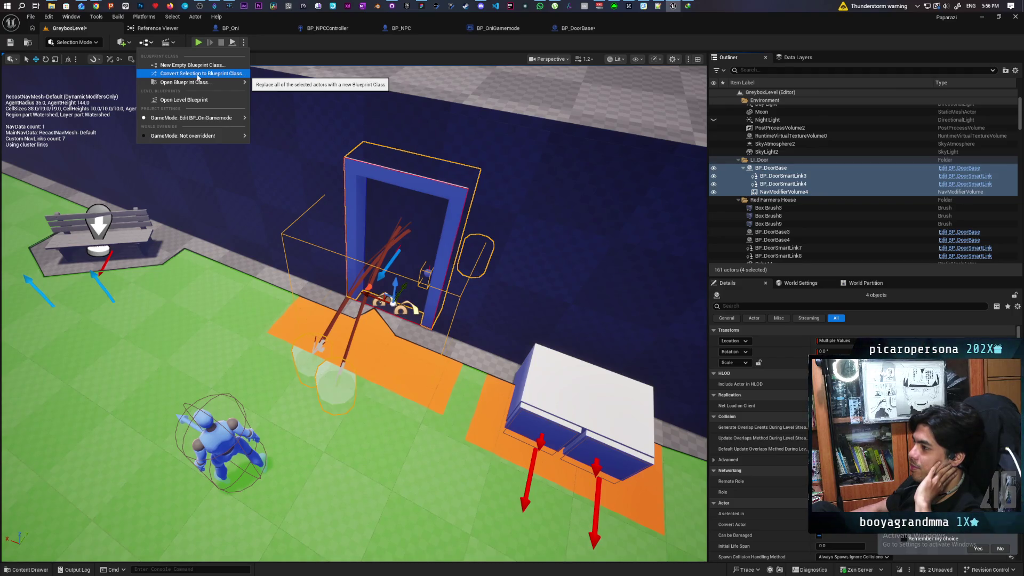
# Attempt Convert Selection to Blueprint Class, then decline the NavModifierVolume_0 warning
pyautogui.click(197, 74)
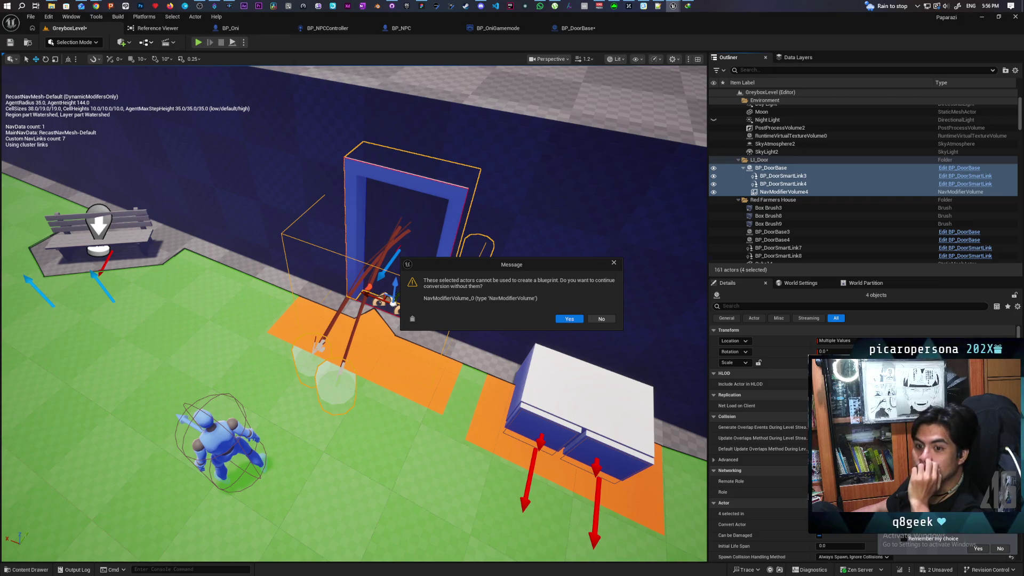
pyautogui.click(601, 319)
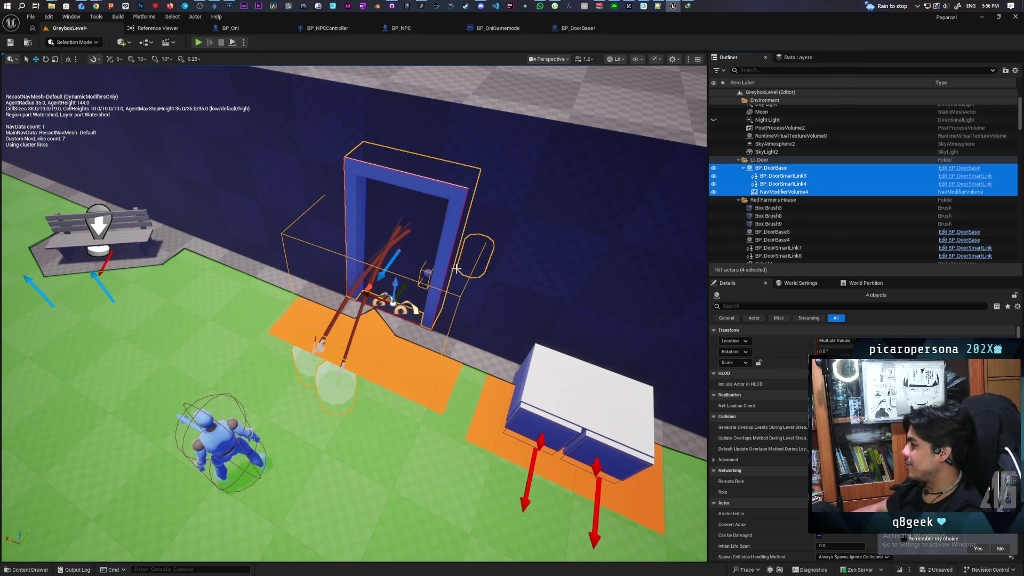
# Fly the viewport over the garden plots and down to the blue doorway
pyautogui.moveTo(640, 222)
pyautogui.mouseDown()
pyautogui.moveTo(640, 182)
pyautogui.moveTo(586, 192)
pyautogui.mouseUp()
pyautogui.scroll(-10, 662, 229)
pyautogui.click(656, 176)
pyautogui.moveTo(354, 313)
pyautogui.mouseDown()
pyautogui.moveTo(315, 328)
pyautogui.moveTo(308, 288)
pyautogui.moveTo(307, 320)
pyautogui.moveTo(301, 309)
pyautogui.moveTo(340, 232)
pyautogui.mouseUp()
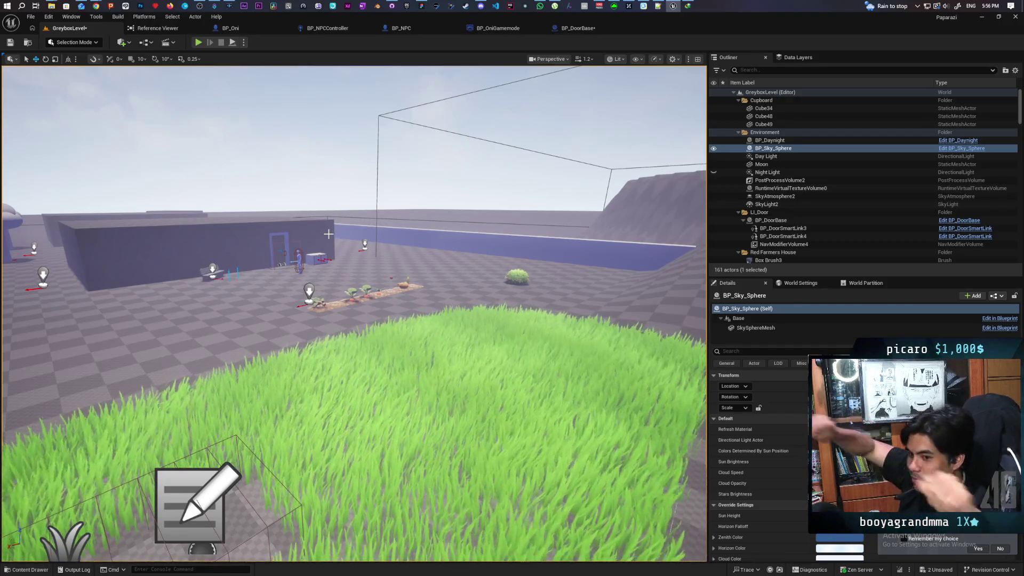
pyautogui.moveTo(286, 146)
pyautogui.mouseDown()
pyautogui.moveTo(320, 163)
pyautogui.moveTo(298, 155)
pyautogui.moveTo(308, 156)
pyautogui.mouseUp()
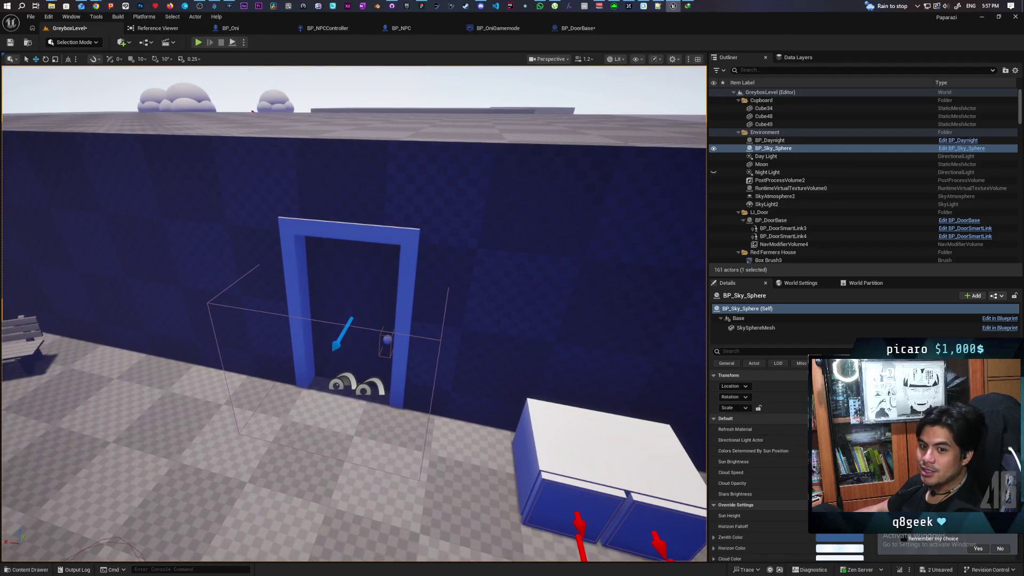
pyautogui.press('s')
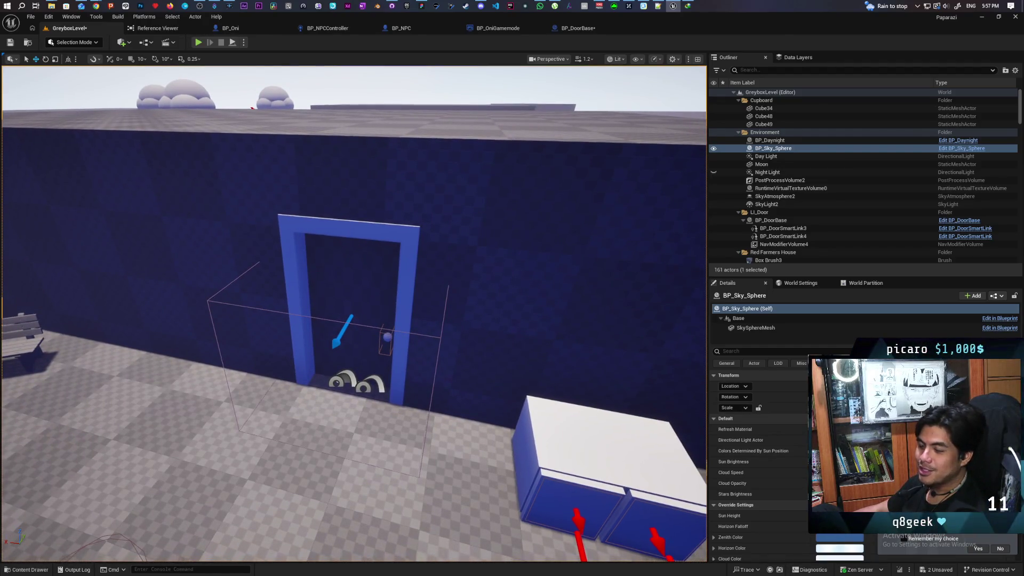
pyautogui.press('d')
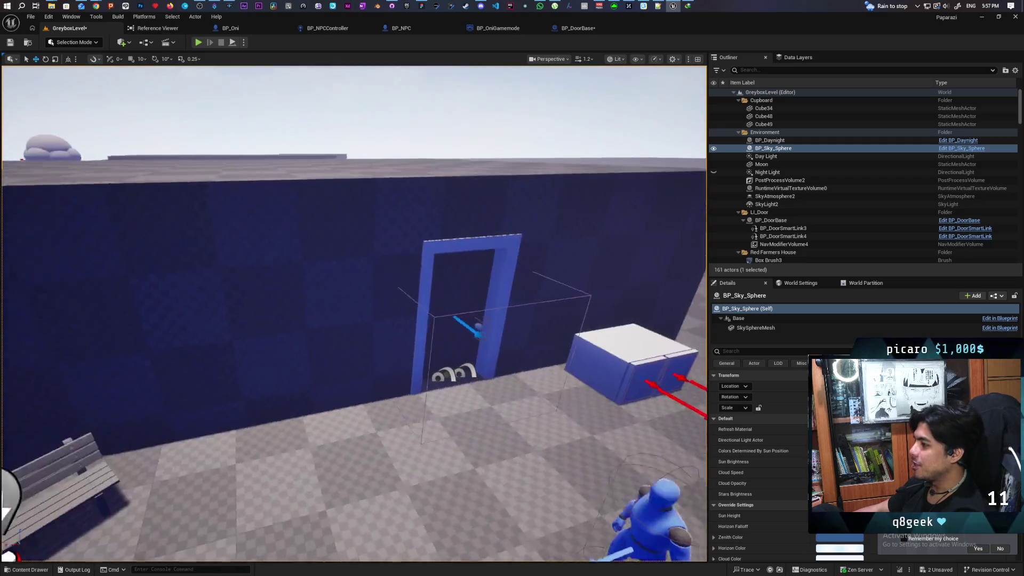
pyautogui.press('s')
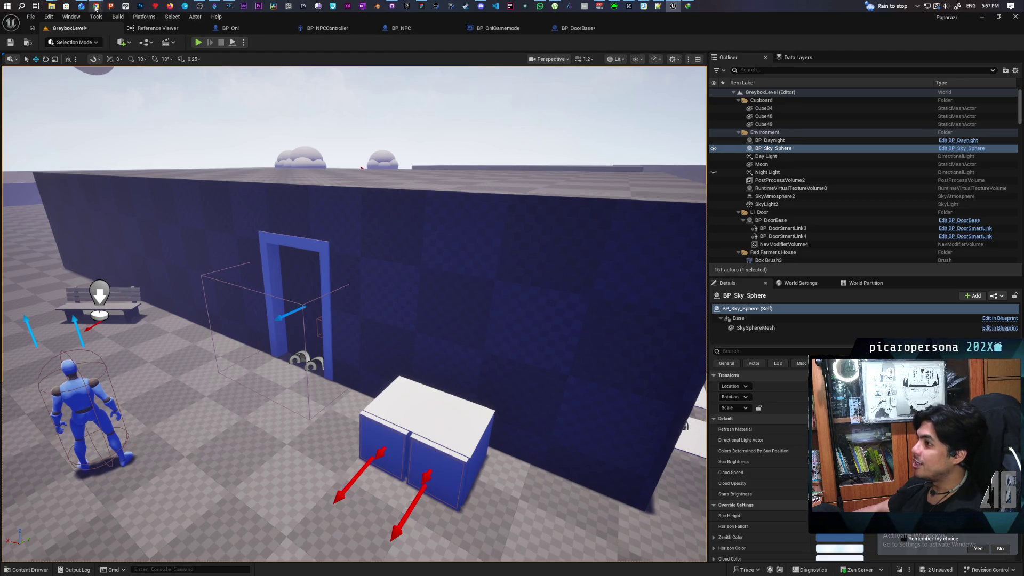
# Glance at the Ghost Whiteboard board, then bring up the Paparazi task board
pyautogui.moveTo(93, 6)
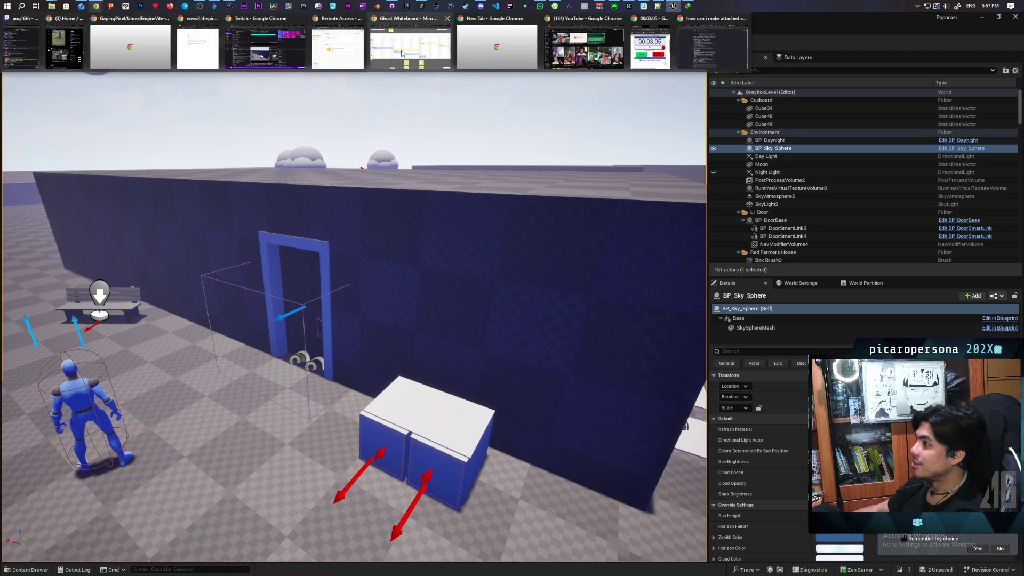
pyautogui.click(411, 48)
pyautogui.scroll(-10, 438, 204)
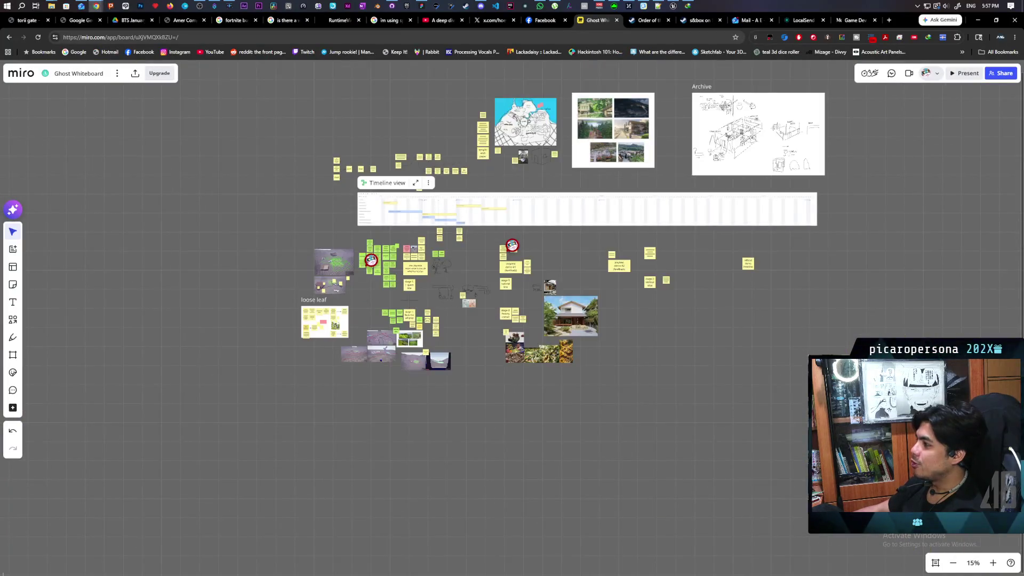
pyautogui.scroll(5, 517, 209)
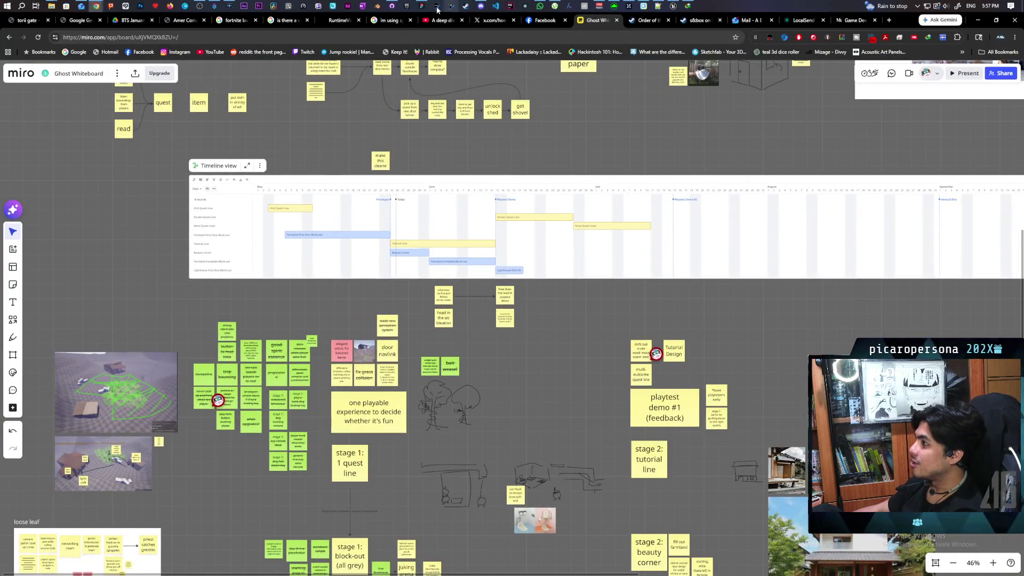
pyautogui.click(421, 6)
pyautogui.scroll(-5, 432, 193)
pyautogui.scroll(-10, 431, 193)
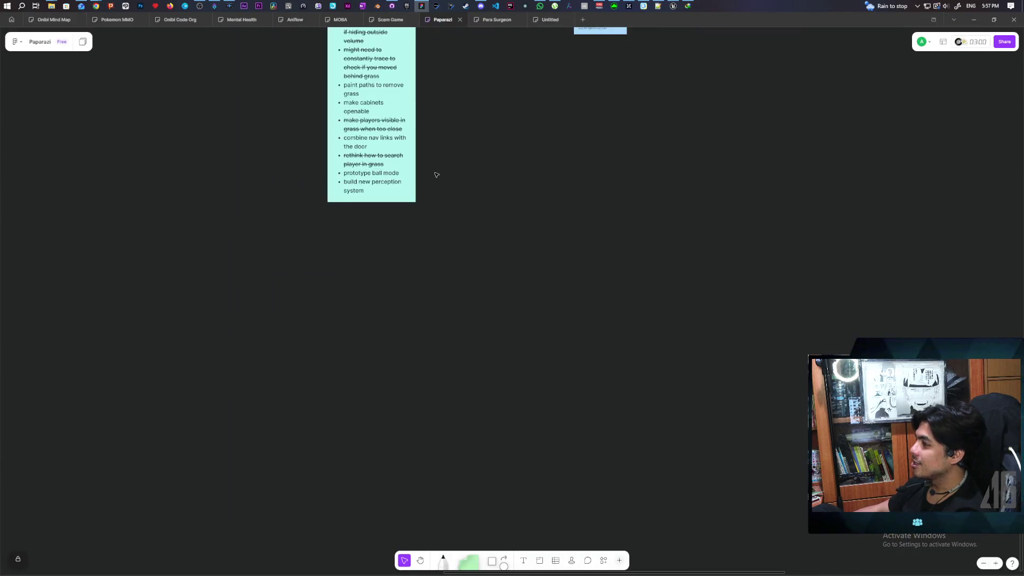
# Review the Milanote to-do list, including 'combine nav links with the door', then return to Unreal
pyautogui.scroll(5, 383, 319)
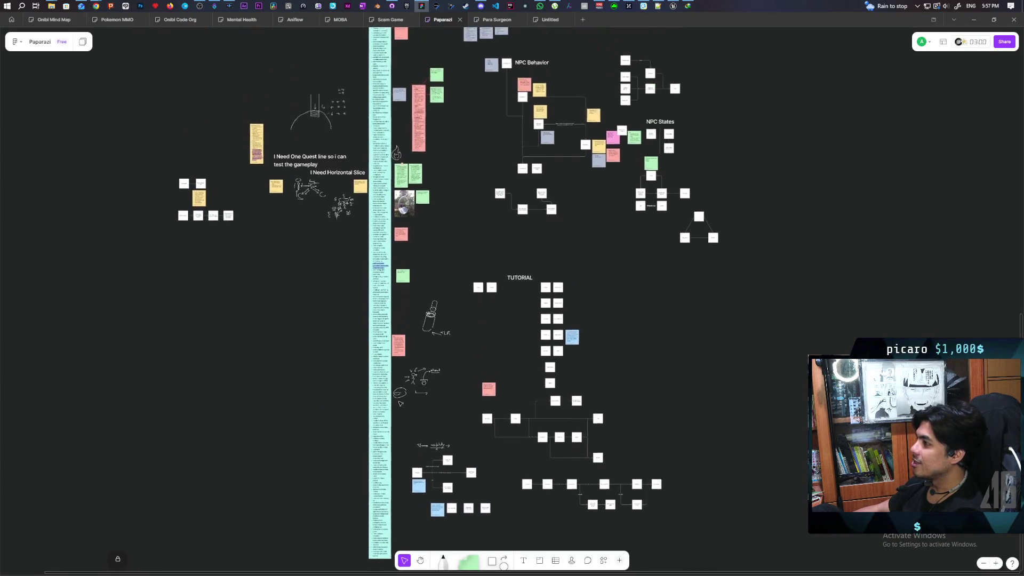
pyautogui.scroll(-5, 453, 187)
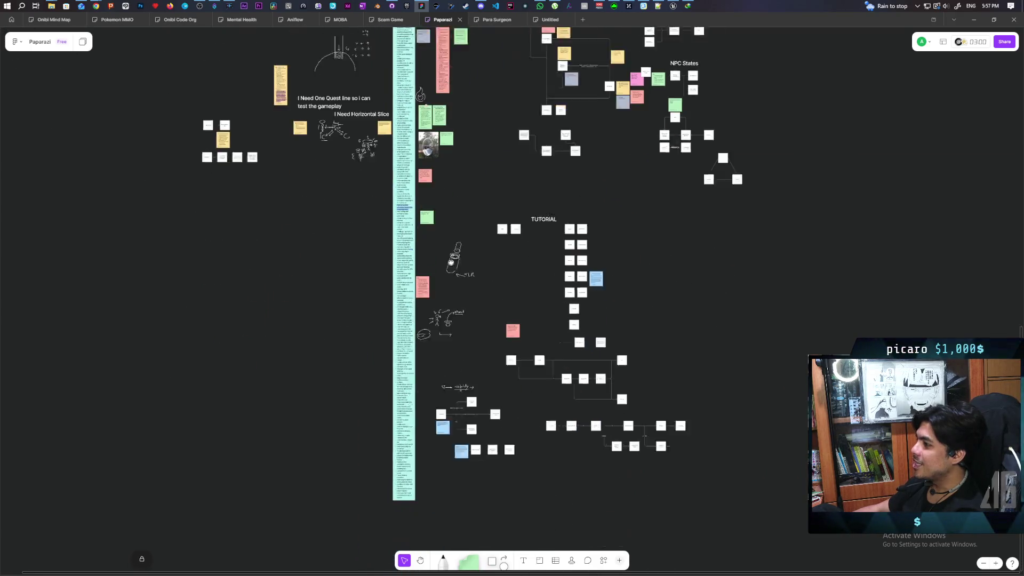
pyautogui.scroll(3, 410, 216)
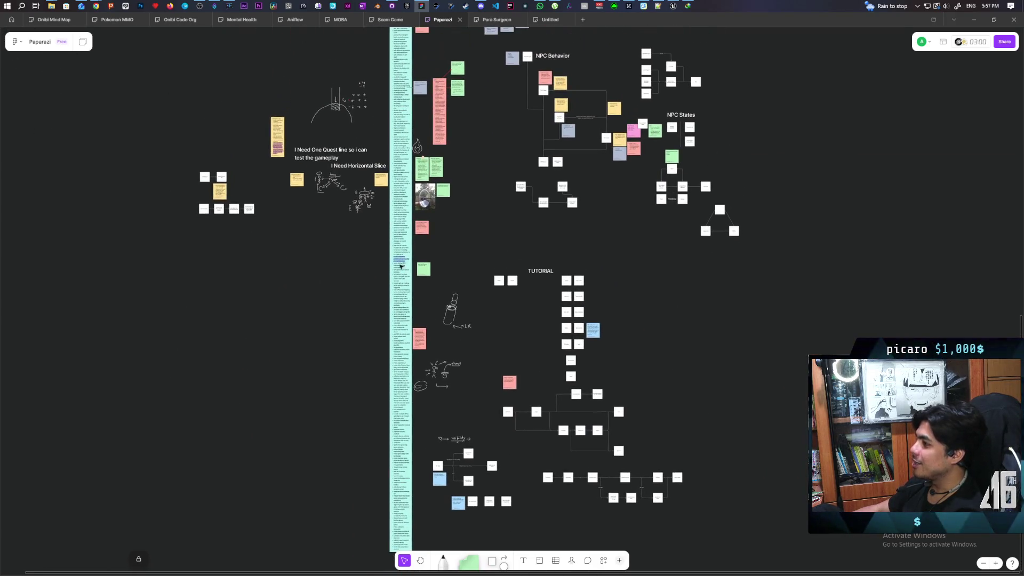
pyautogui.scroll(4, 409, 188)
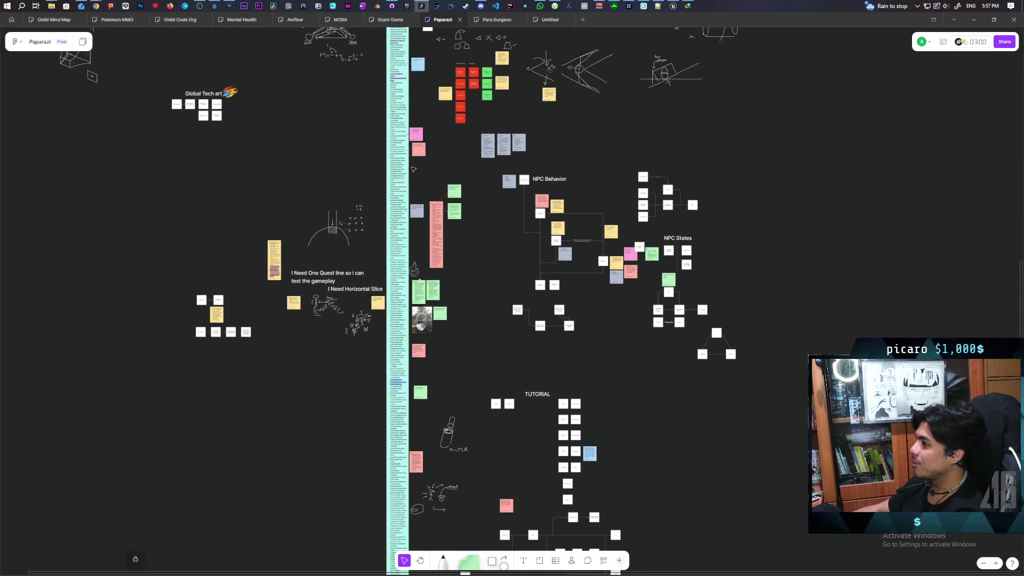
pyautogui.scroll(3, 416, 192)
pyautogui.scroll(3, 436, 174)
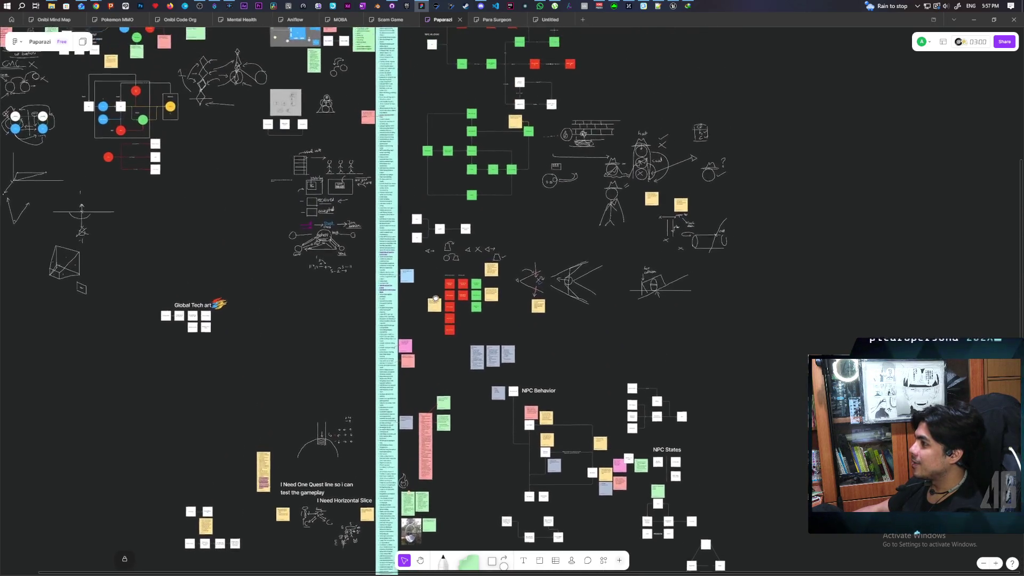
pyautogui.scroll(-10, 440, 285)
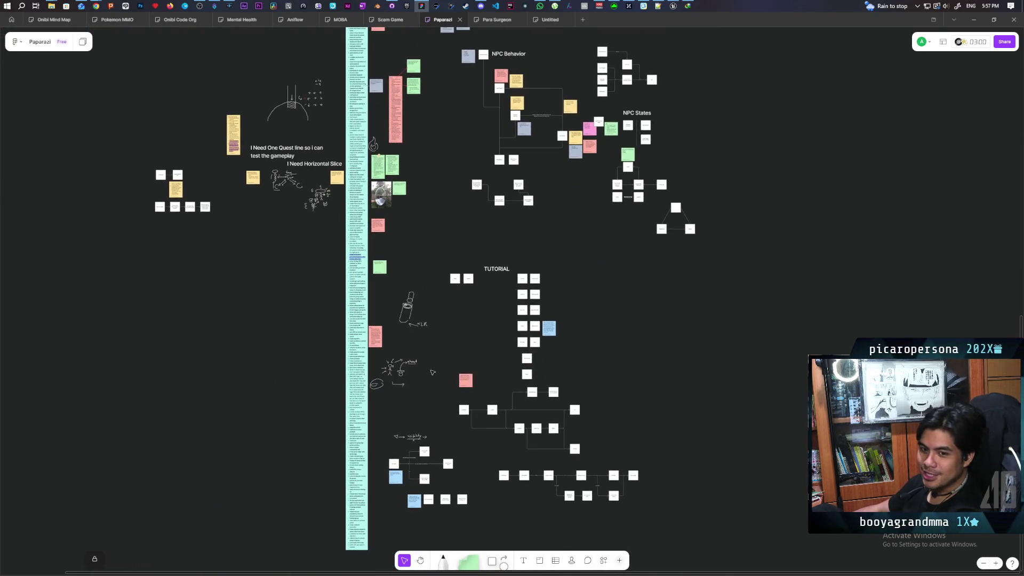
pyautogui.scroll(-1, 432, 372)
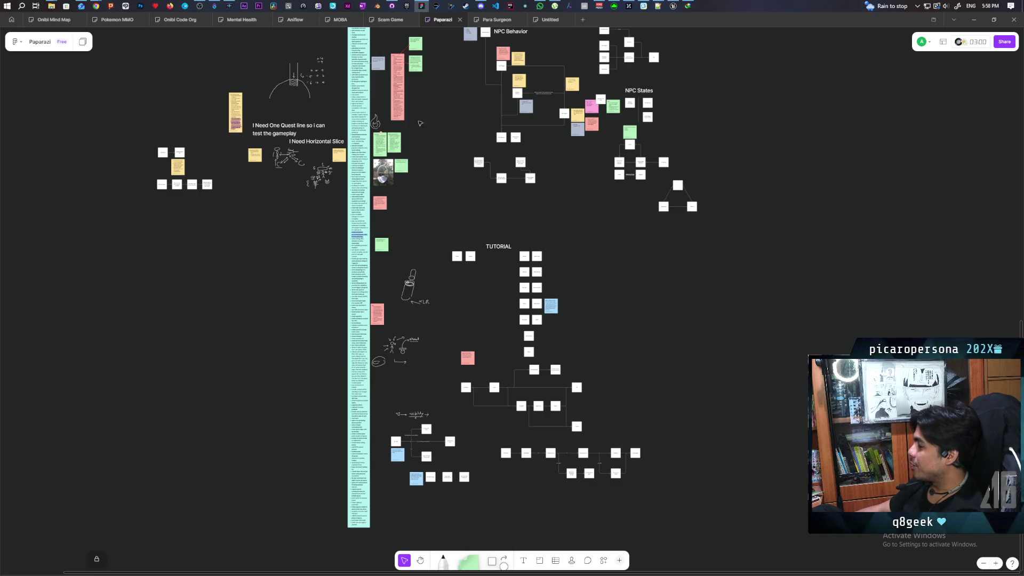
pyautogui.scroll(-5, 420, 317)
pyautogui.scroll(2, 393, 397)
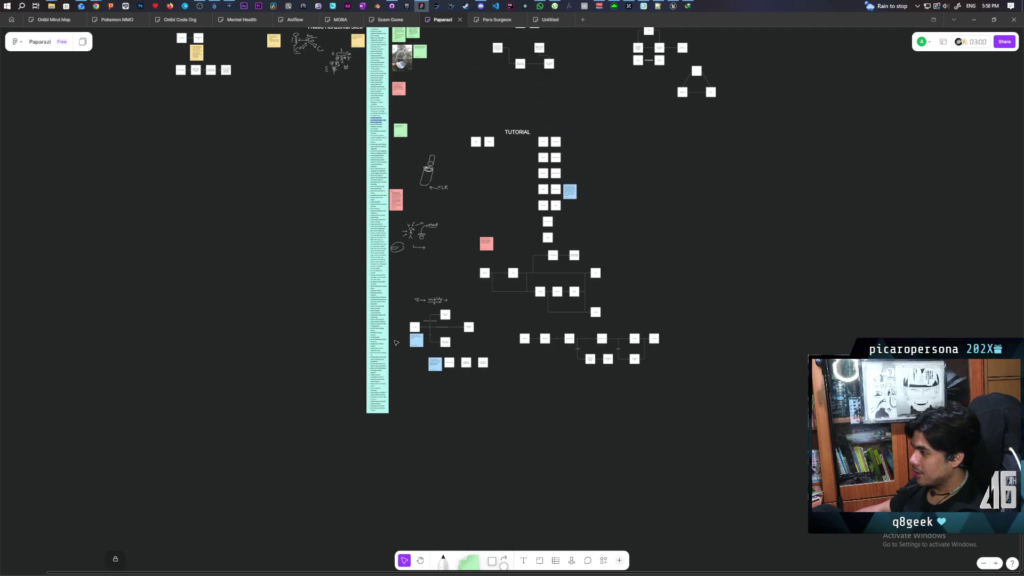
pyautogui.scroll(10, 393, 397)
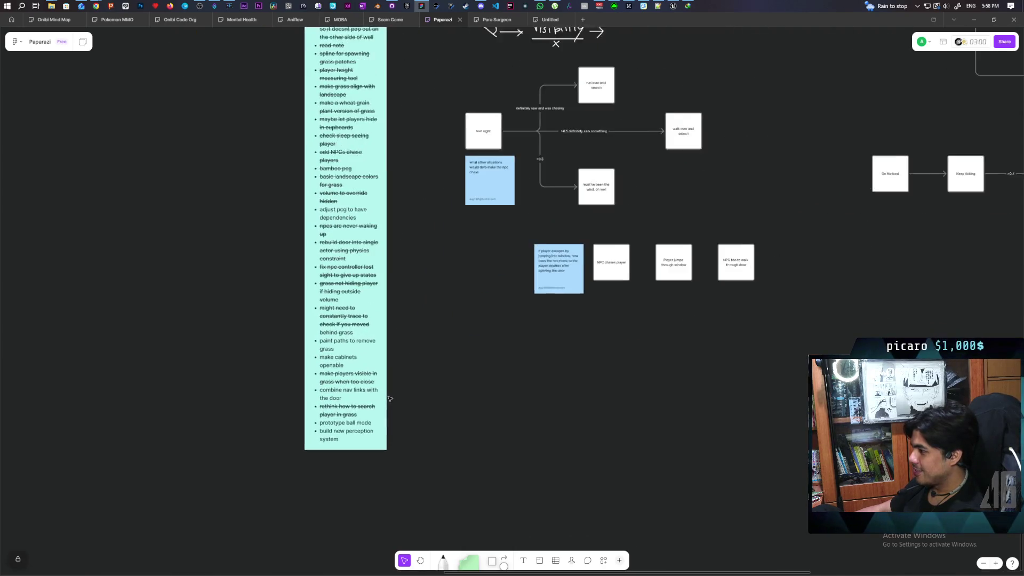
pyautogui.click(673, 6)
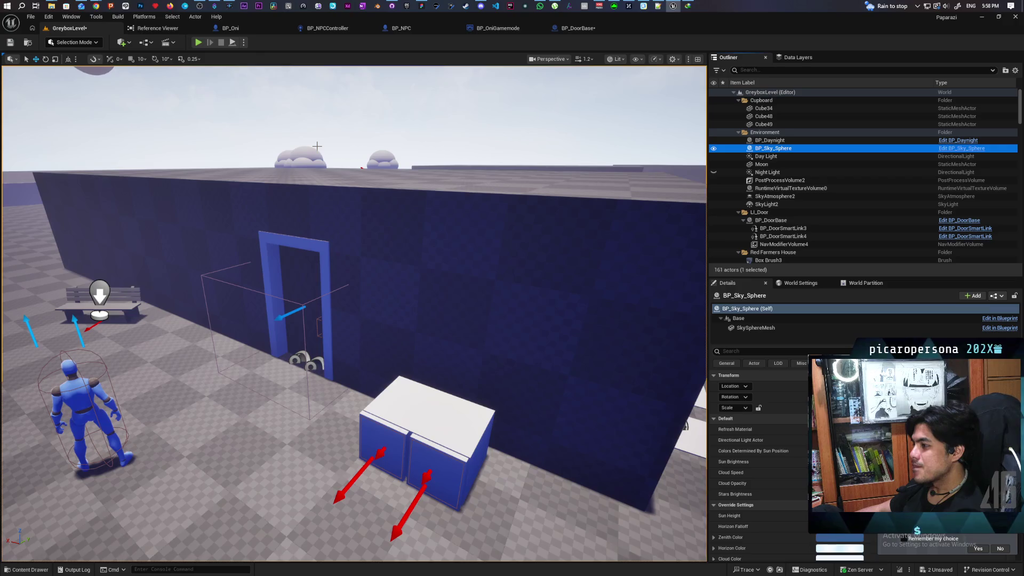
# Inspect both door smart links, then select BP_DoorBase through NavModifierVolume4
pyautogui.click(773, 230)
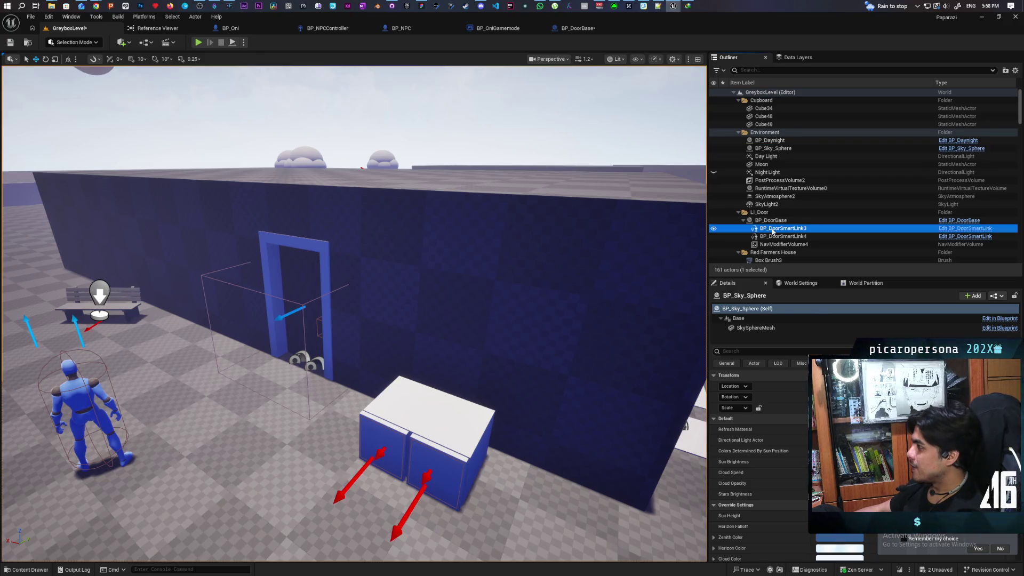
pyautogui.click(773, 237)
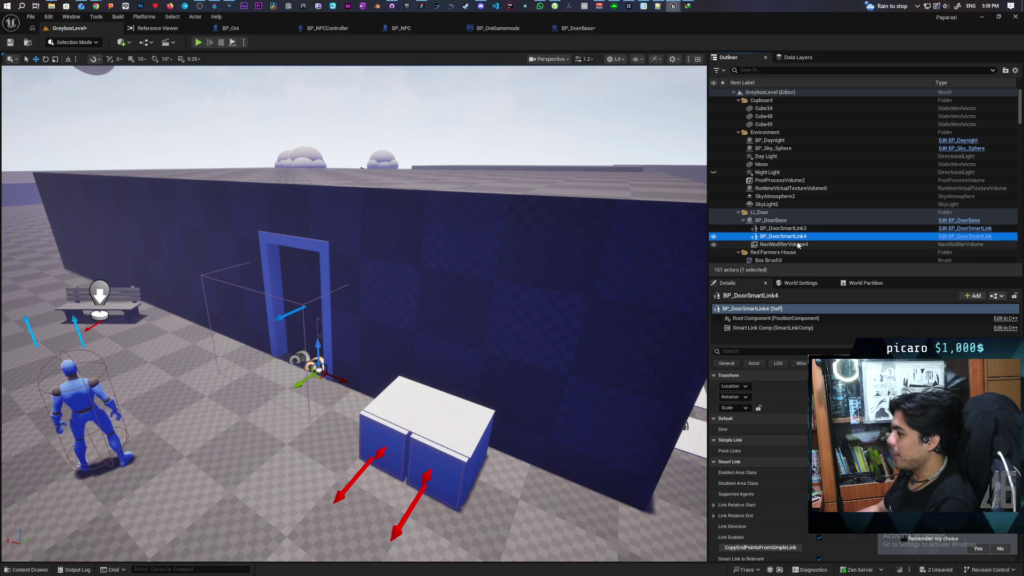
pyautogui.click(773, 221)
pyautogui.keyDown('shift'); pyautogui.click(780, 244); pyautogui.keyUp('shift')
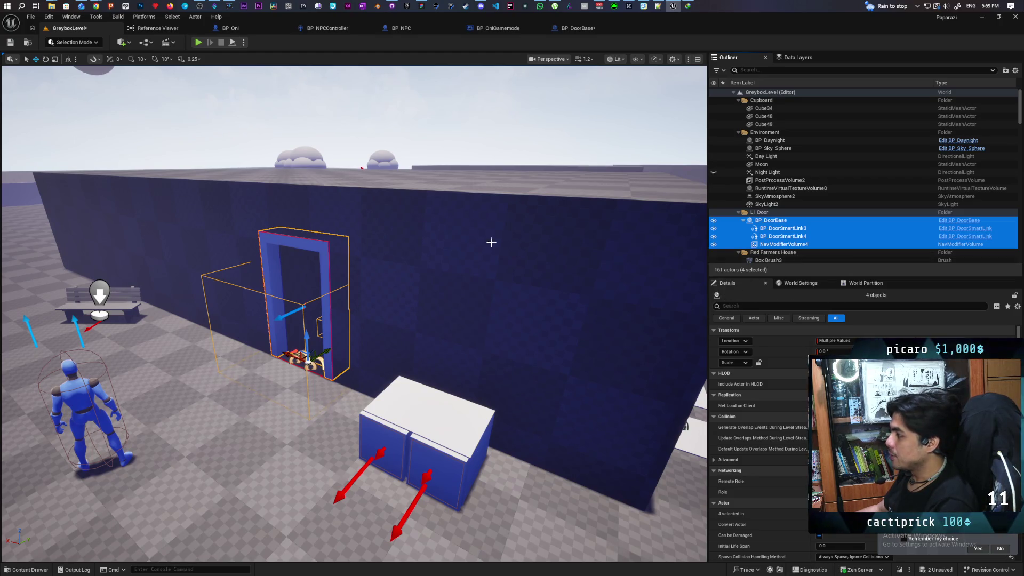
# Browse the Blueprints dropdown and BP_DoorBase context menu, then return to Chrome's AI answer
pyautogui.click(151, 45)
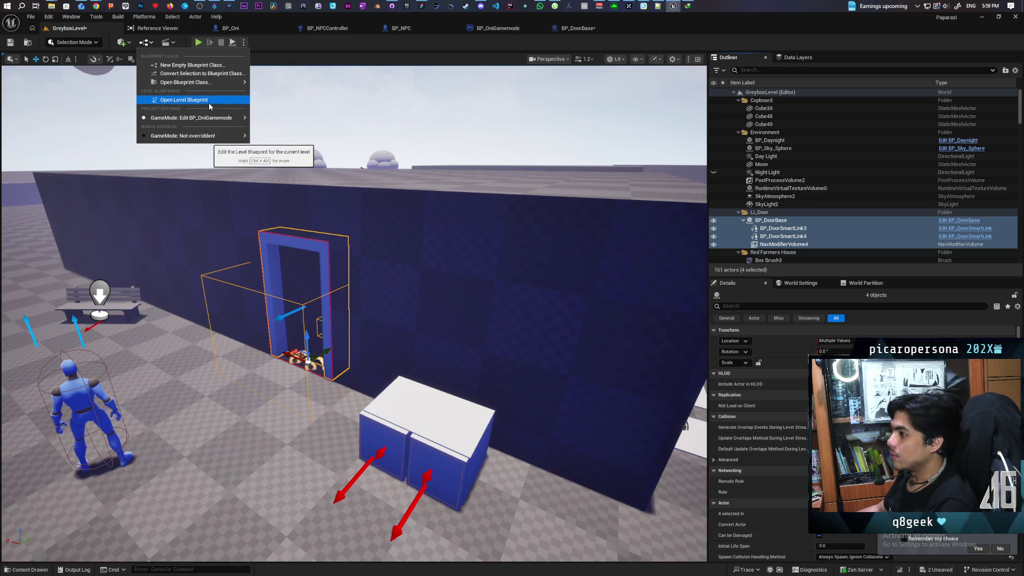
pyautogui.moveTo(218, 87)
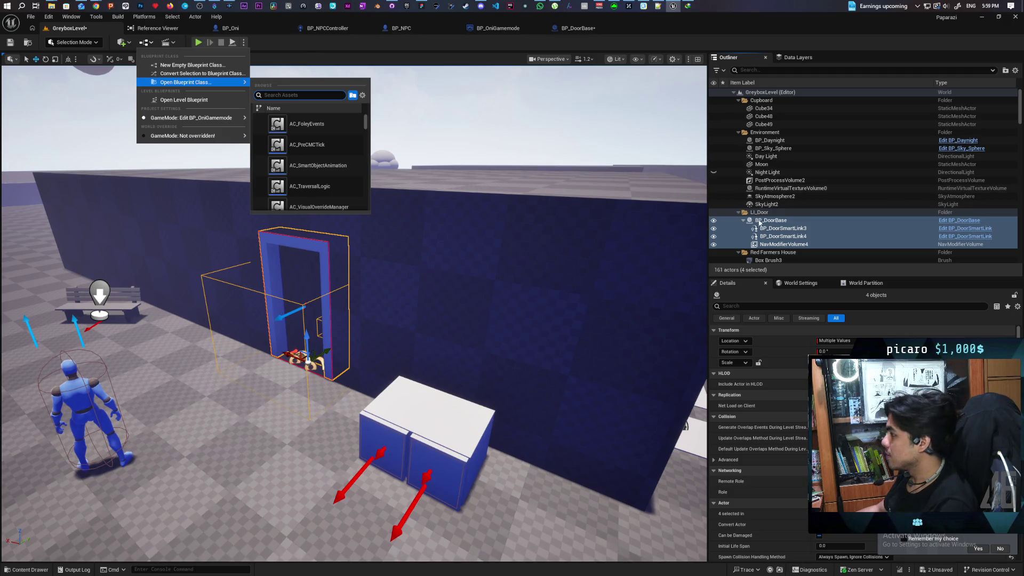
pyautogui.rightClick(767, 223)
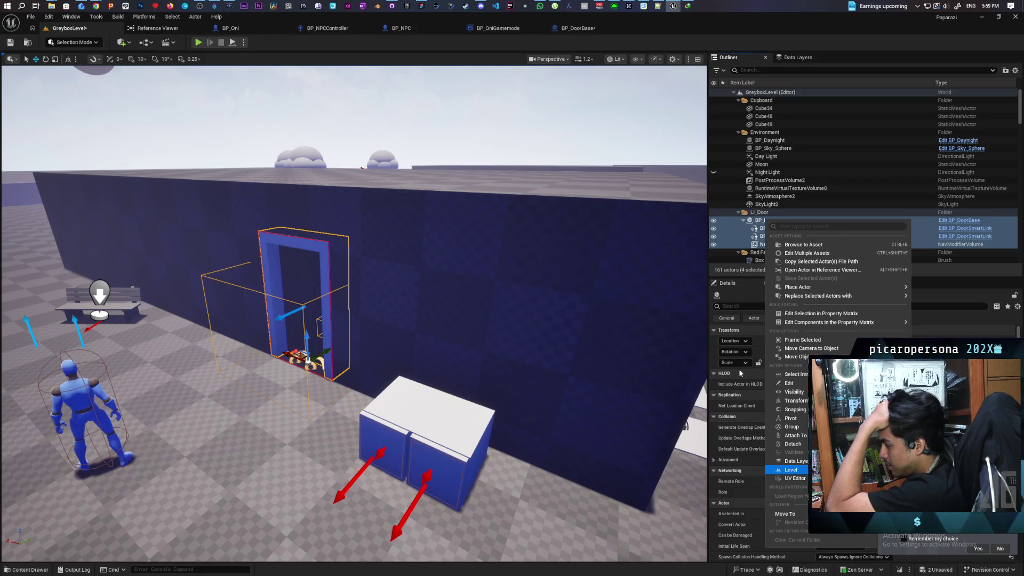
pyautogui.click(96, 6)
pyautogui.click(712, 47)
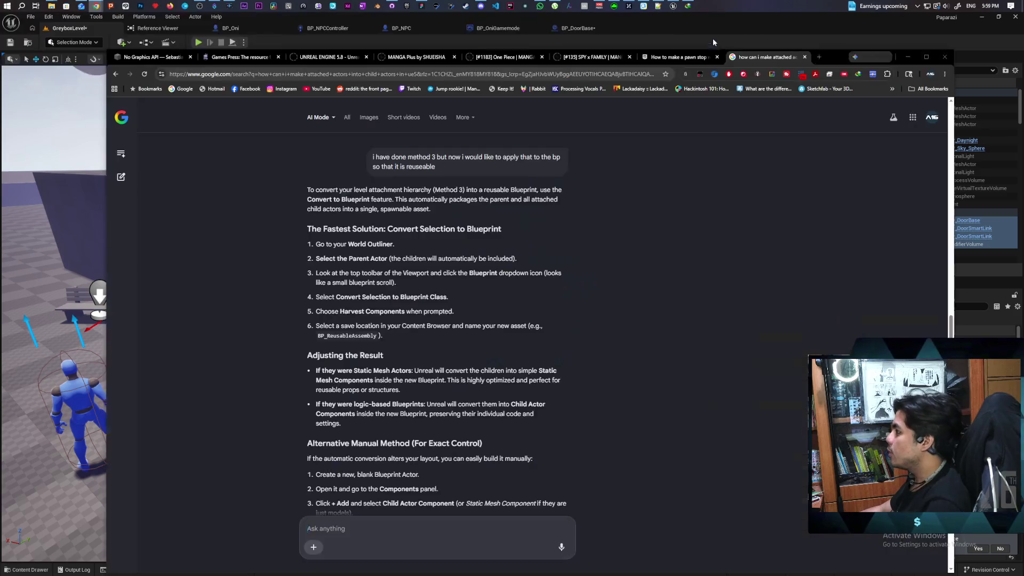
# In a new AI Mode thread, ask the difference between level instance and packed level actor
pyautogui.click(121, 153)
pyautogui.click(149, 169)
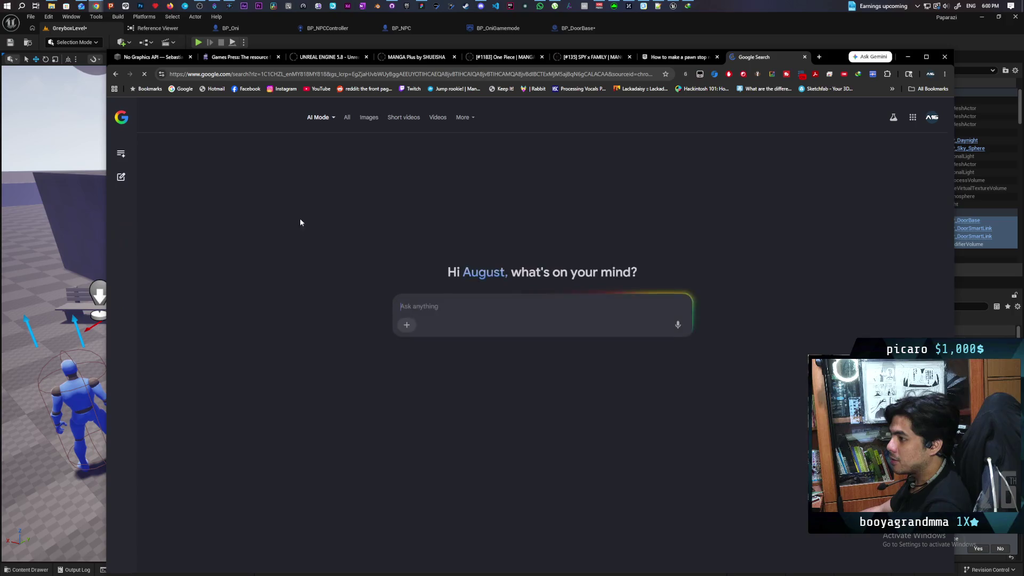
pyautogui.write('difference')
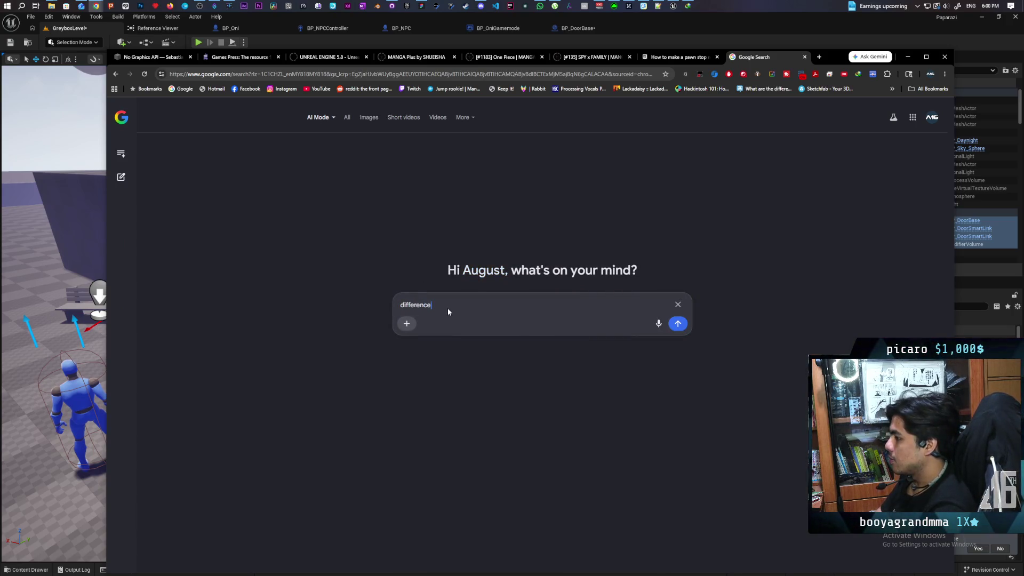
pyautogui.write(' between level instance and packed level aa')
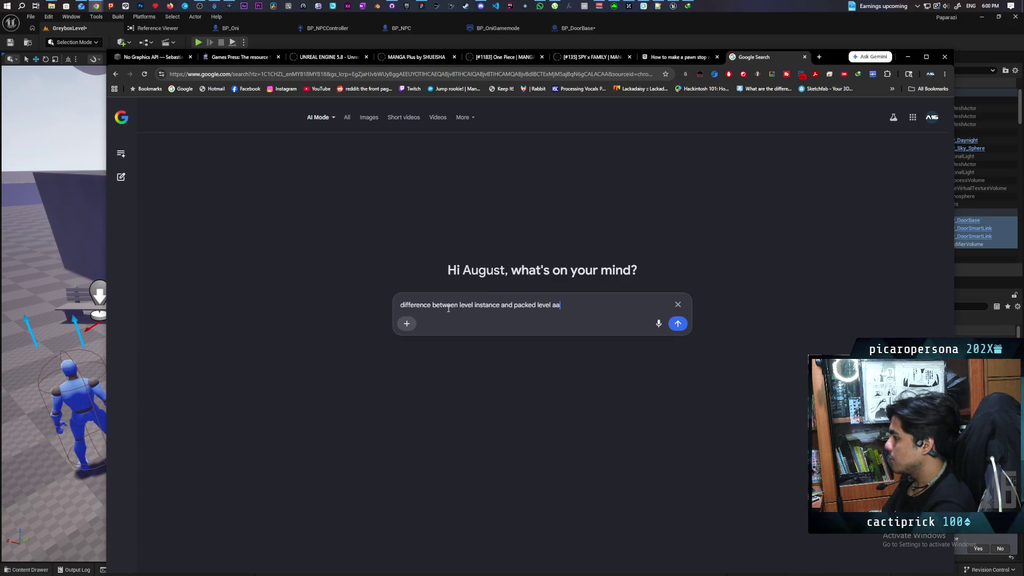
pyautogui.write('or')
pyautogui.press('Return')
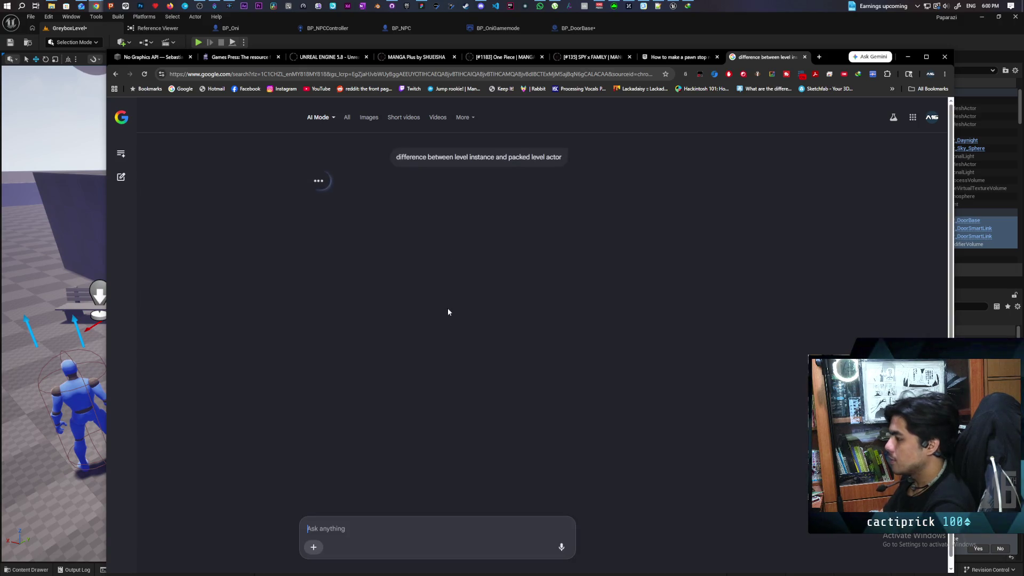